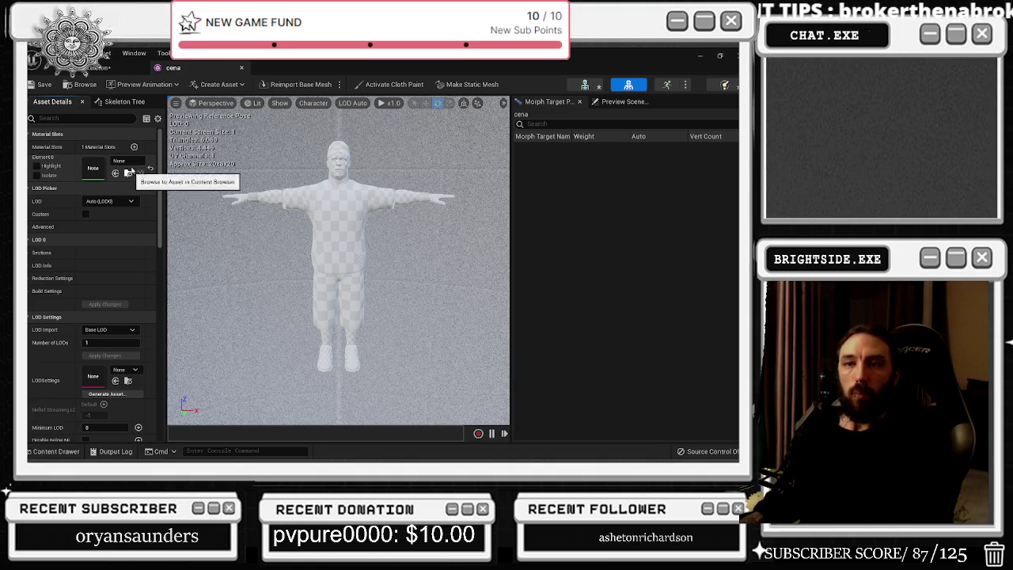
# - Widen the details panel and assign 0_Maize_alpha_296 to the cena mesh's Element 0 slot
pyautogui.click(139, 163)
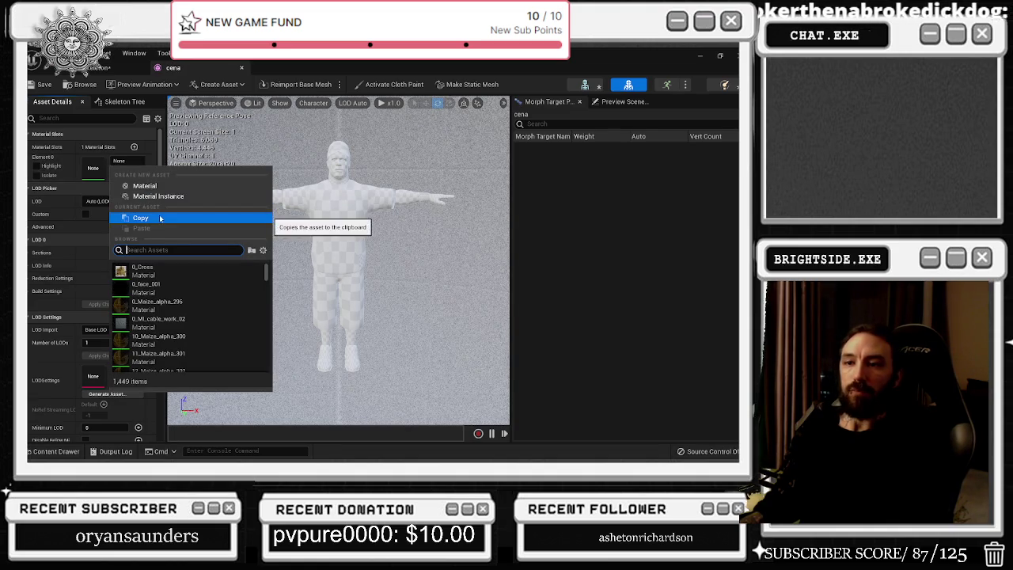
pyautogui.click(127, 163)
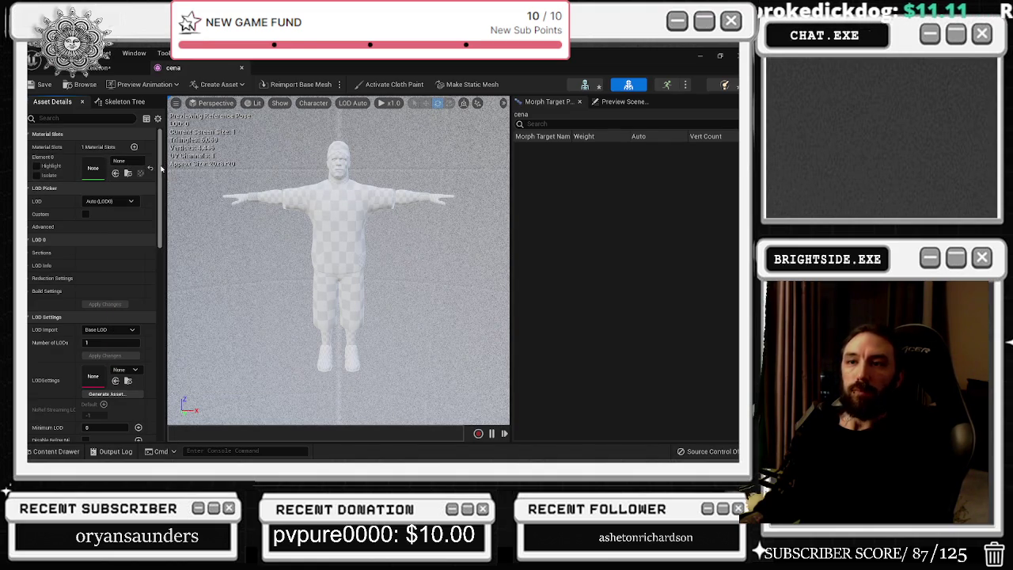
pyautogui.moveTo(164, 165); pyautogui.dragTo(172, 165)
pyautogui.moveTo(173, 238); pyautogui.dragTo(199, 237)
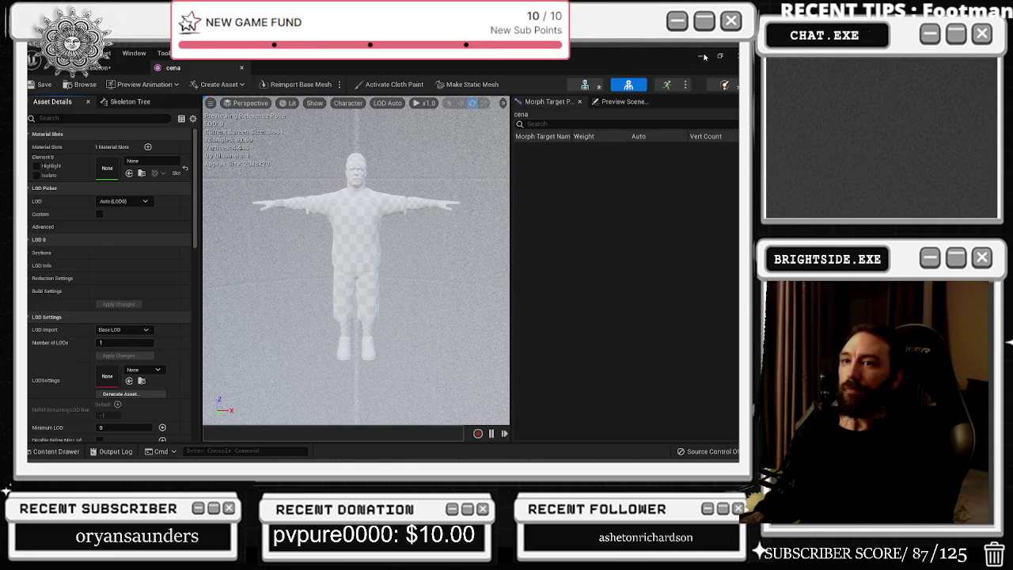
pyautogui.click(163, 161)
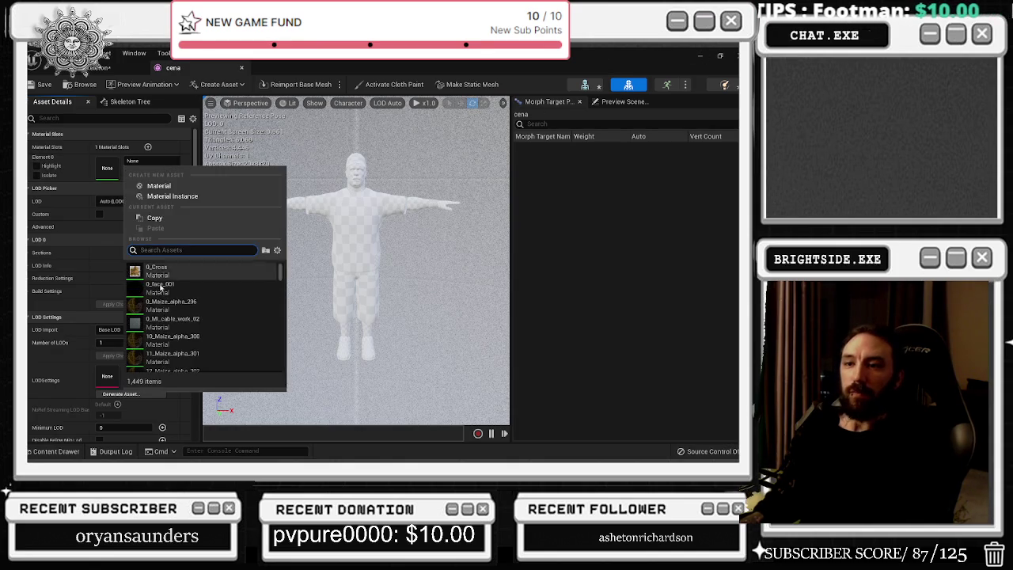
pyautogui.click(190, 305)
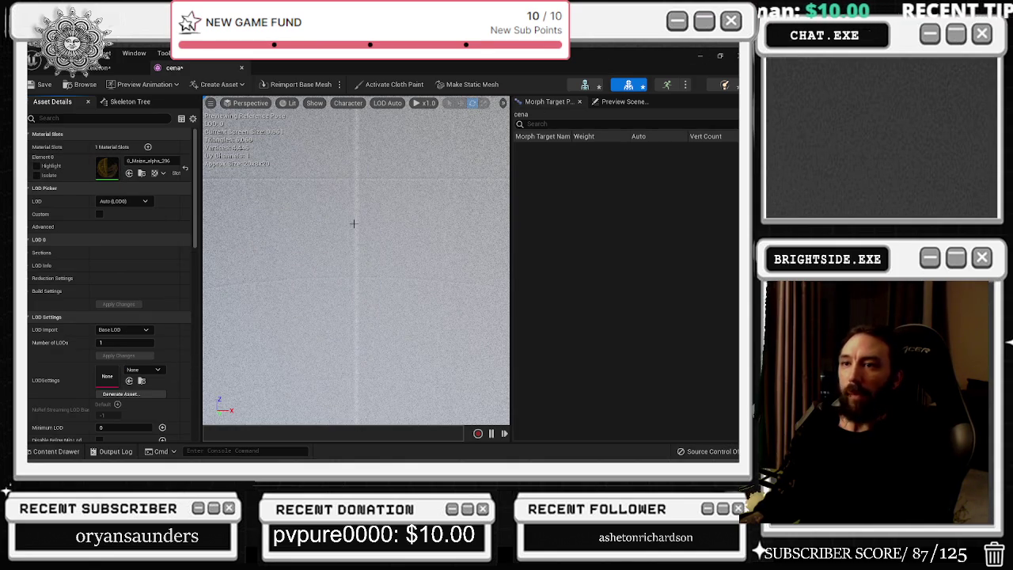
pyautogui.click(148, 161)
pyautogui.scroll(-15, 216, 360)
pyautogui.scroll(-3, 217, 353)
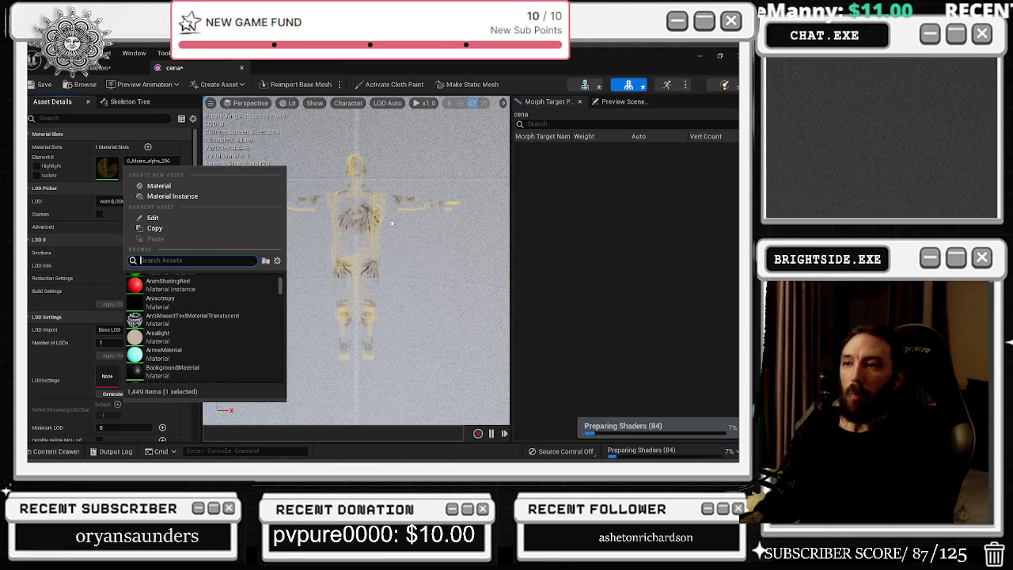
pyautogui.scroll(-3, 196, 354)
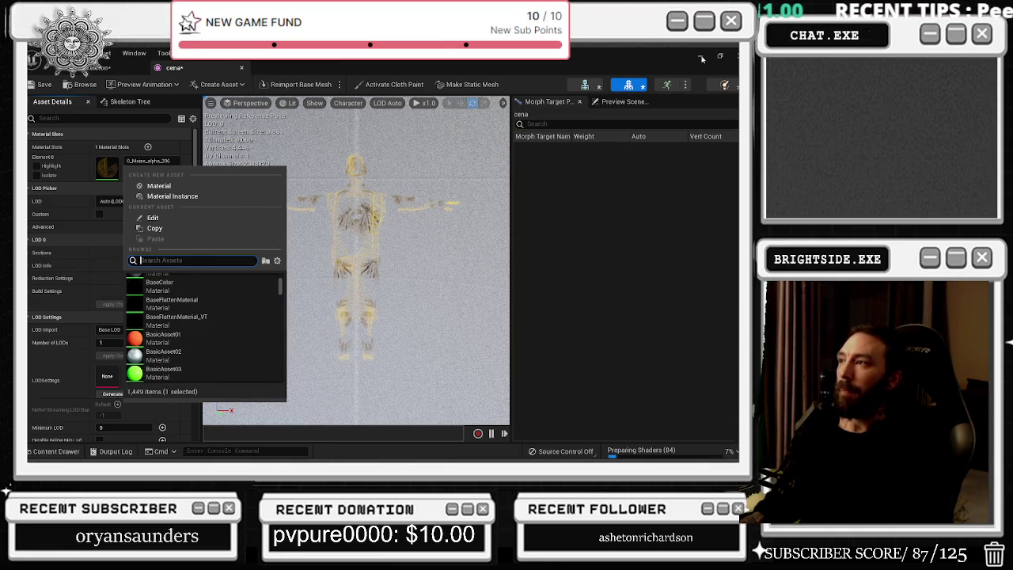
# - Close the cena mesh editor and the cap texture previews, then show the BP_Twitch_BEAT_OFFICES event graph
pyautogui.click(700, 57)
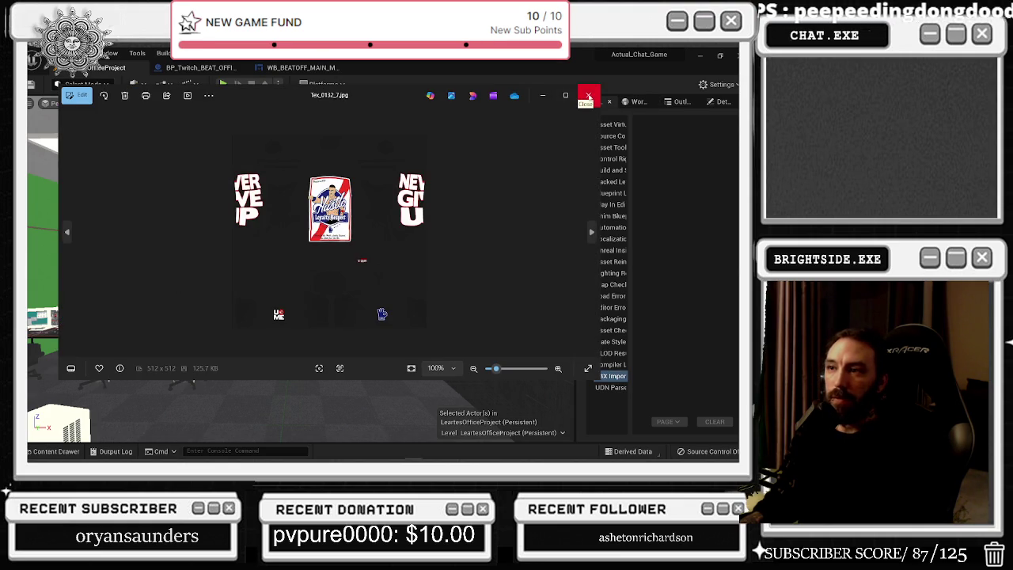
pyautogui.click(588, 97)
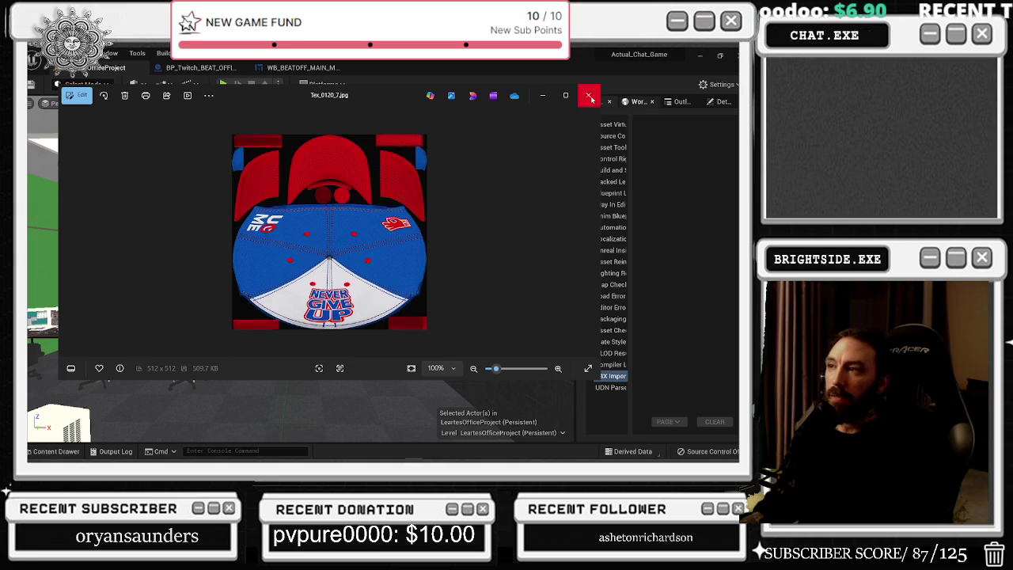
pyautogui.click(588, 95)
pyautogui.click(202, 70)
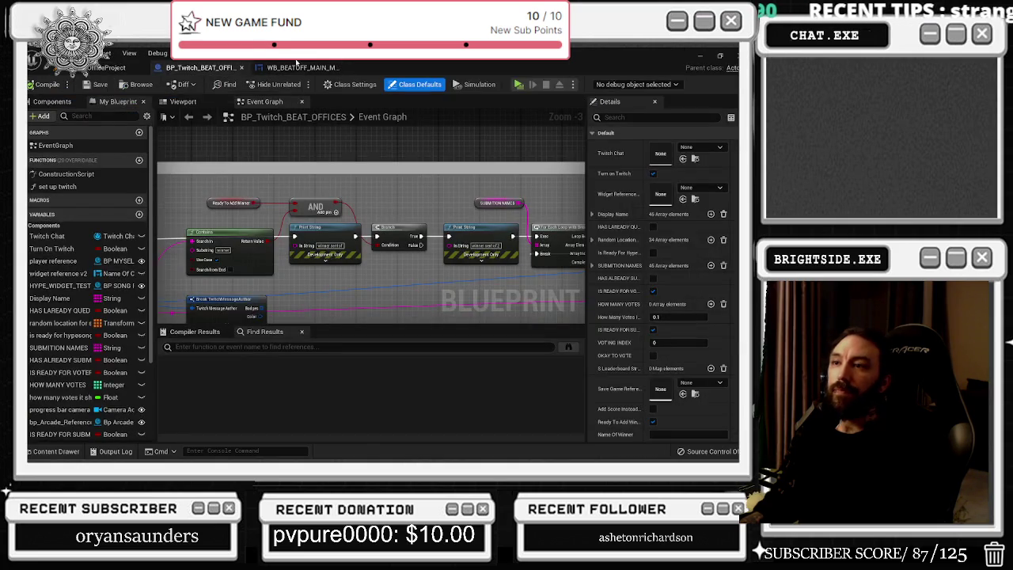
# - Look through the WB_BEATOFF_MAIN_MENU and BP_Twitch_BEAT_OFFICES documents, then return to the office level viewport
pyautogui.click(301, 67)
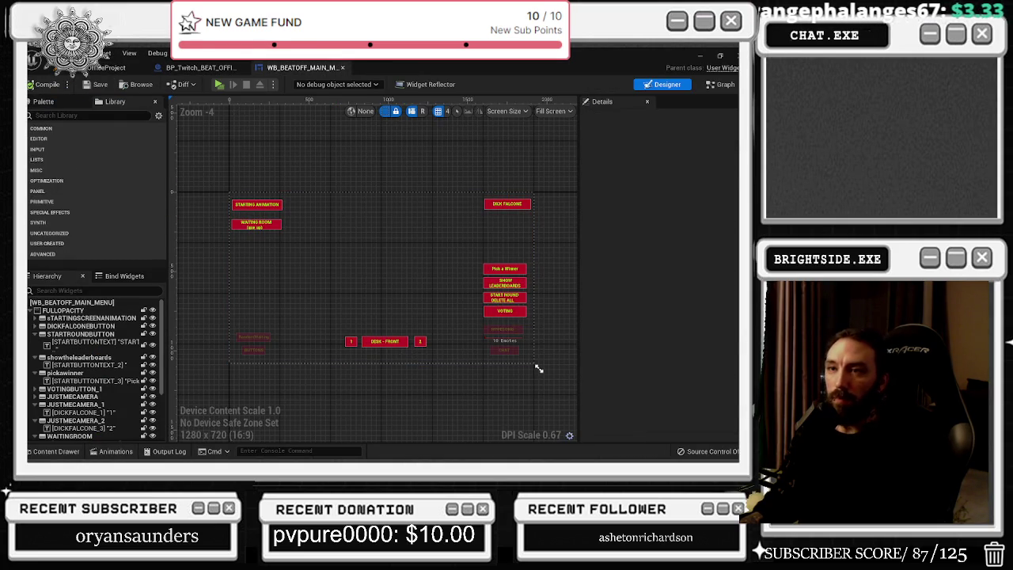
pyautogui.hotkey('ctrl', 'Tab')
pyautogui.hotkey('ctrl', 'Tab')
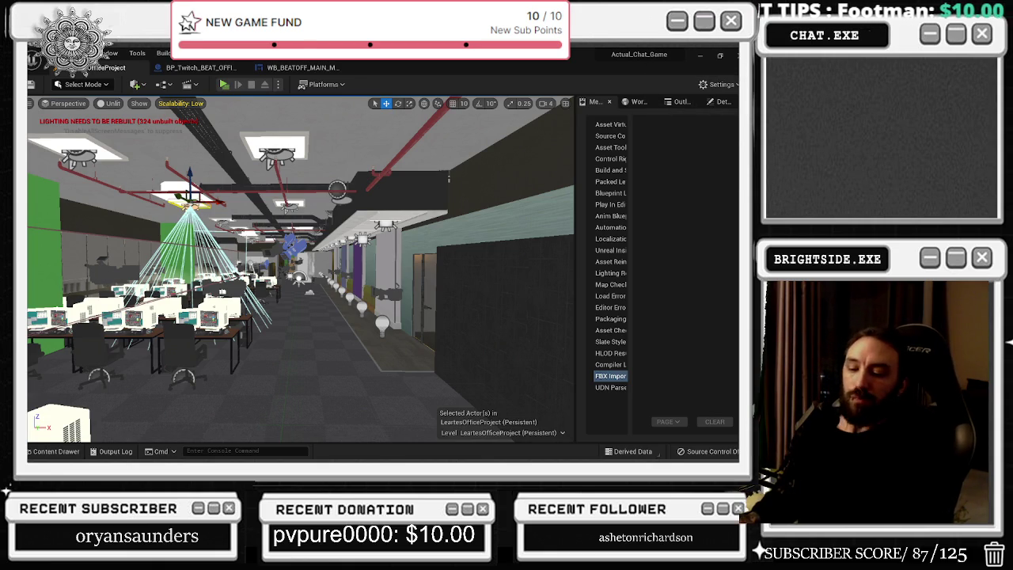
pyautogui.click(300, 68)
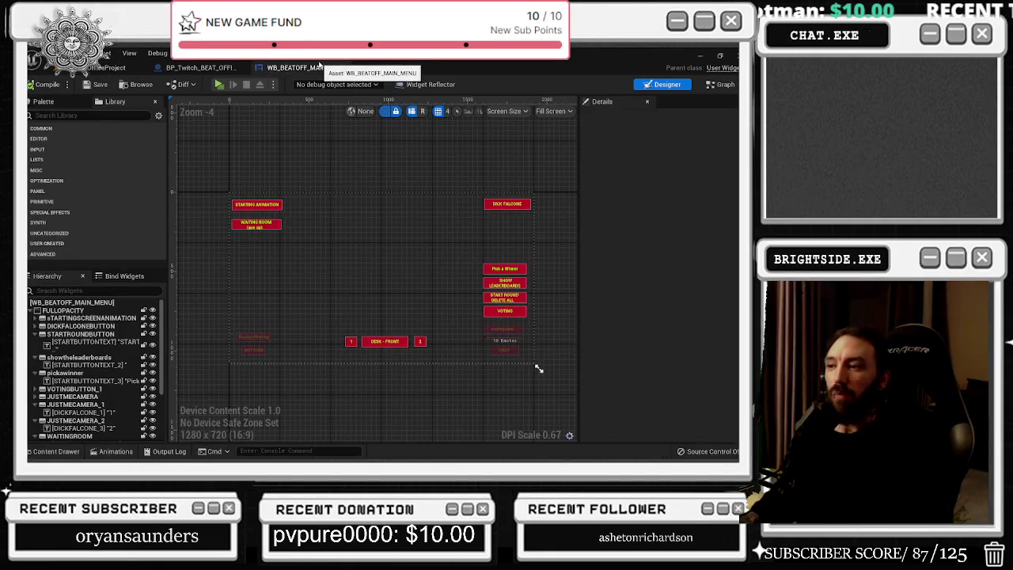
pyautogui.click(201, 67)
pyautogui.click(82, 69)
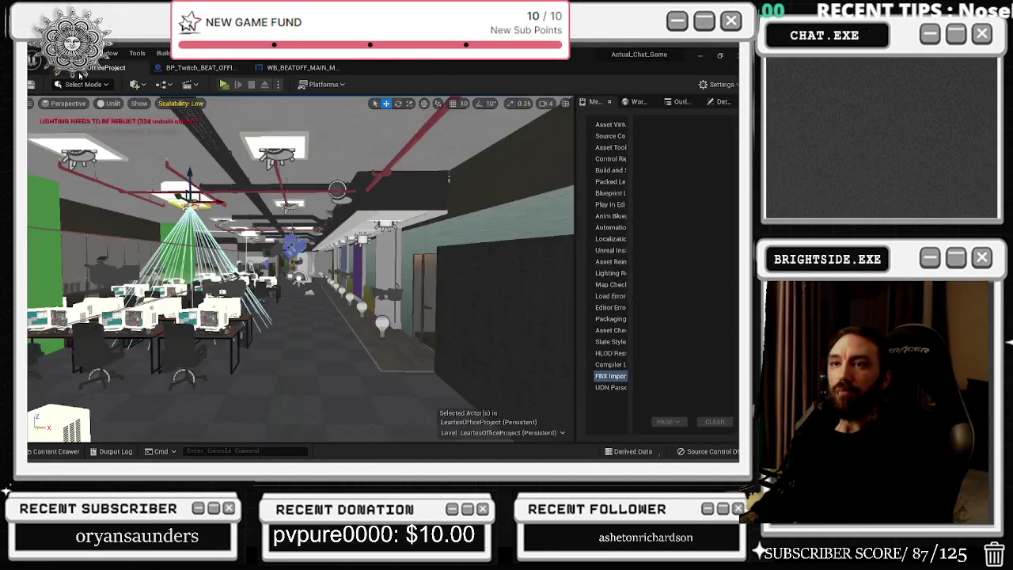
# - Place cena from the john_cena folder in the green-walled room, scale it to full size, and reopen its mesh editor
pyautogui.moveTo(300, 269)
pyautogui.mouseDown()
pyautogui.moveTo(333, 249)
pyautogui.moveTo(299, 277)
pyautogui.mouseUp()
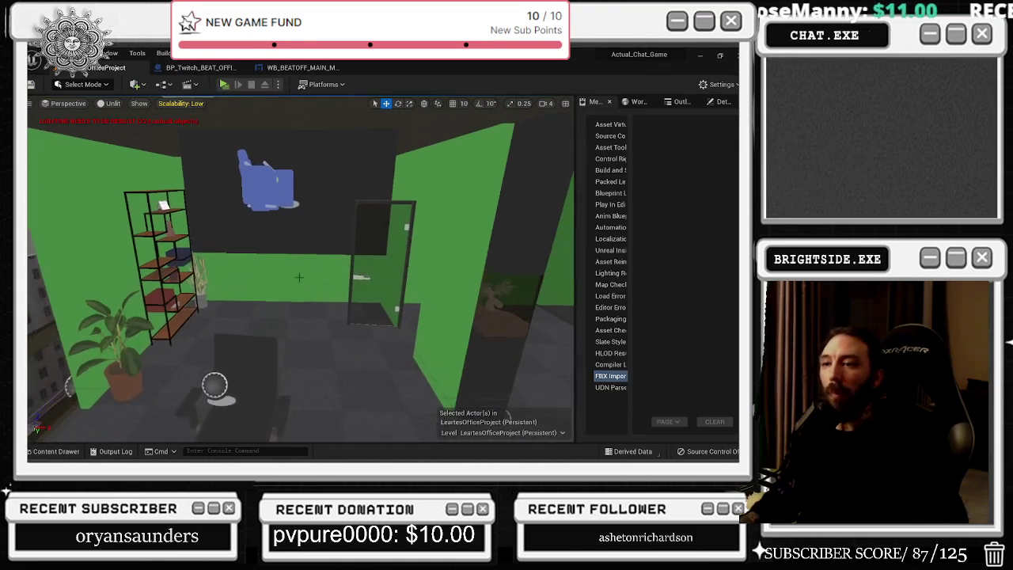
pyautogui.click(57, 451)
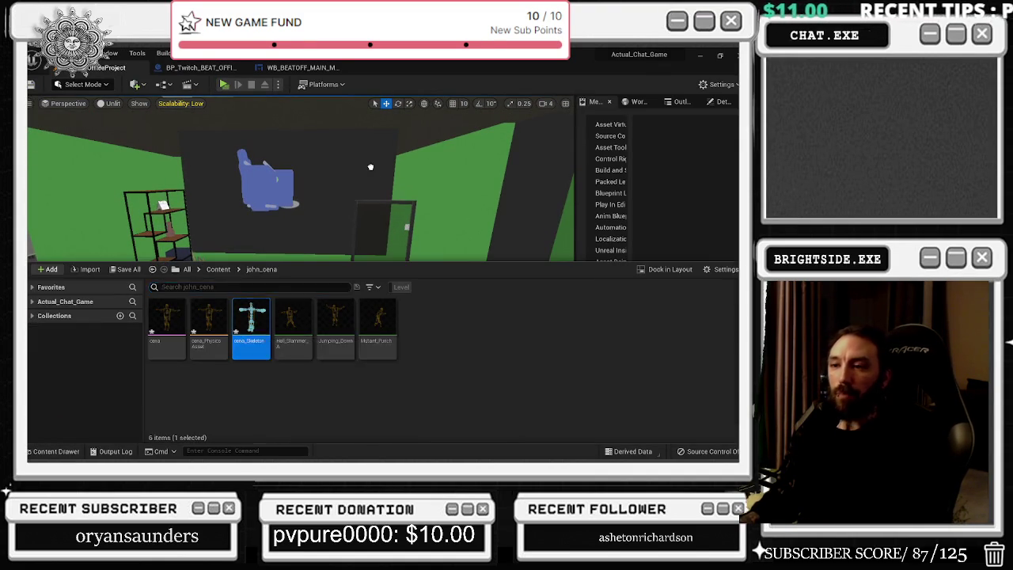
pyautogui.click(370, 167)
pyautogui.click(322, 361)
pyautogui.press('e')
pyautogui.press('r')
pyautogui.moveTo(323, 366); pyautogui.dragTo(356, 344)
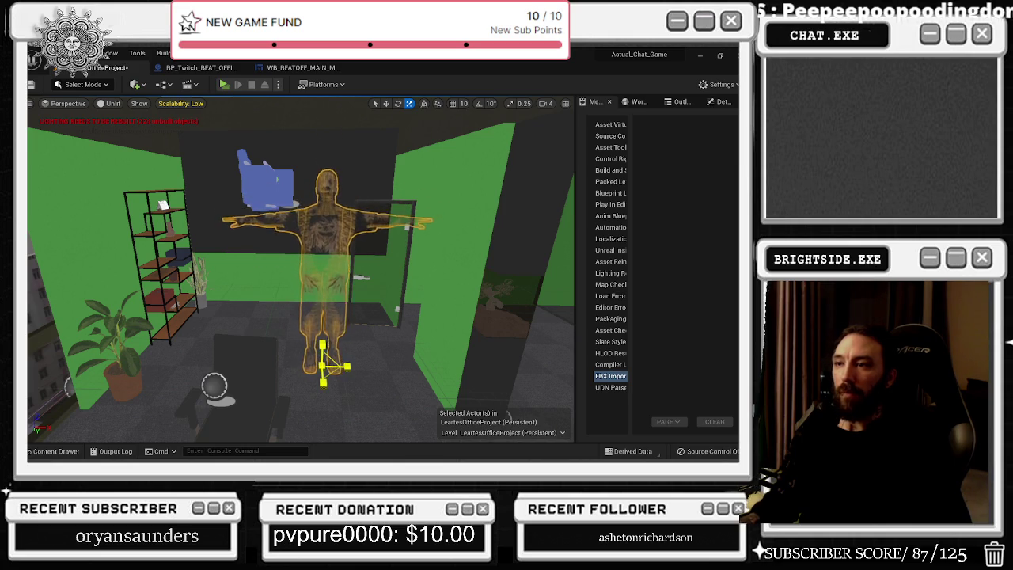
pyautogui.hotkey('ctrl', 'e')
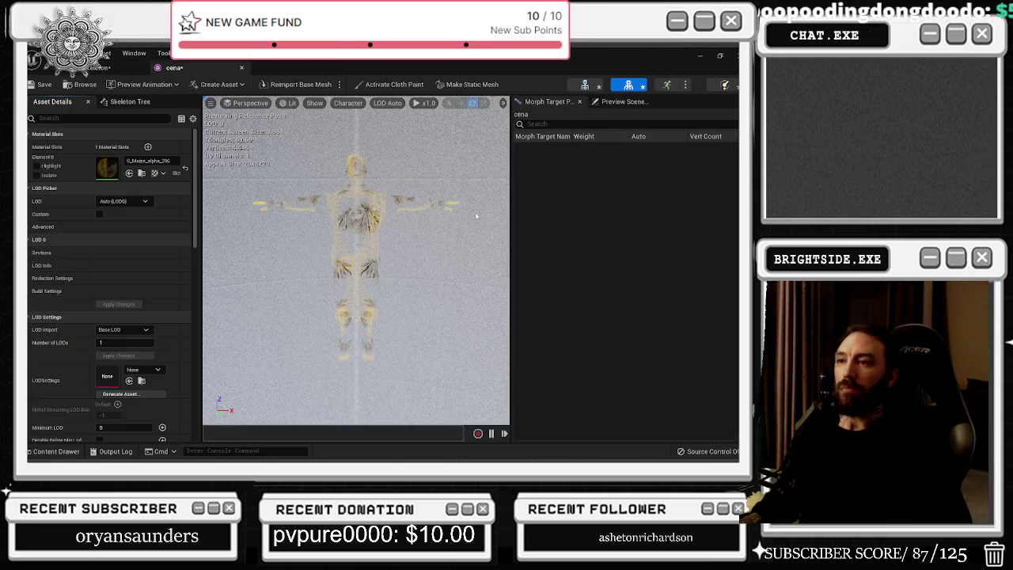
pyautogui.click(154, 160)
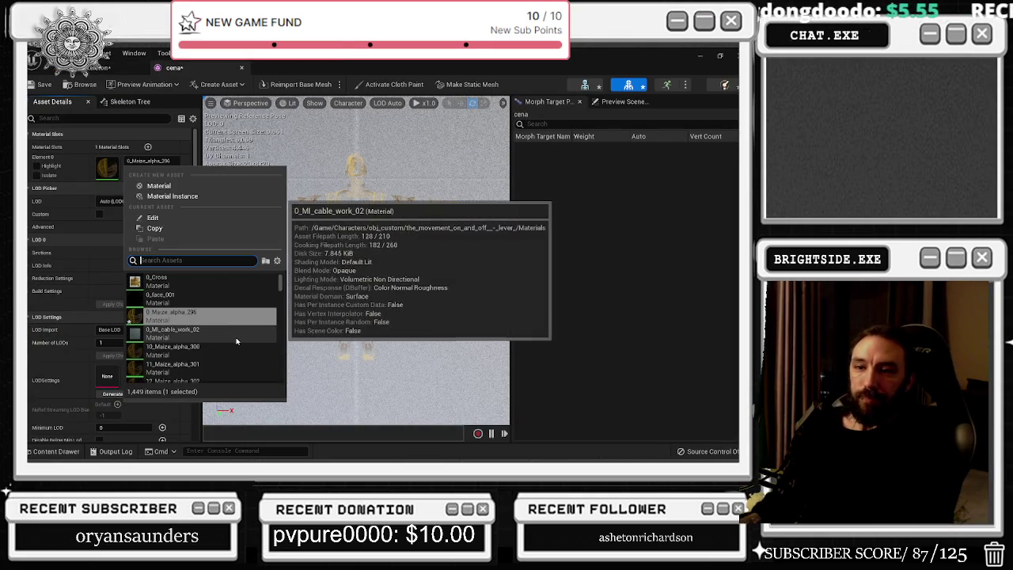
pyautogui.scroll(-10, 229, 348)
pyautogui.scroll(-10, 220, 354)
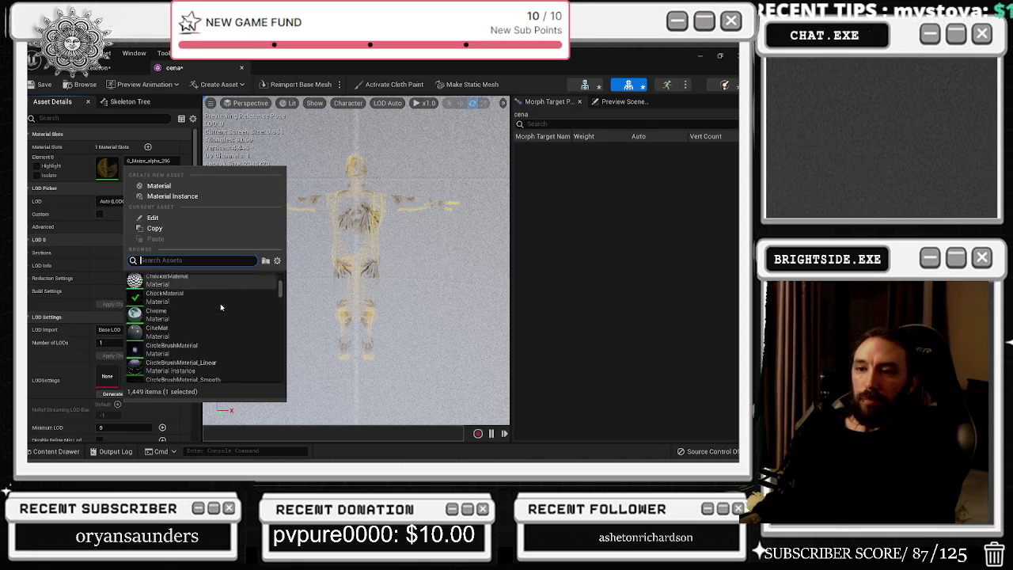
pyautogui.press('Escape')
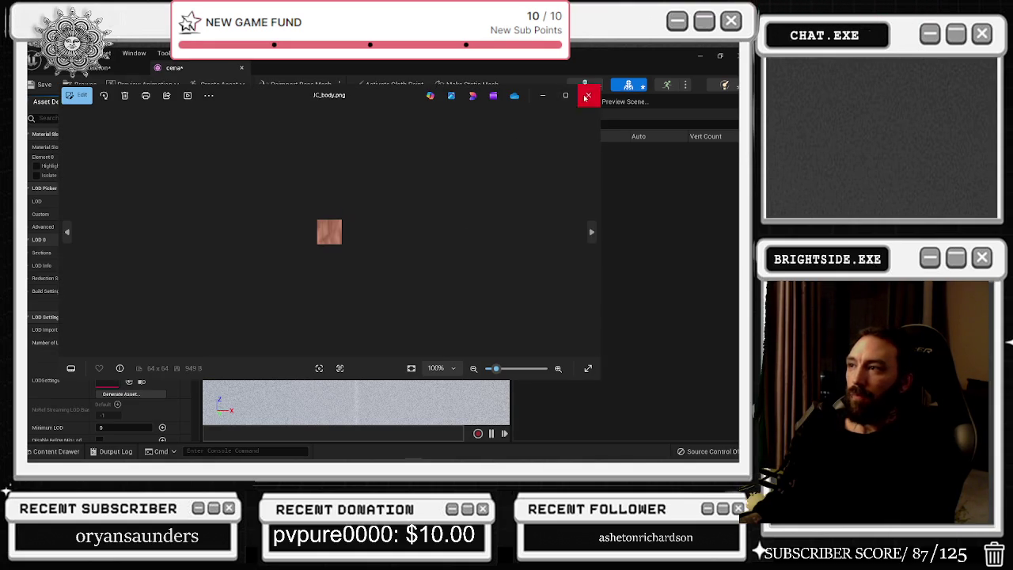
pyautogui.click(586, 96)
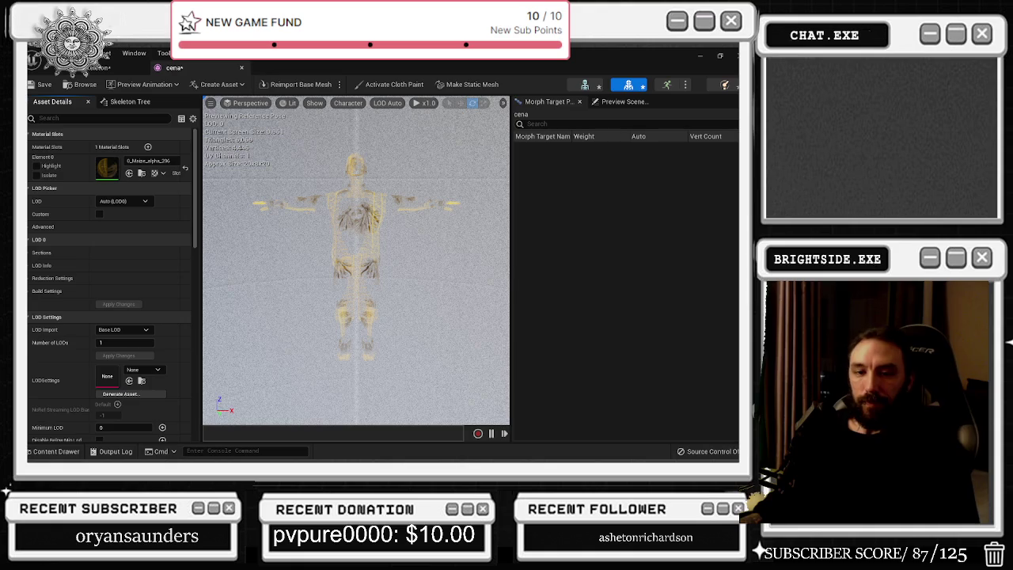
pyautogui.hotkey('alt', 'Tab')
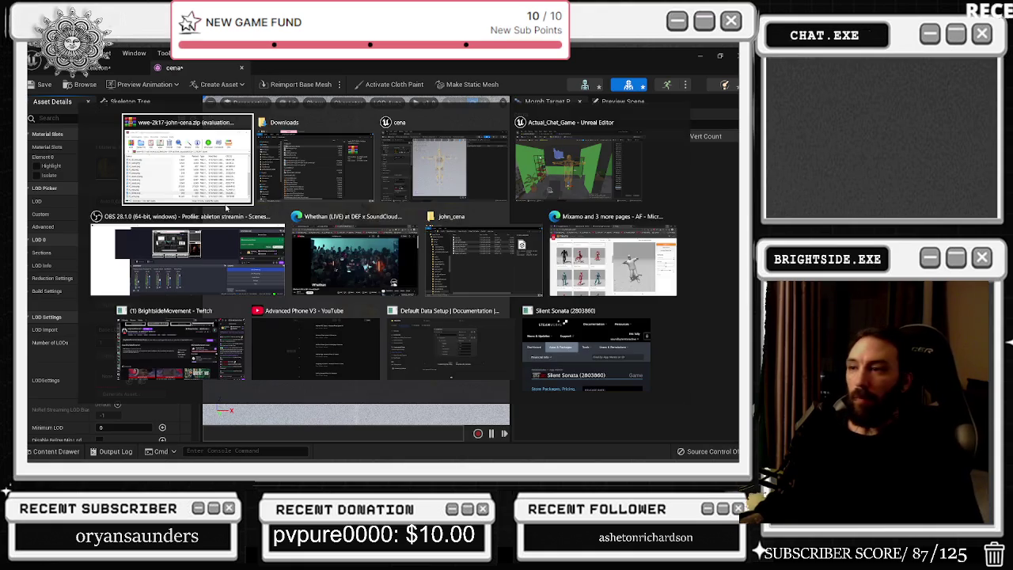
# - Seek the Whethan live video to 32:50 on YouTube, then minimize the browser
pyautogui.click(342, 255)
pyautogui.click(414, 385)
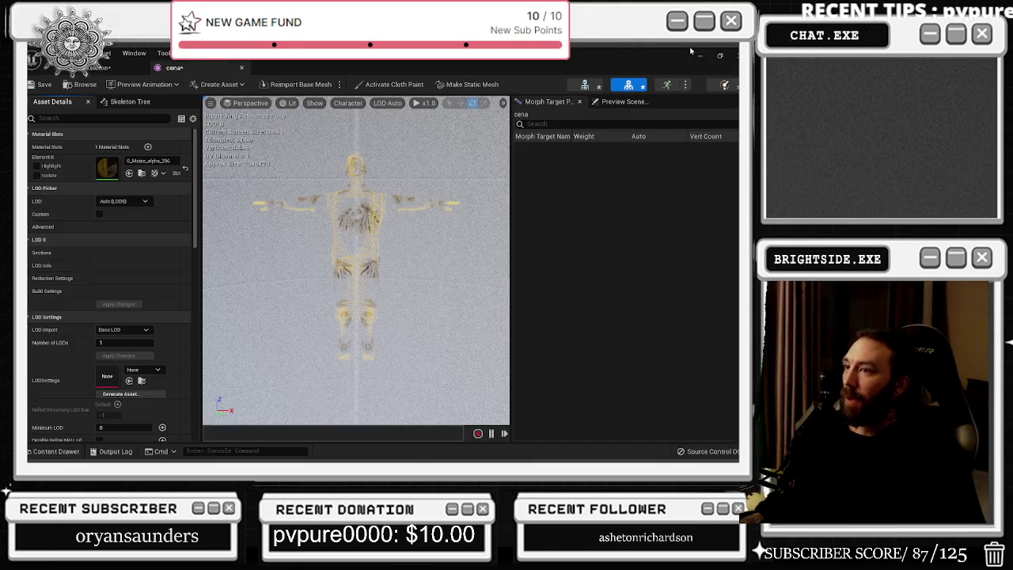
pyautogui.click(694, 56)
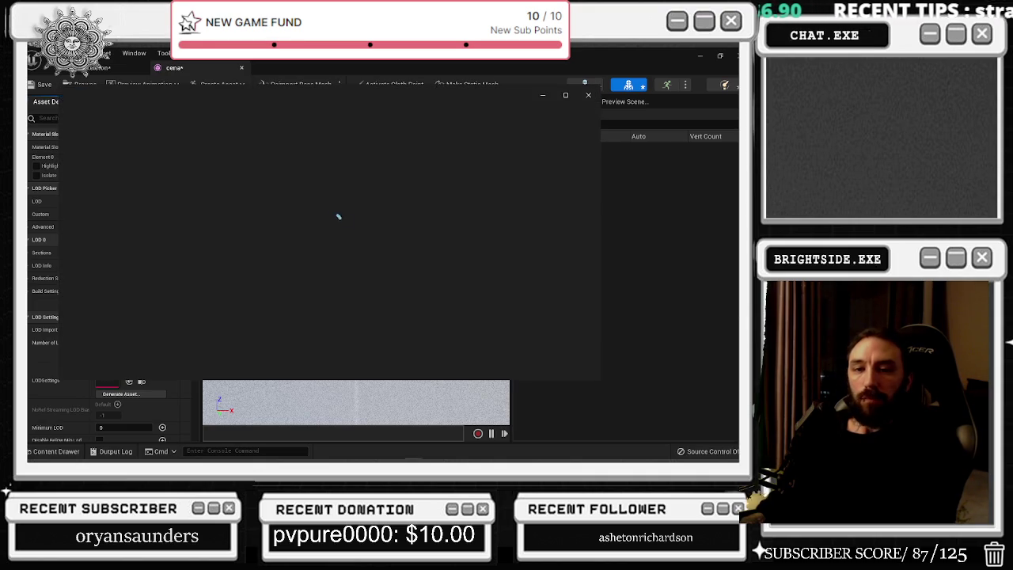
# - Close the Tex_0027_7.jpg preview and add a second material slot to the cena mesh
pyautogui.click(588, 95)
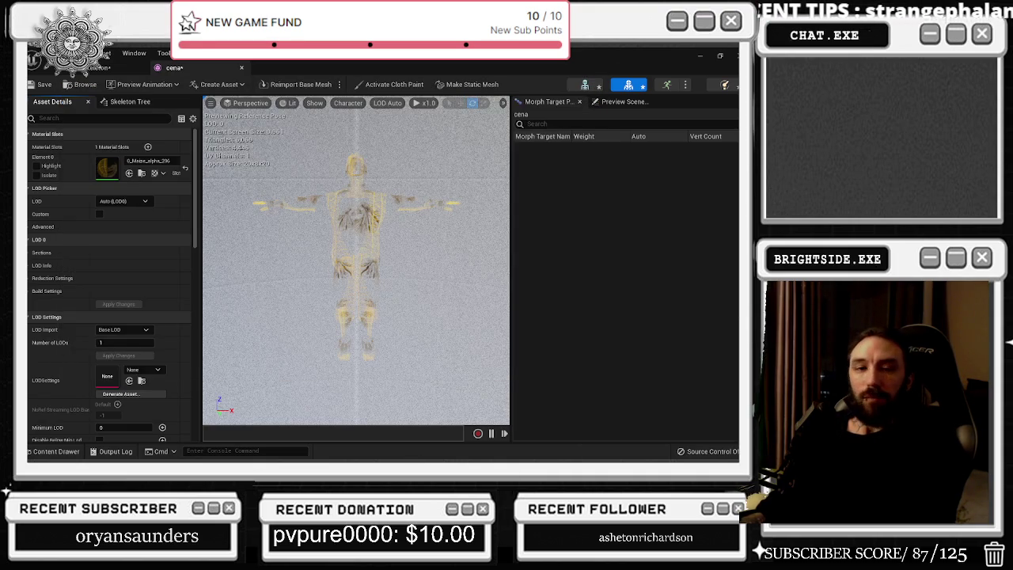
pyautogui.scroll(-1, 60, 177)
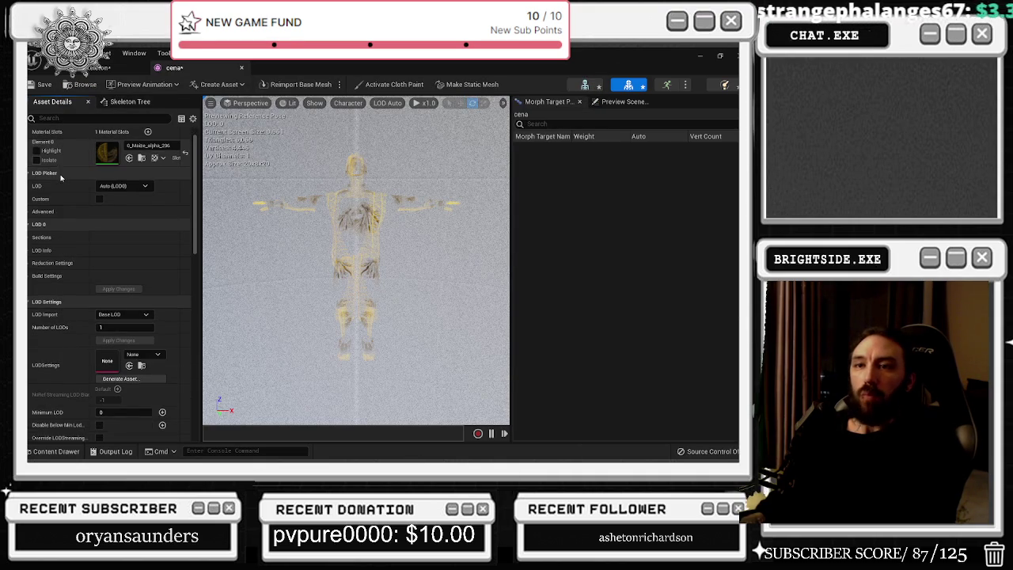
pyautogui.scroll(1, 81, 167)
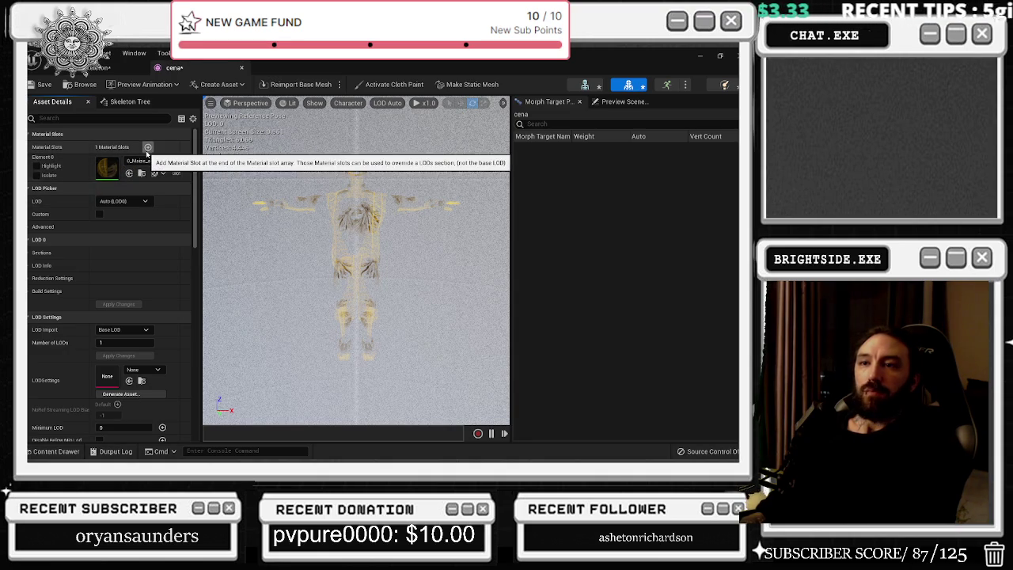
pyautogui.click(147, 148)
pyautogui.click(152, 190)
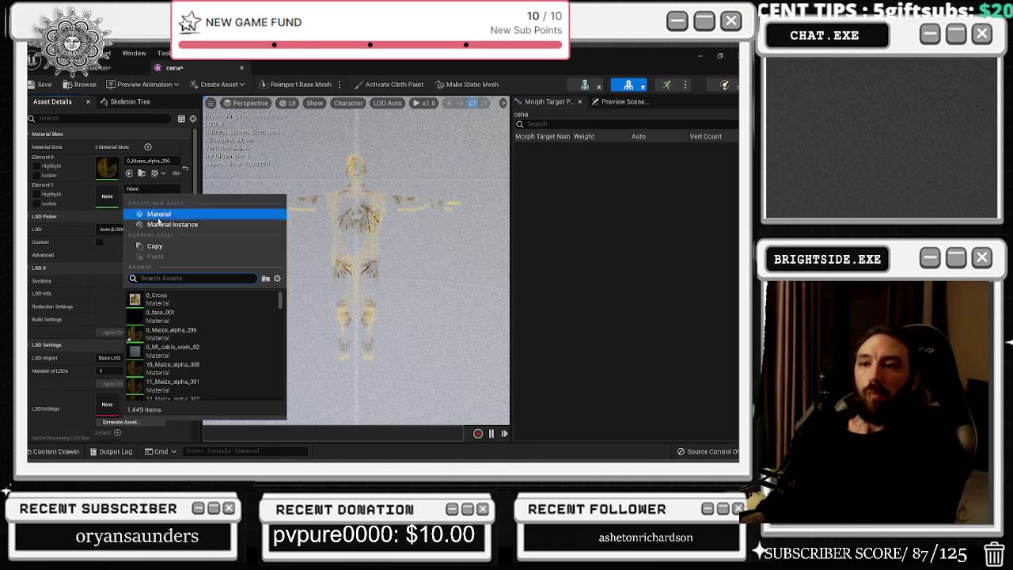
pyautogui.click(157, 306)
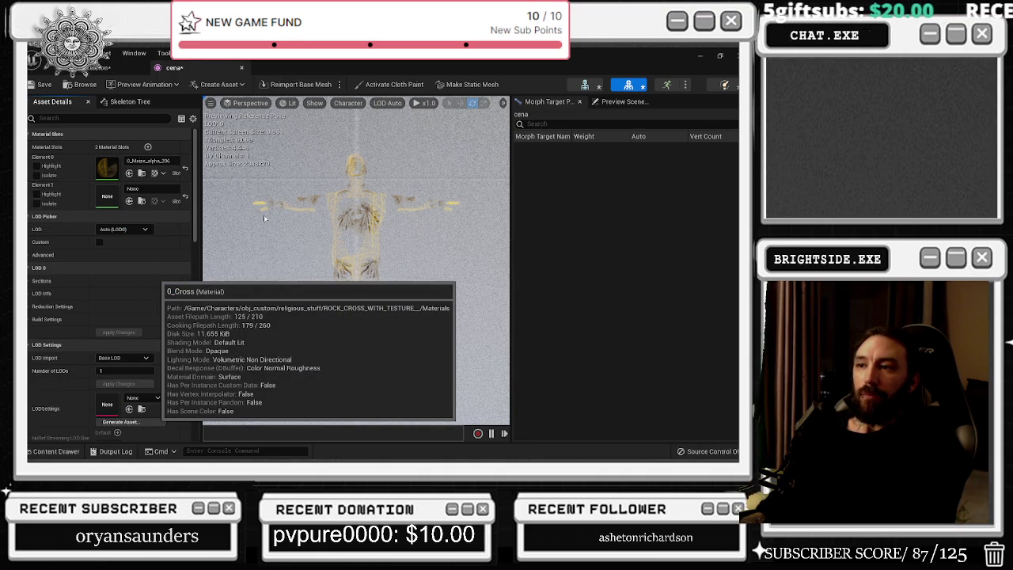
# - Reassign the first slot's material and set the second slot to 0_face_001
pyautogui.click(147, 160)
pyautogui.scroll(-10, 195, 327)
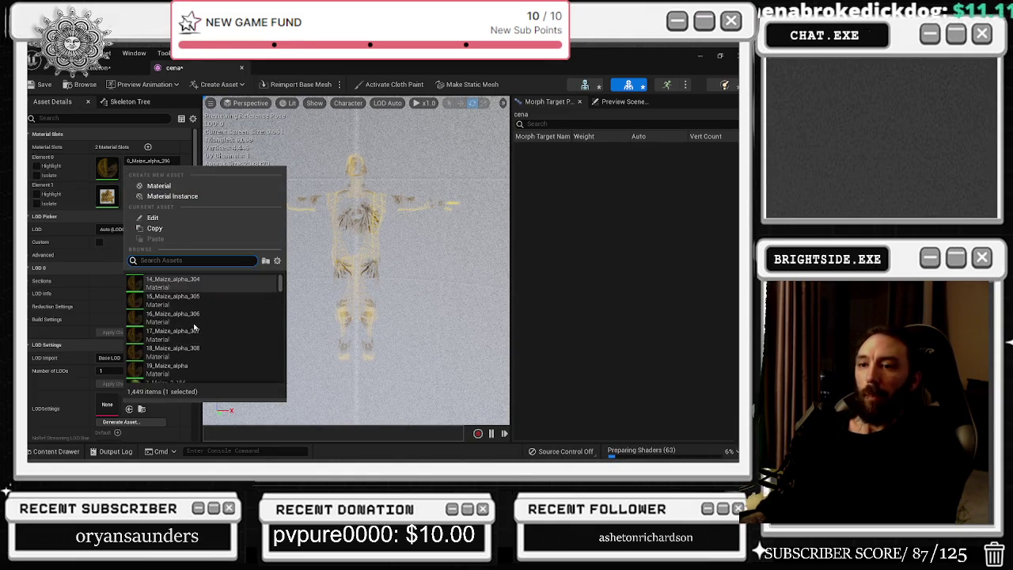
pyautogui.scroll(-3, 196, 332)
pyautogui.scroll(-2, 196, 335)
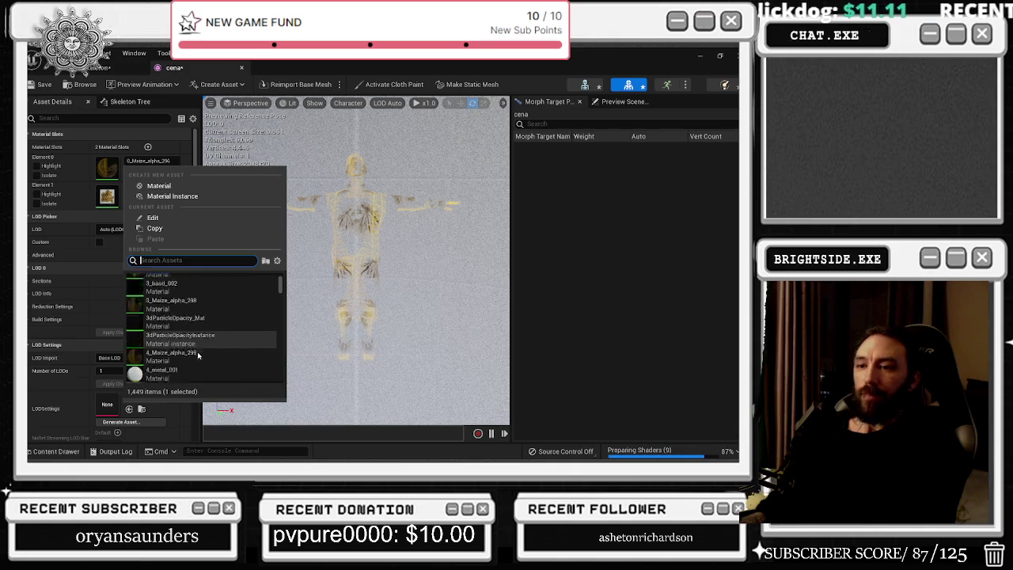
pyautogui.click(197, 332)
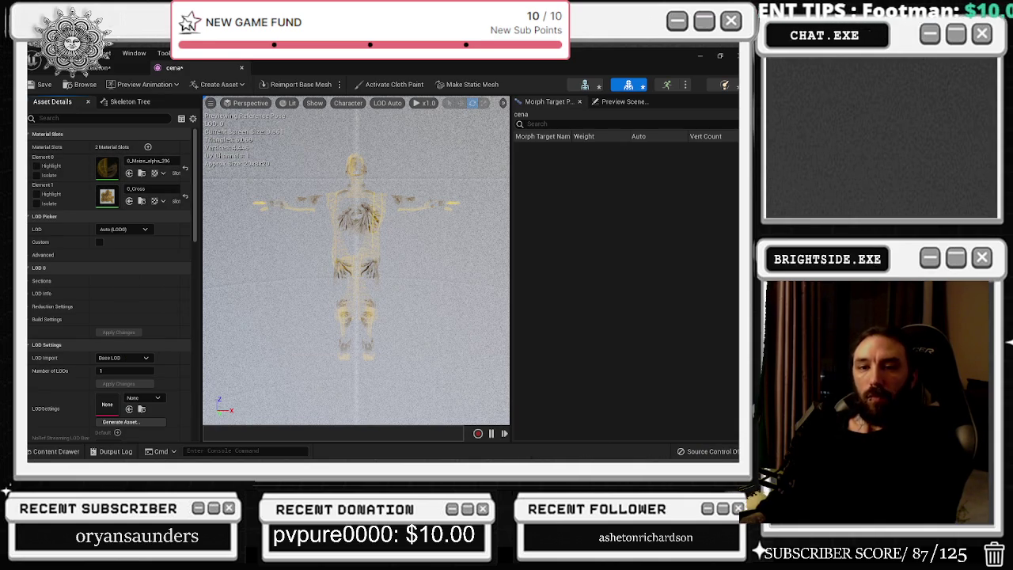
pyautogui.click(146, 190)
pyautogui.click(161, 324)
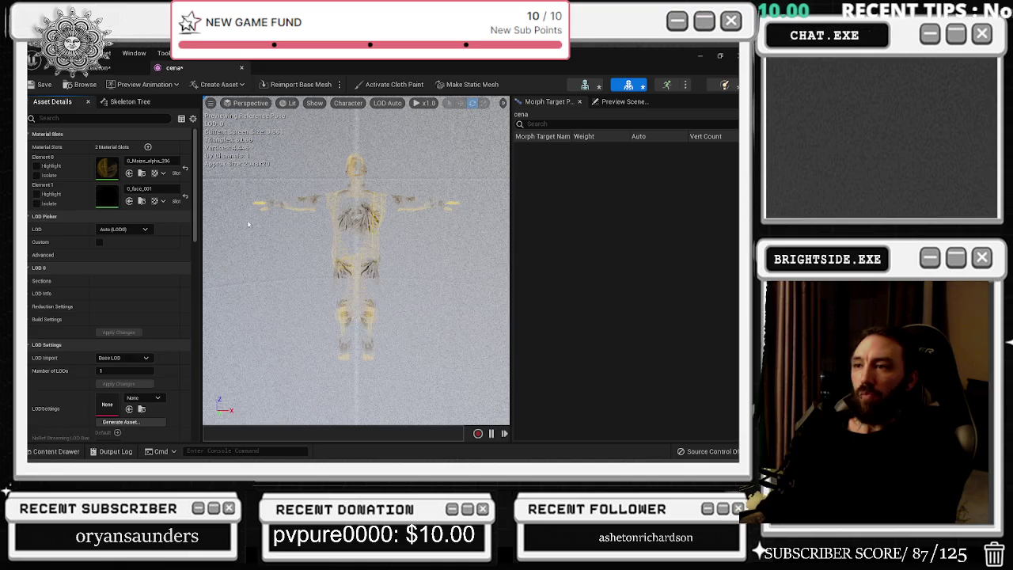
# - Clear the second slot's material to None and widen the Asset Details panel
pyautogui.rightClick(87, 197)
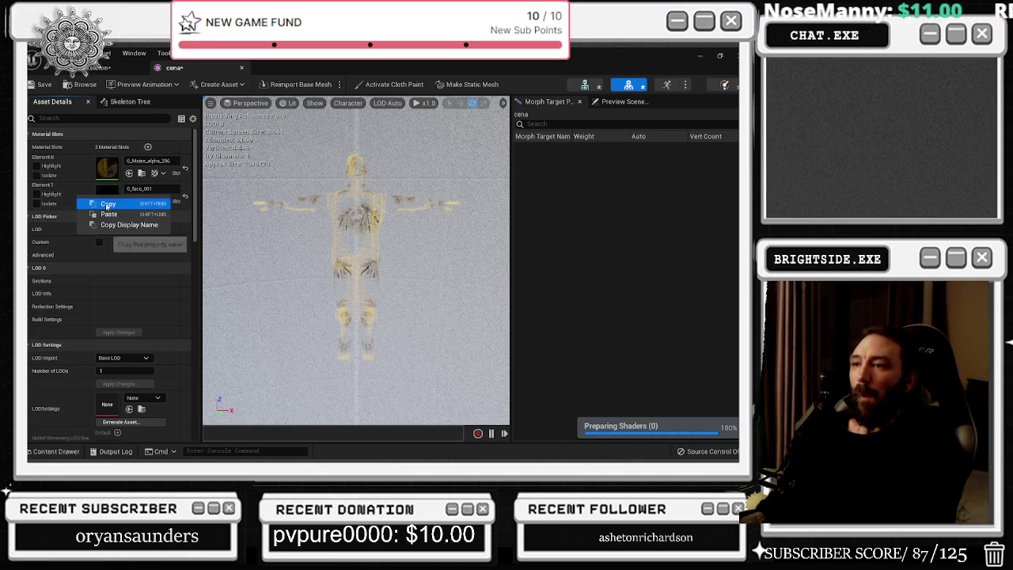
pyautogui.click(185, 197)
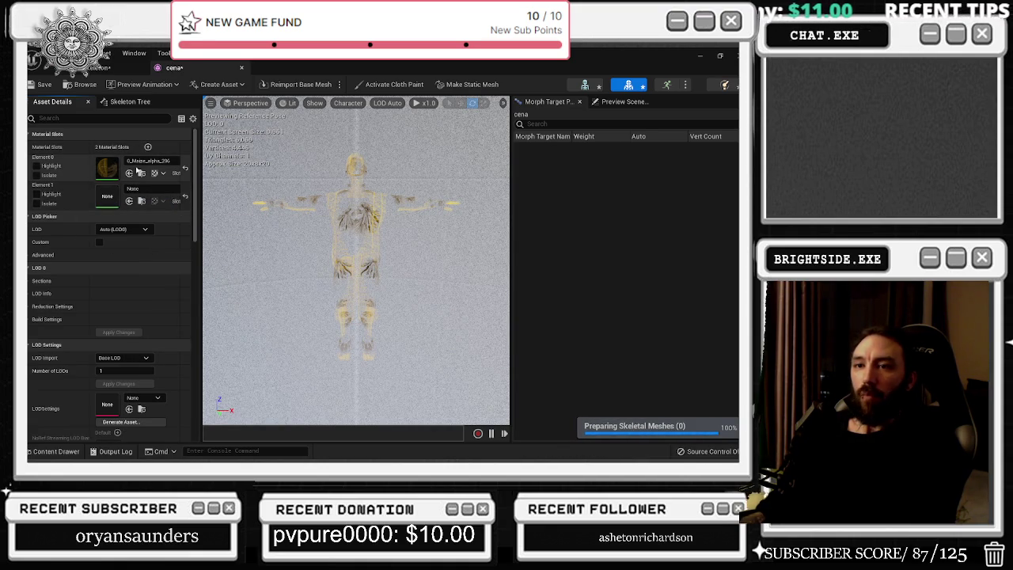
pyautogui.rightClick(89, 179)
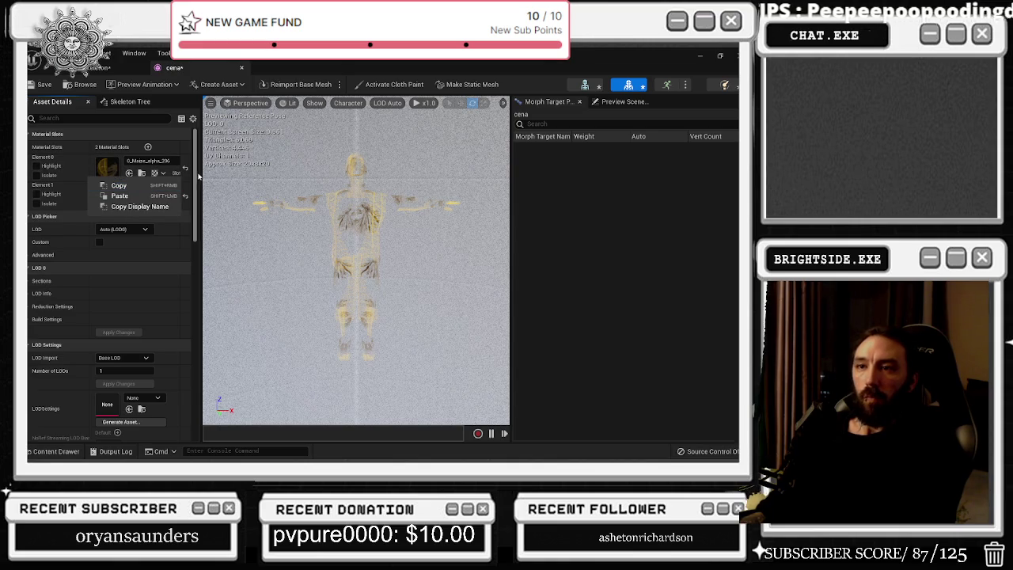
pyautogui.moveTo(200, 168); pyautogui.dragTo(413, 188)
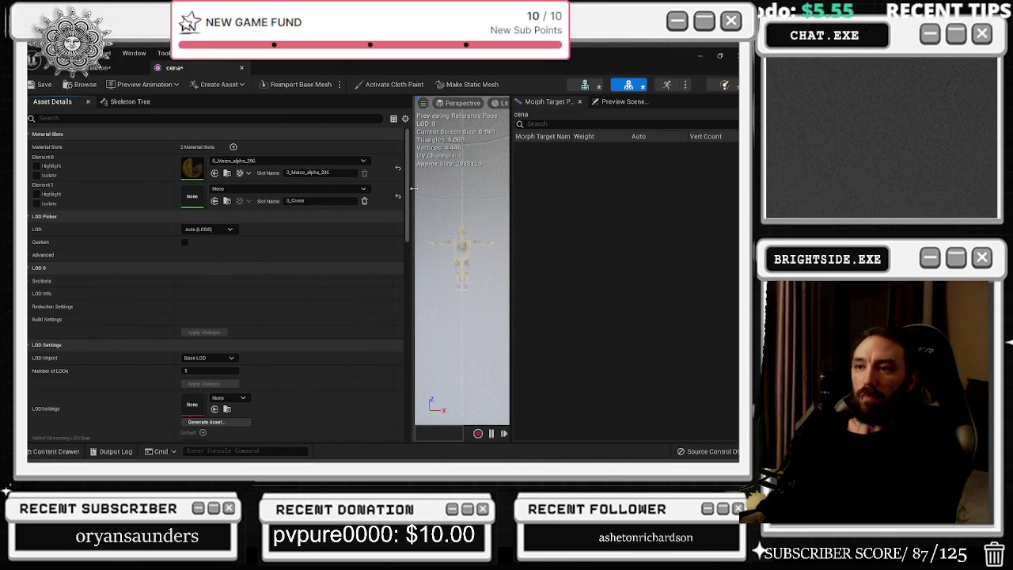
# - Set Element 0 to 0_Cross, close the cena mesh editor, and minimize Unreal
pyautogui.moveTo(411, 188)
pyautogui.mouseDown()
pyautogui.moveTo(142, 202)
pyautogui.moveTo(169, 207)
pyautogui.mouseUp()
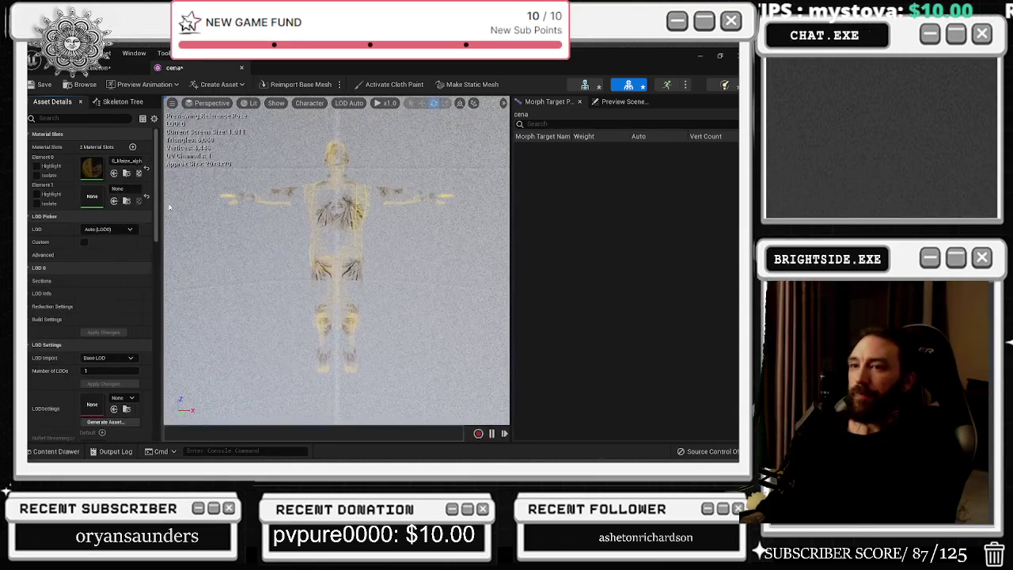
pyautogui.click(127, 162)
pyautogui.click(168, 282)
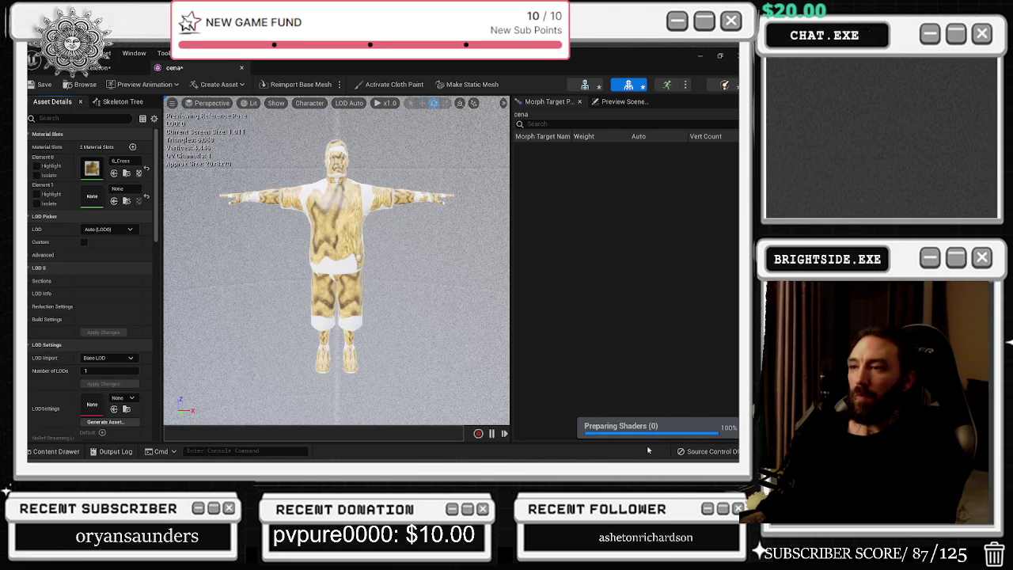
pyautogui.click(699, 56)
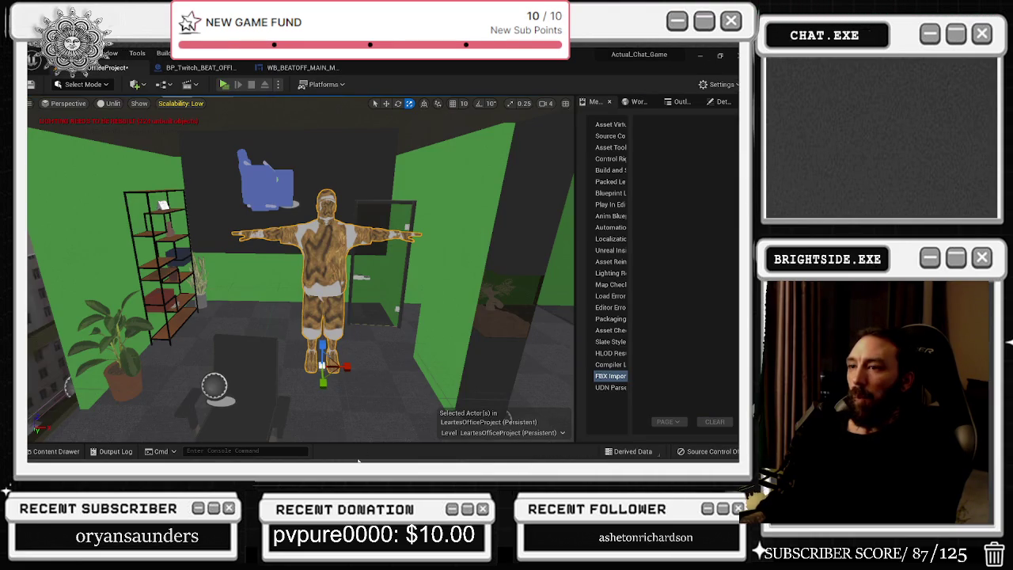
pyautogui.click(700, 56)
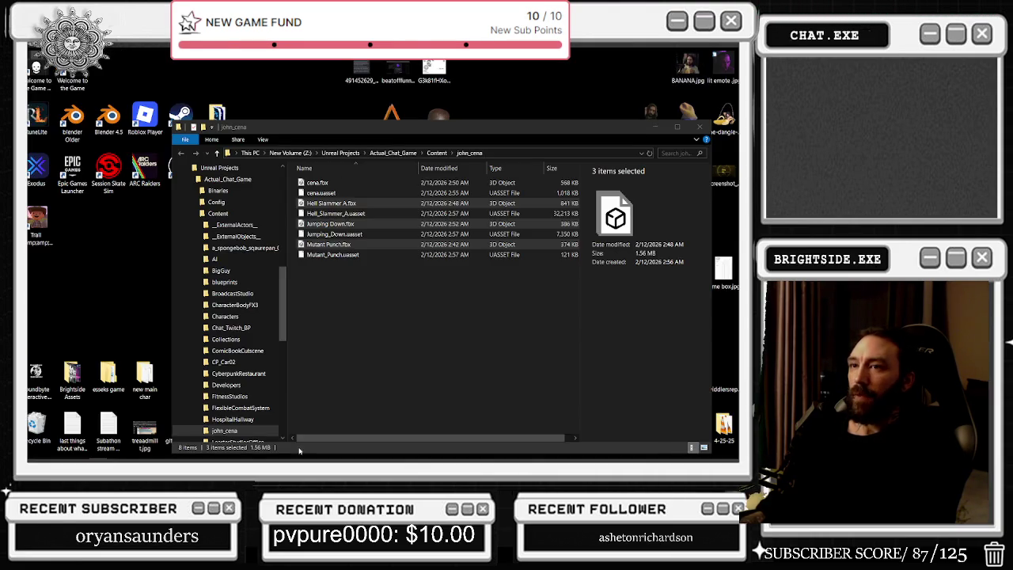
# - Launch the older Blender version from its desktop icon
pyautogui.doubleClick(72, 119)
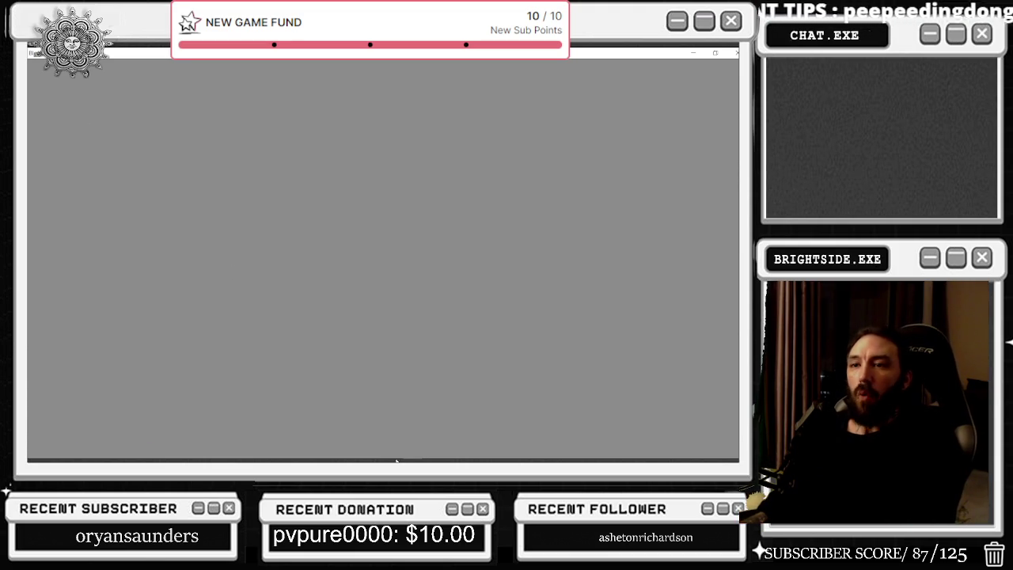
pyautogui.moveTo(378, 453)
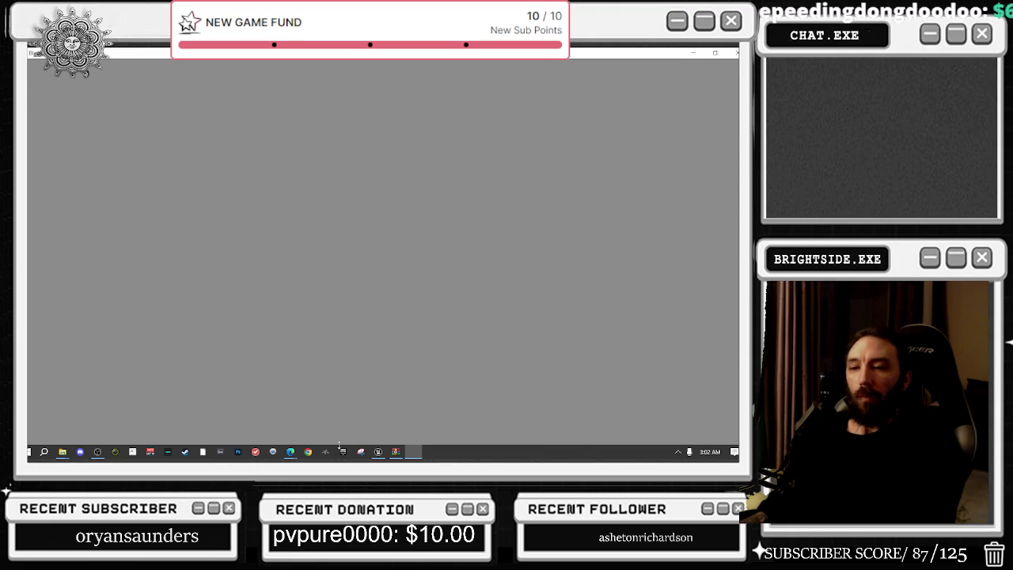
pyautogui.moveTo(286, 454)
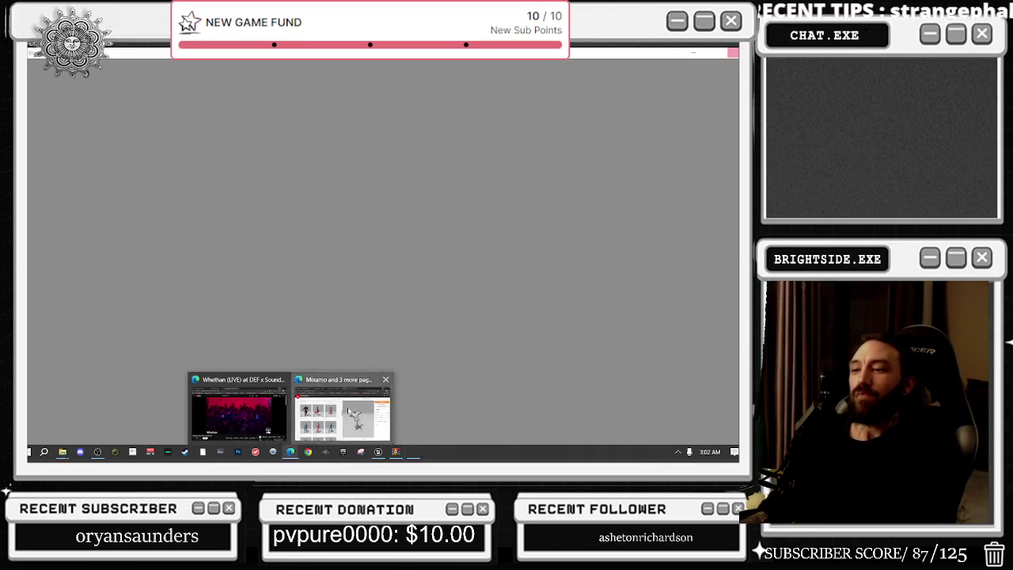
# - Preview Joyful Jump on Cena in Mixamo with a shorter trim and minimum Overdrive, then switch to Twitch
pyautogui.click(345, 407)
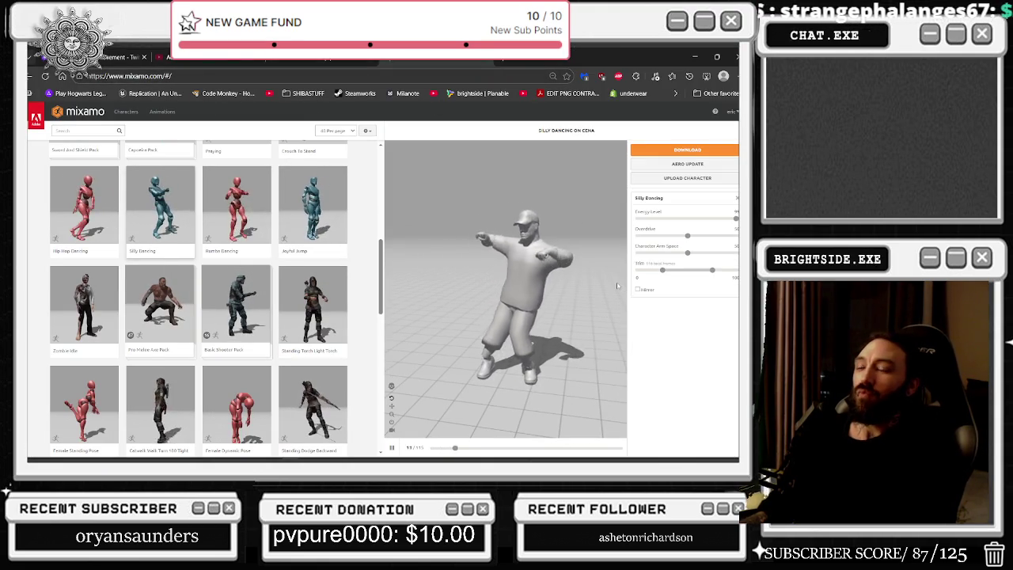
pyautogui.moveTo(617, 286); pyautogui.dragTo(555, 282)
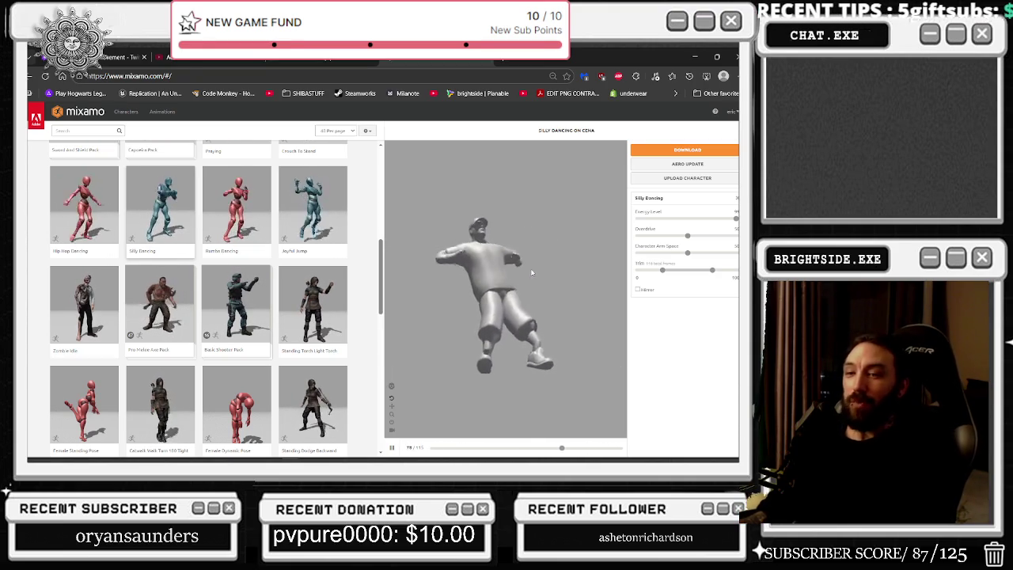
pyautogui.scroll(2, 522, 261)
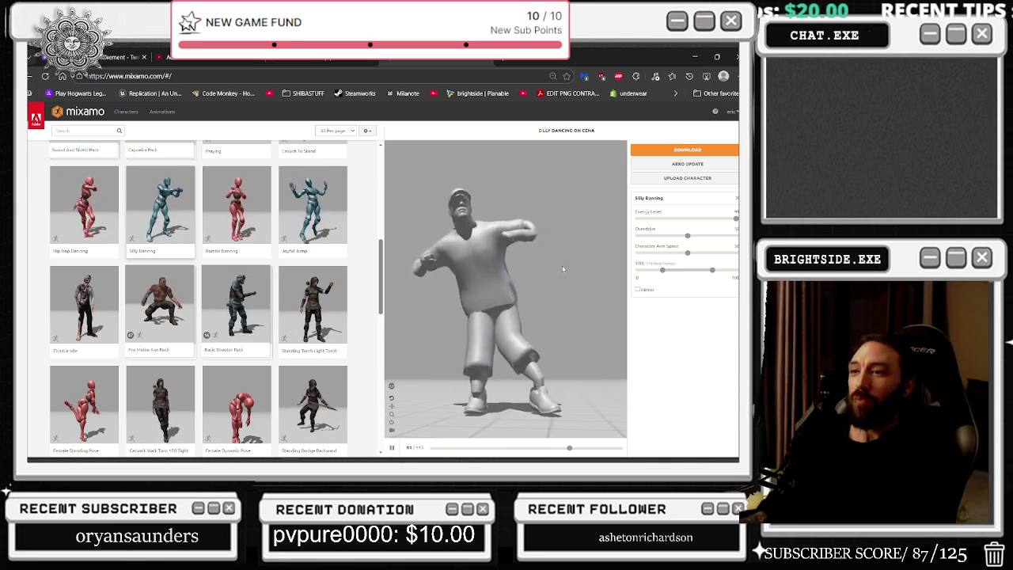
pyautogui.click(315, 200)
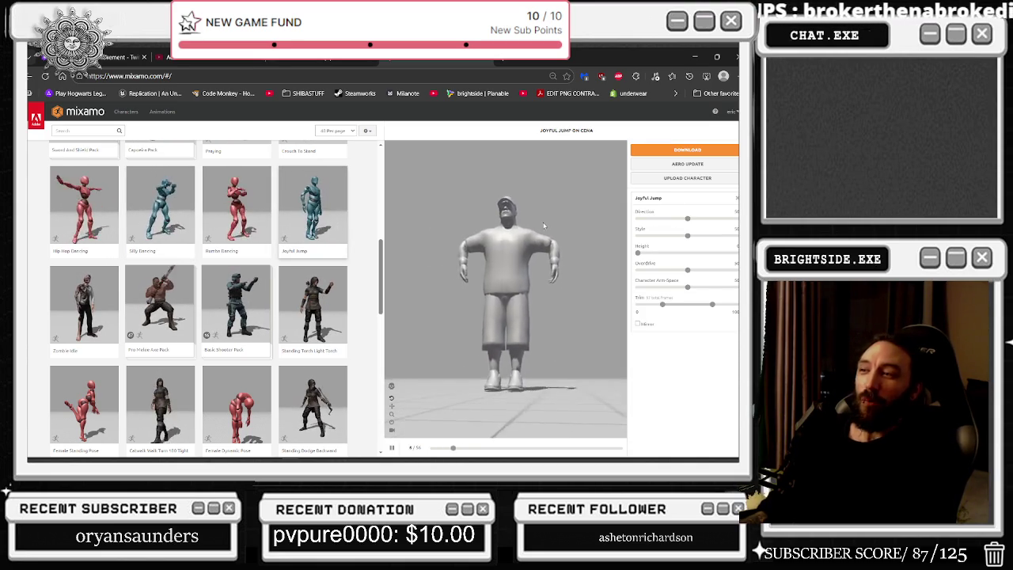
pyautogui.scroll(-2, 552, 267)
pyautogui.scroll(-2, 575, 269)
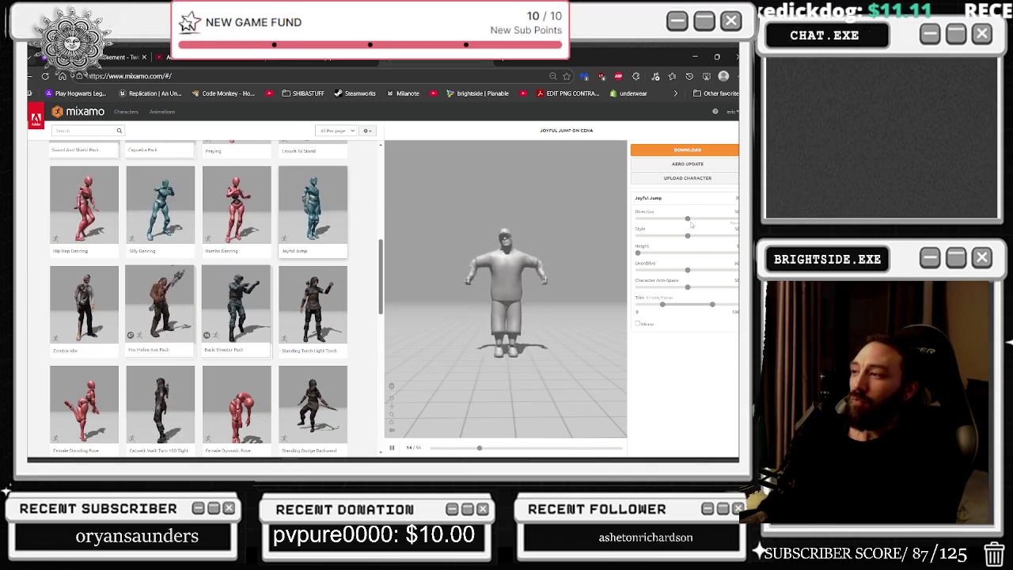
pyautogui.click(711, 305)
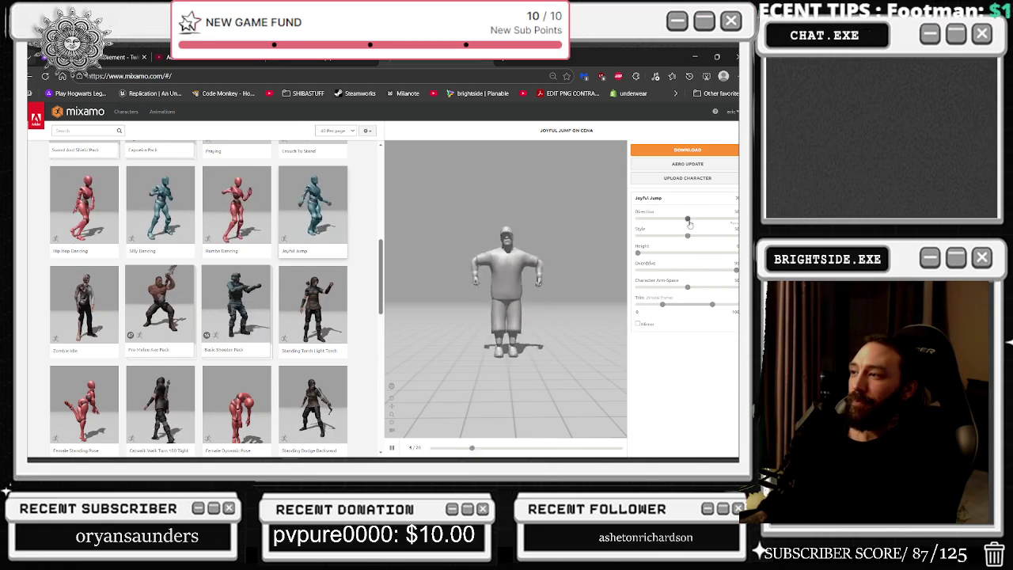
pyautogui.moveTo(706, 270); pyautogui.dragTo(636, 269)
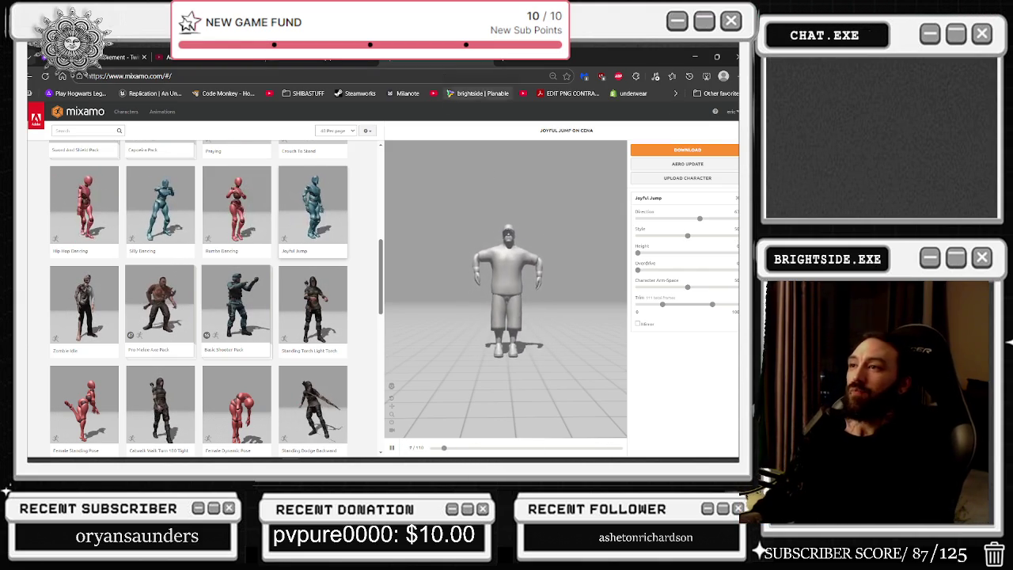
pyautogui.hotkey('ctrl', '1')
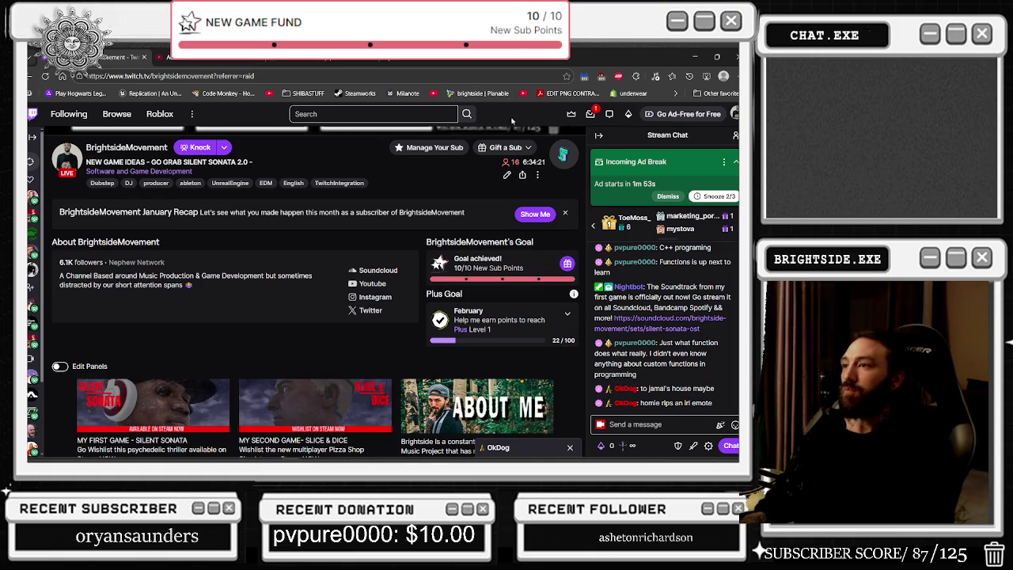
# - Check Twitch notifications, close the Twitch channel tab, and minimize the browser
pyautogui.click(589, 115)
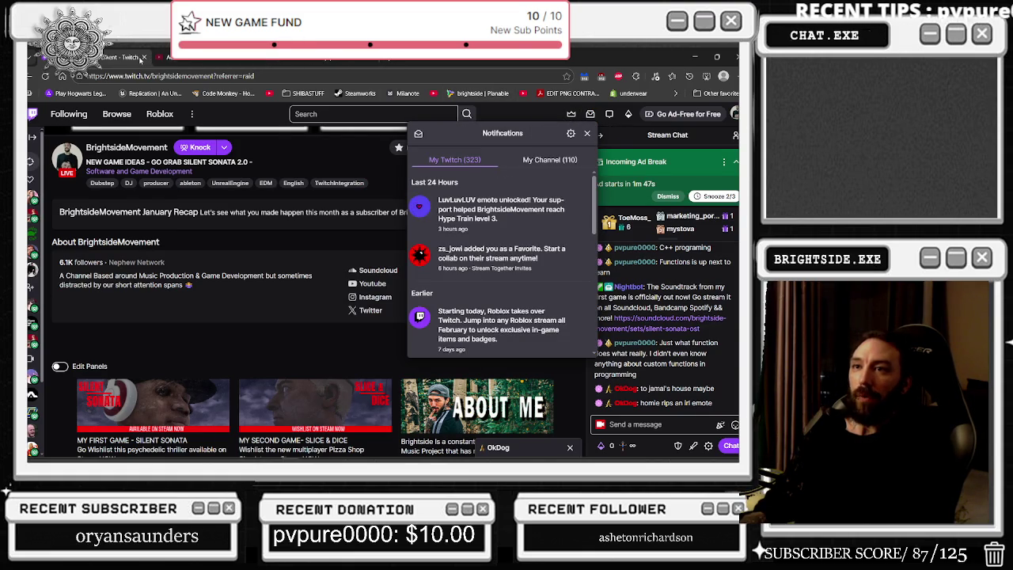
pyautogui.click(145, 58)
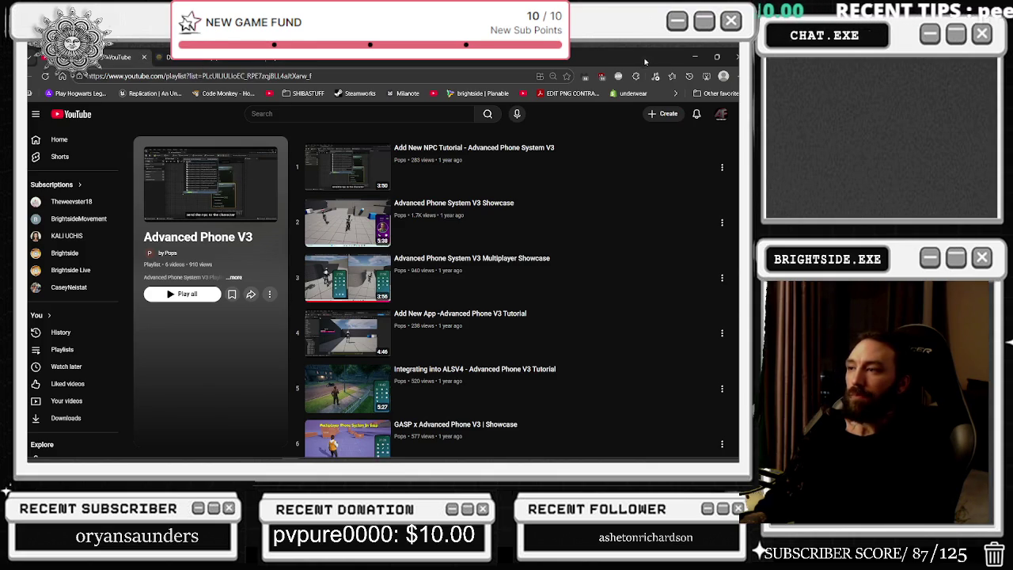
pyautogui.click(695, 59)
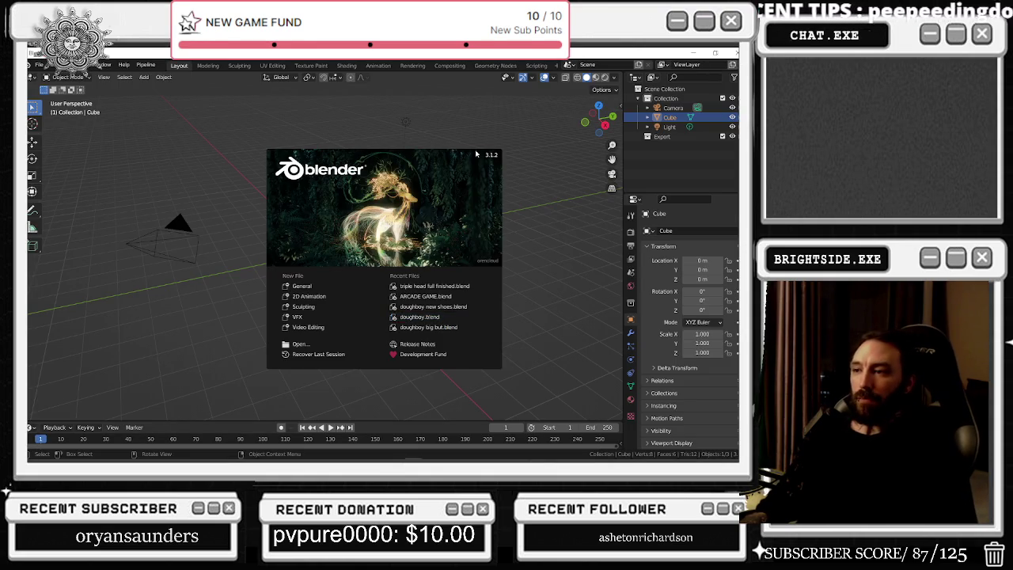
# - Delete the default cube and browse the Desktop in the FBX importer before cancelling it
pyautogui.click(295, 131)
pyautogui.press('Delete')
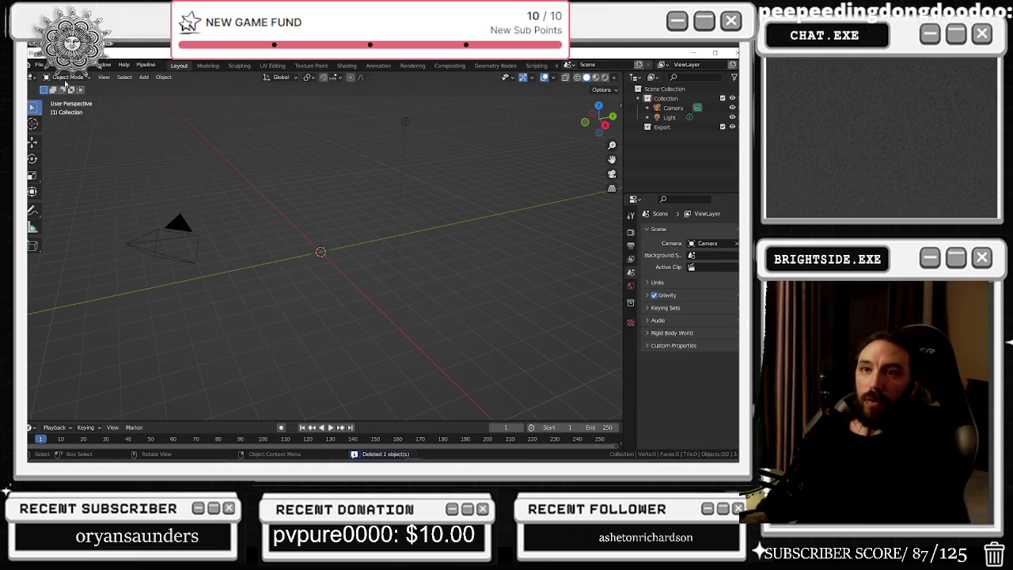
pyautogui.click(38, 64)
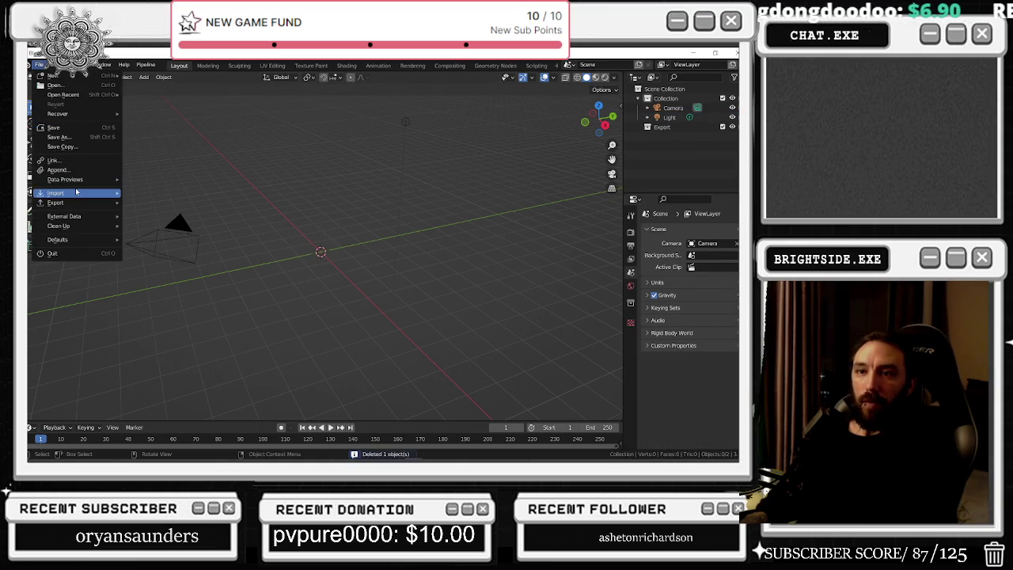
pyautogui.moveTo(77, 192)
pyautogui.click(150, 278)
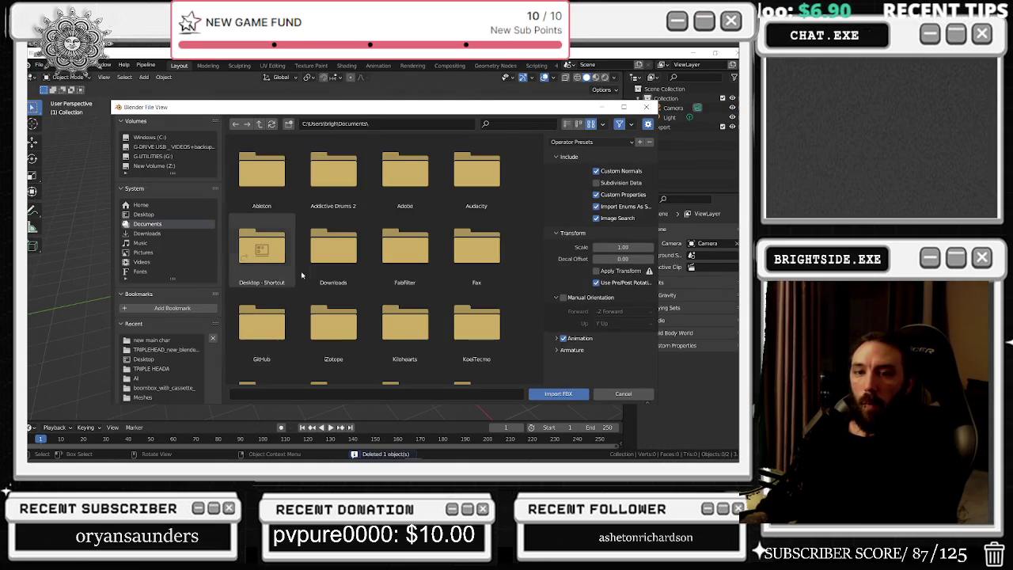
pyautogui.scroll(-5, 332, 261)
pyautogui.click(146, 214)
pyautogui.scroll(-5, 465, 317)
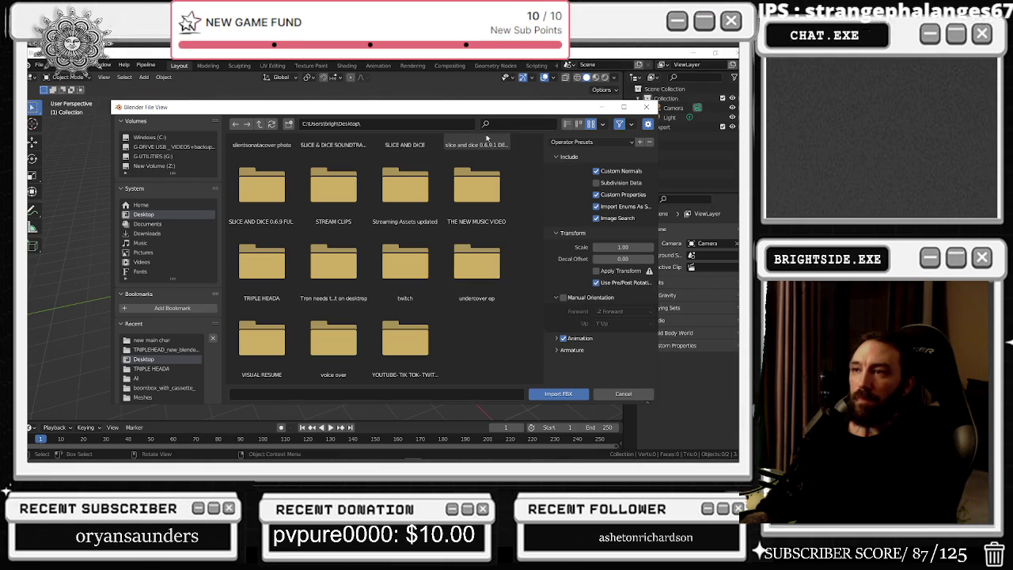
pyautogui.click(645, 107)
# - Open the Wavefront OBJ import window, then cancel it
pyautogui.click(39, 65)
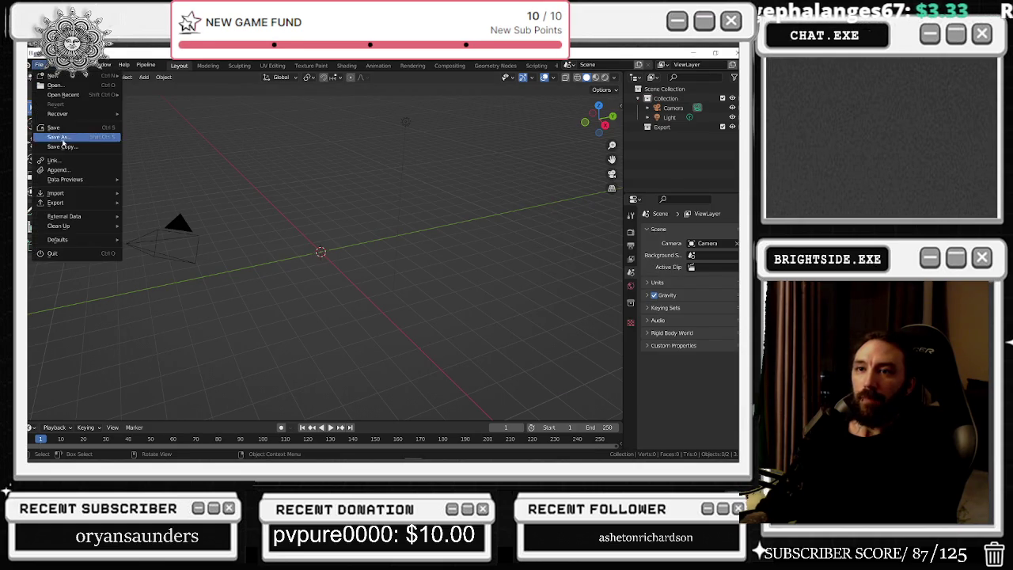
pyautogui.moveTo(78, 195)
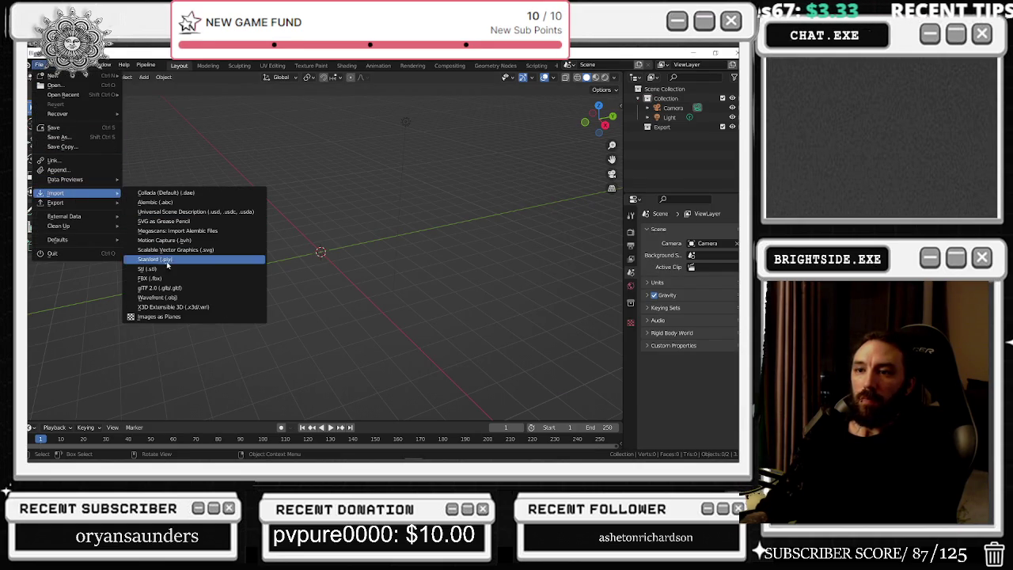
pyautogui.click(163, 298)
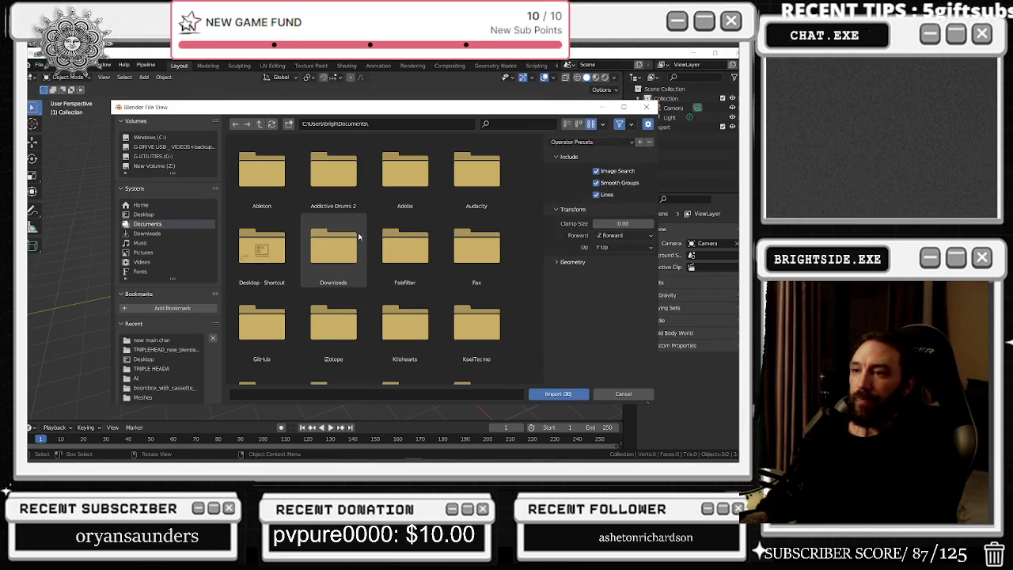
pyautogui.scroll(-10, 333, 261)
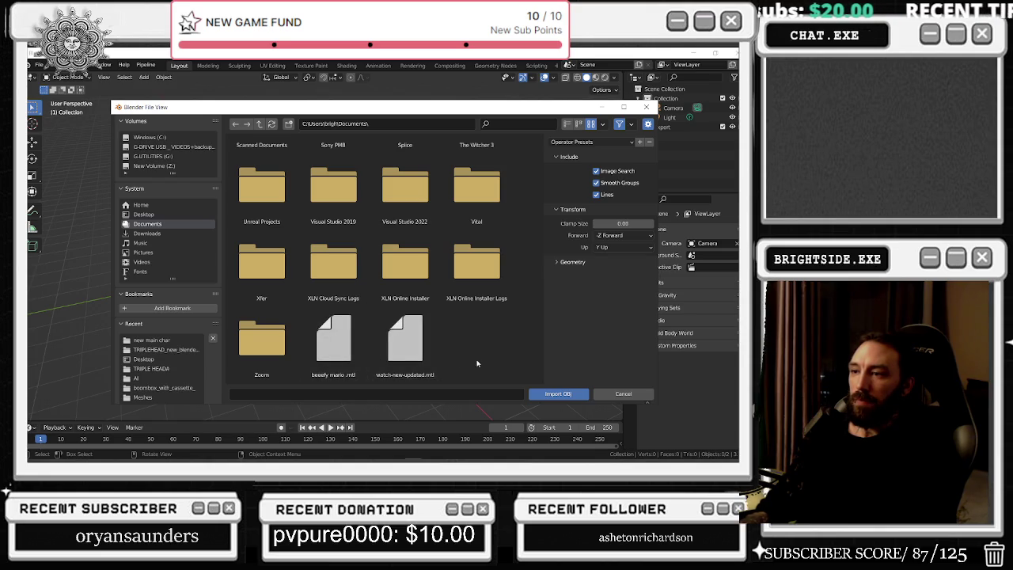
pyautogui.click(645, 107)
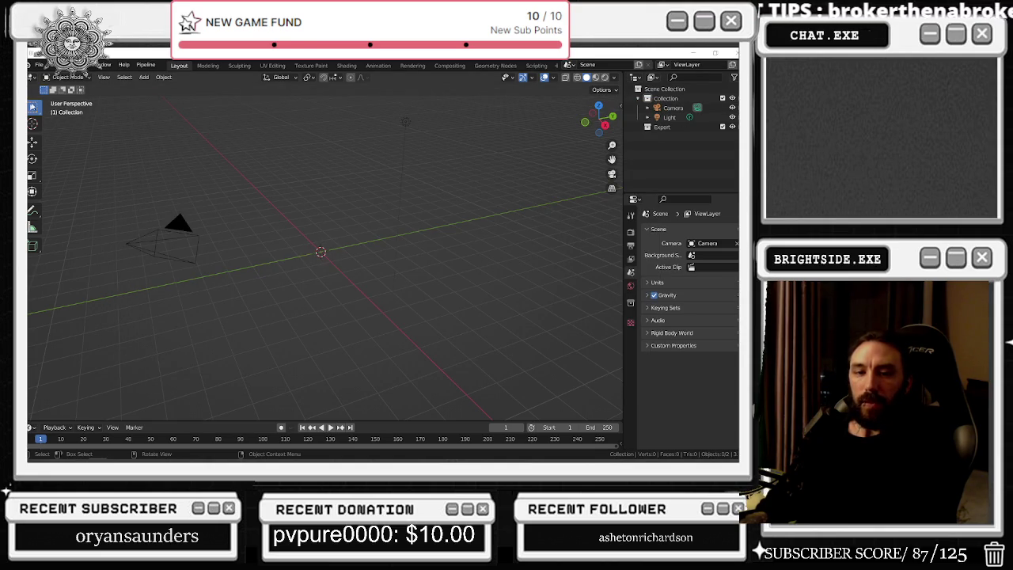
# - Import the cena character OBJ file from the Desktop and orbit around it
pyautogui.click(43, 66)
pyautogui.moveTo(68, 193)
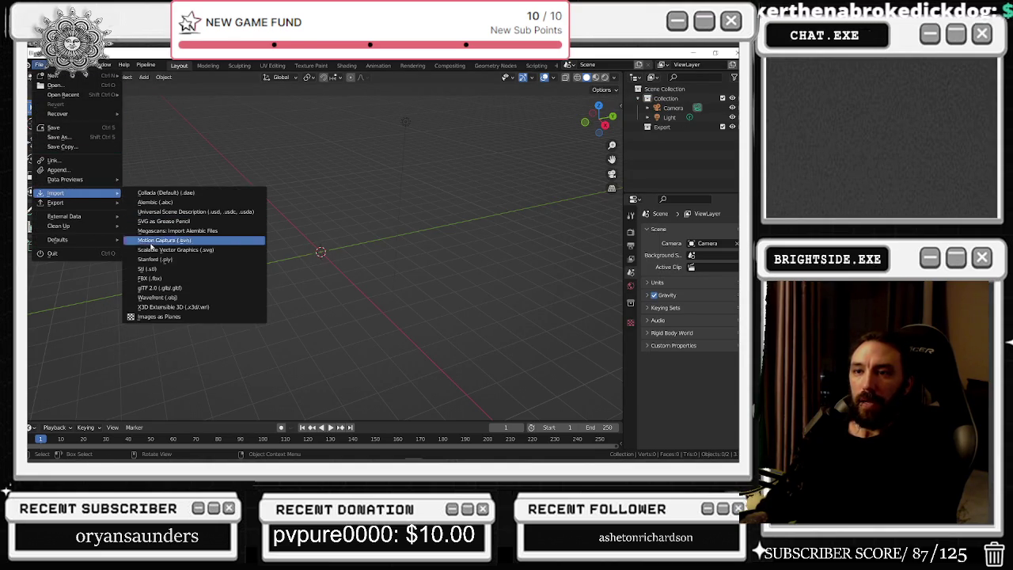
pyautogui.click(166, 297)
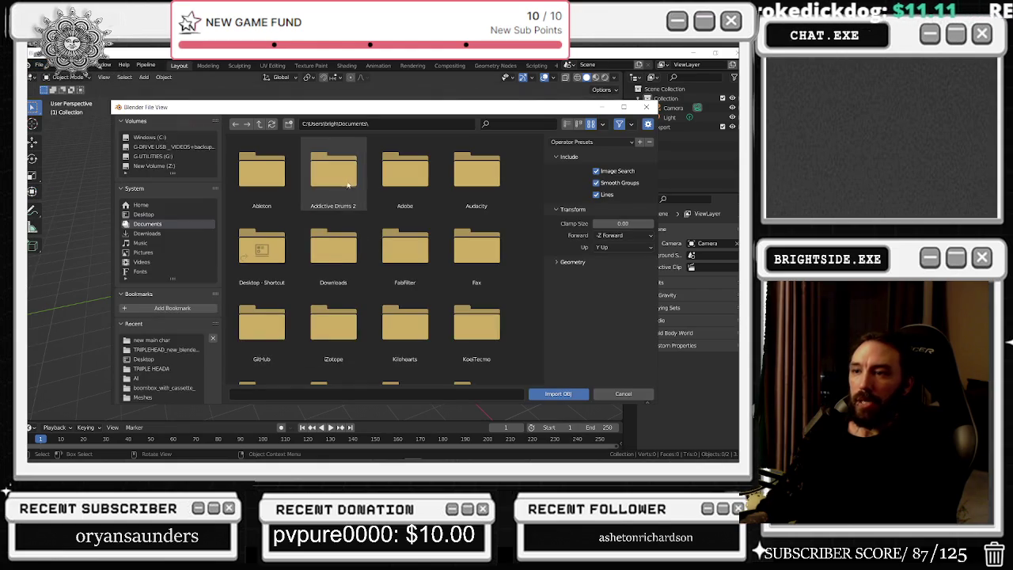
pyautogui.click(143, 214)
pyautogui.scroll(-5, 375, 269)
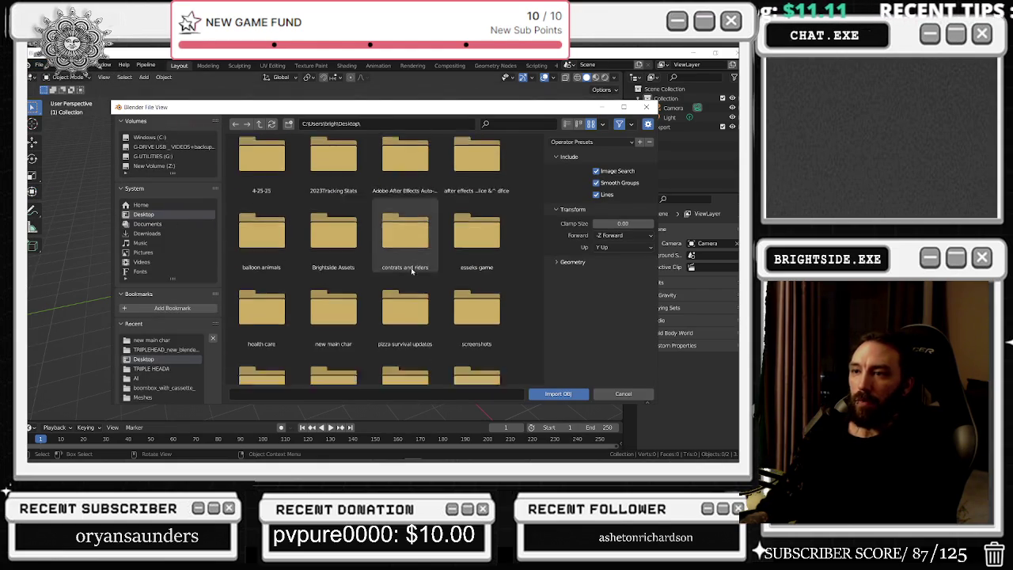
pyautogui.scroll(-2, 375, 277)
pyautogui.click(477, 337)
pyautogui.click(557, 393)
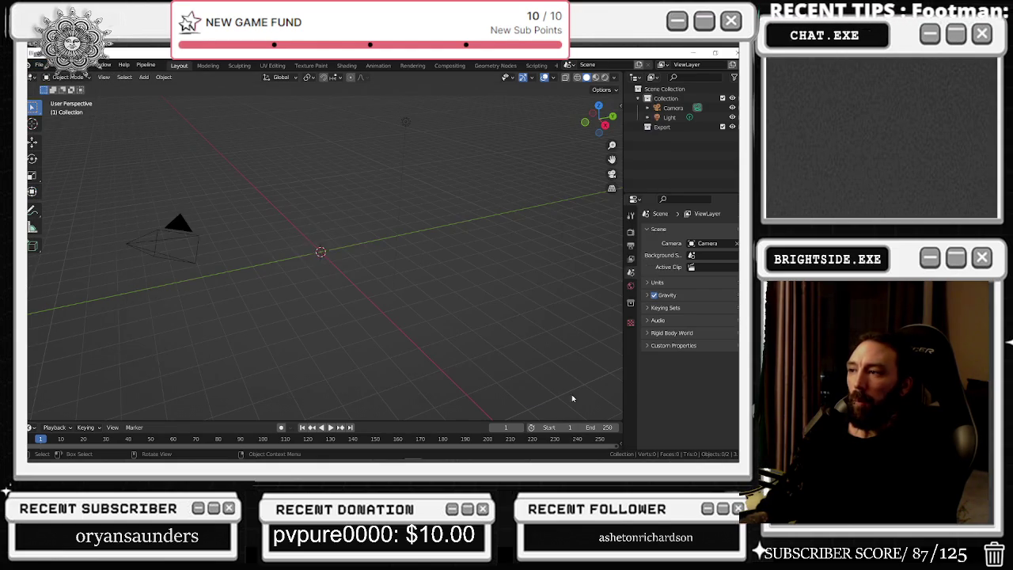
pyautogui.scroll(-3, 232, 261)
pyautogui.moveTo(232, 261); pyautogui.dragTo(343, 198)
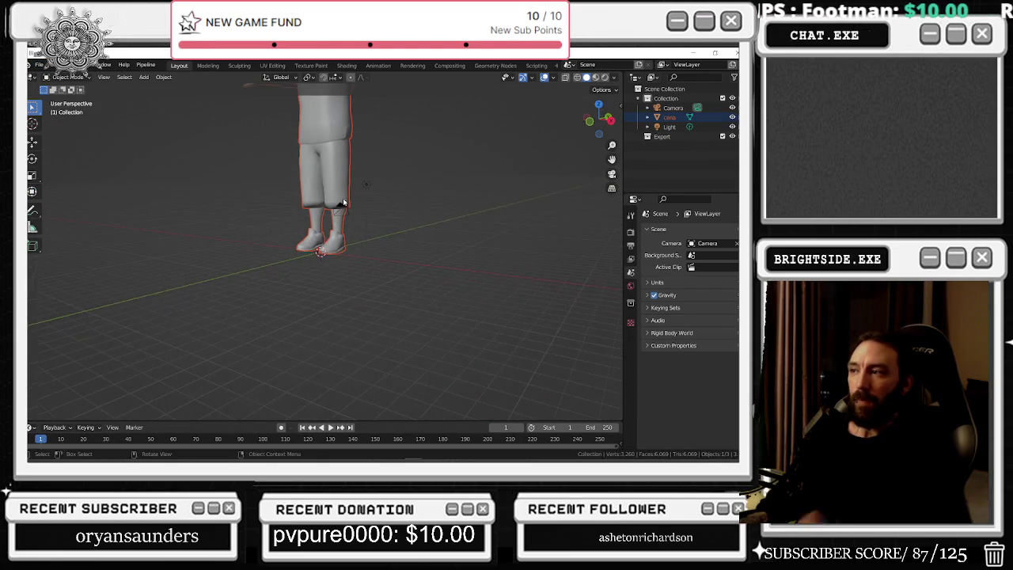
# - Select the cena character and list its material slots, such as jc_shoe1_tm2 and jc_face_tm2
pyautogui.click(321, 144)
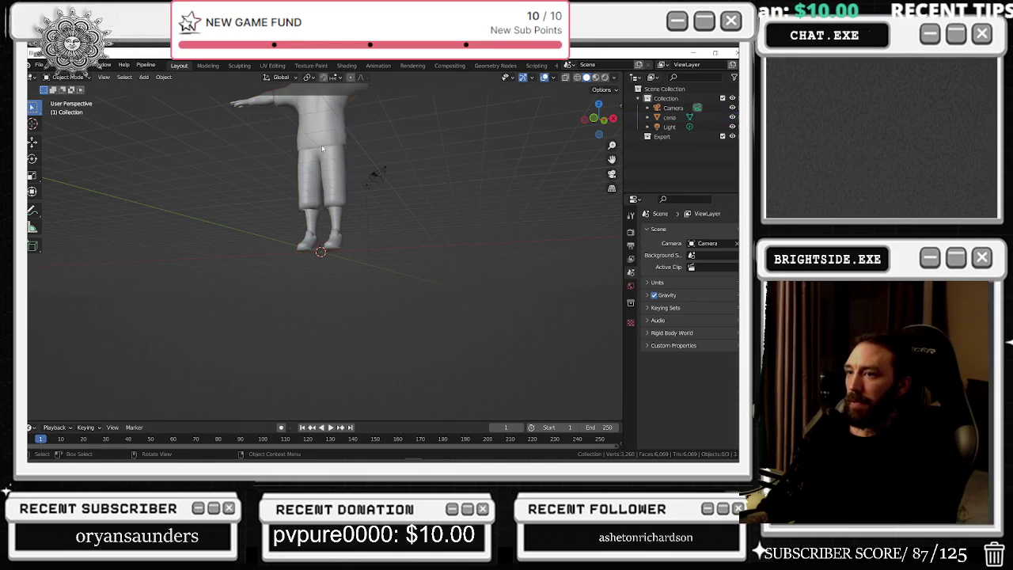
pyautogui.click(630, 320)
pyautogui.click(631, 400)
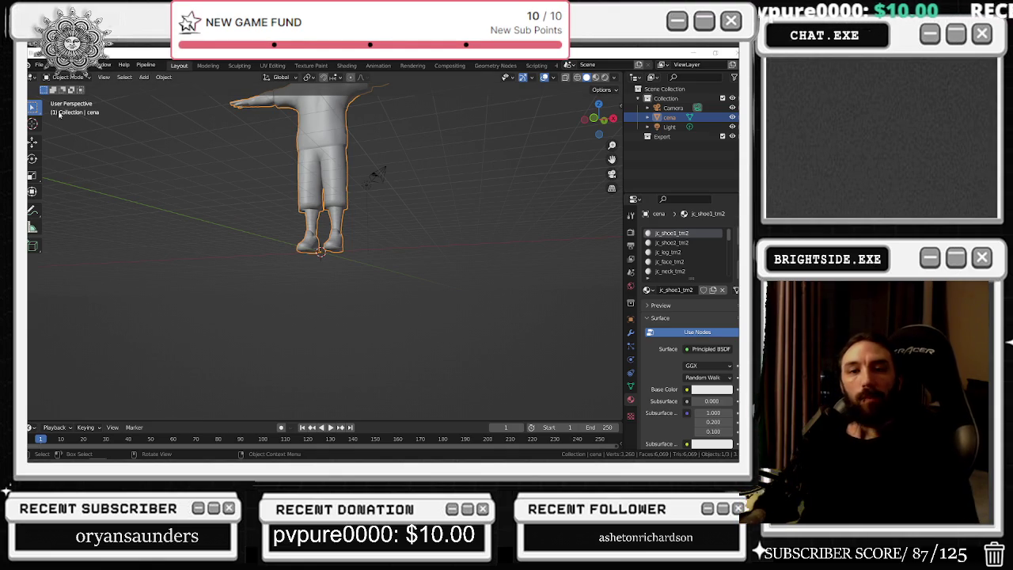
# - Orbit to a front view and open the 3904cap_tm2 material's base colour input options
pyautogui.moveTo(285, 198)
pyautogui.mouseDown()
pyautogui.moveTo(344, 293)
pyautogui.moveTo(345, 272)
pyautogui.mouseUp()
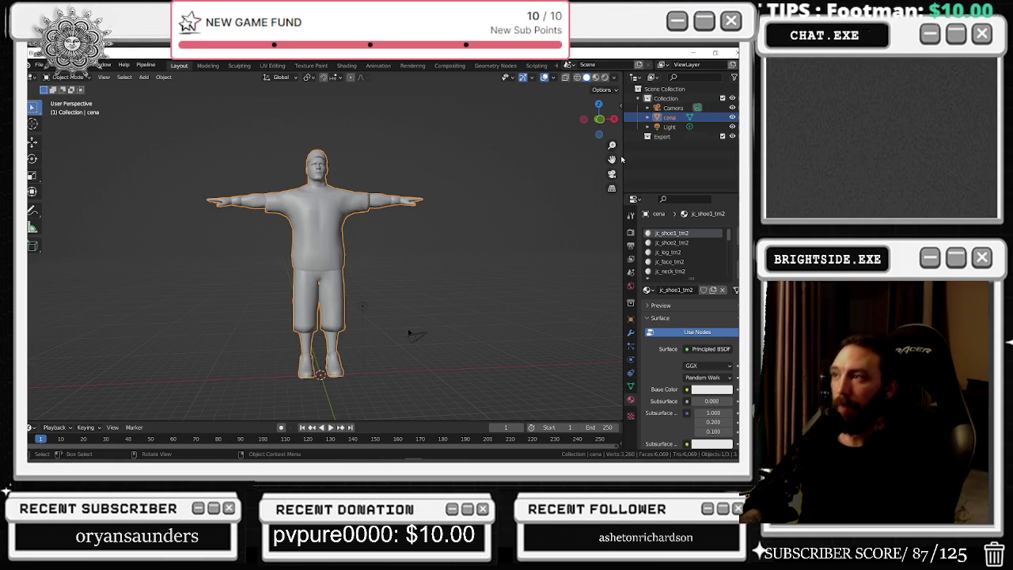
pyautogui.scroll(-5, 680, 251)
pyautogui.scroll(5, 680, 251)
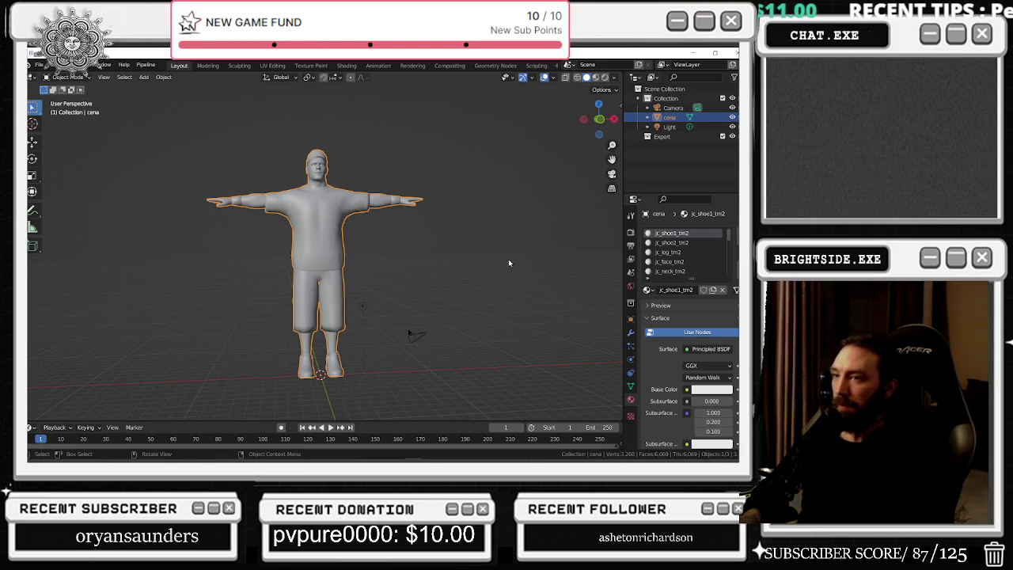
pyautogui.scroll(-5, 689, 256)
pyautogui.scroll(-4, 689, 255)
pyautogui.click(687, 271)
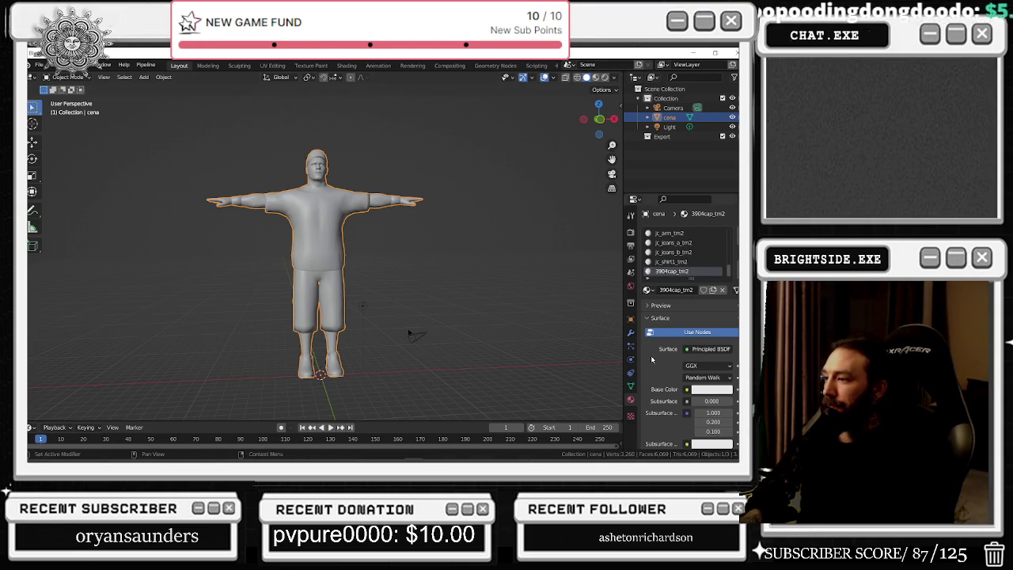
pyautogui.click(686, 389)
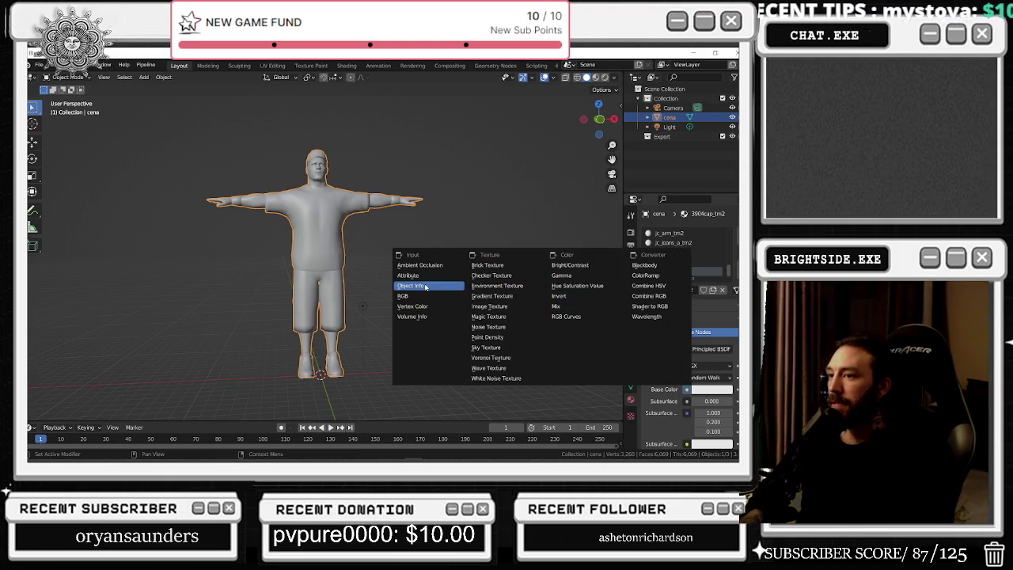
# - Give the jc_shoe1_tm2 material an image texture base colour, leaving the image unloaded
pyautogui.press('Escape')
pyautogui.scroll(8, 672, 249)
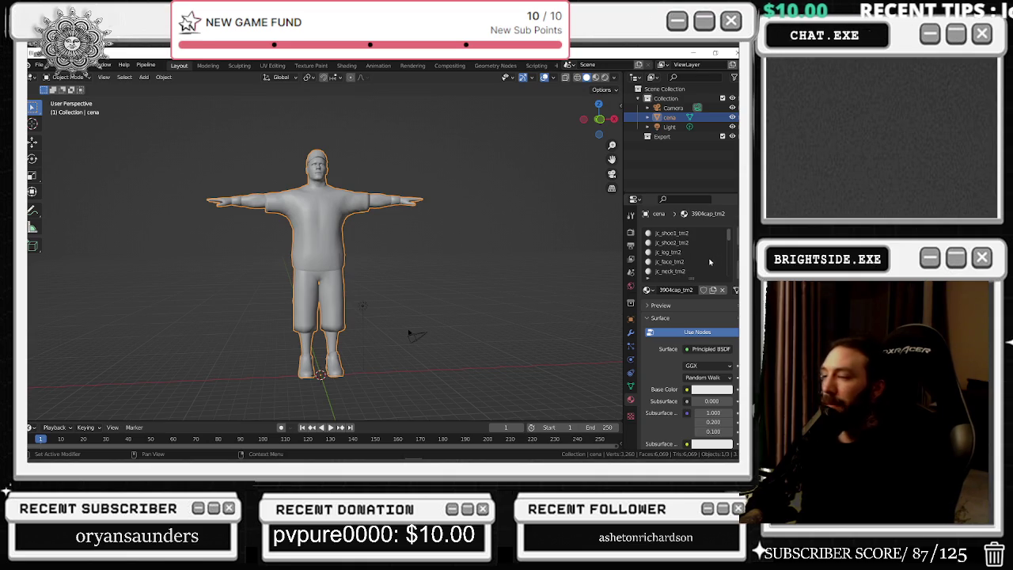
pyautogui.click(679, 233)
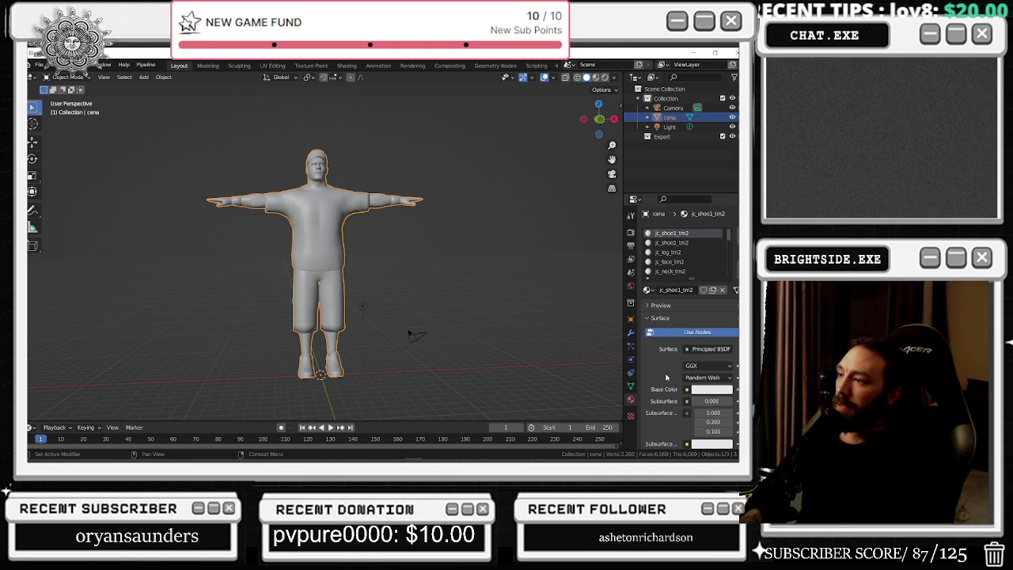
pyautogui.click(687, 390)
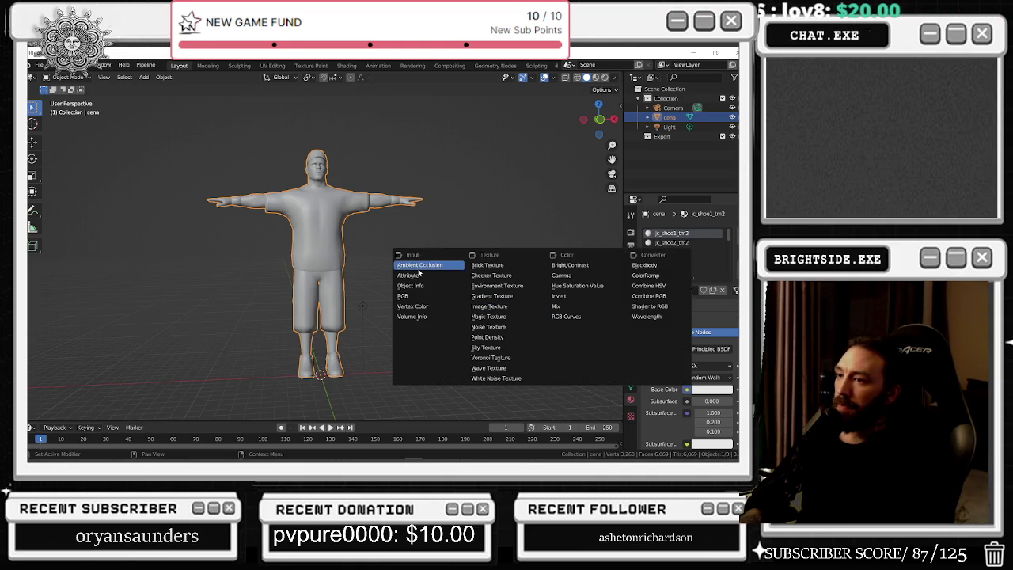
pyautogui.click(489, 307)
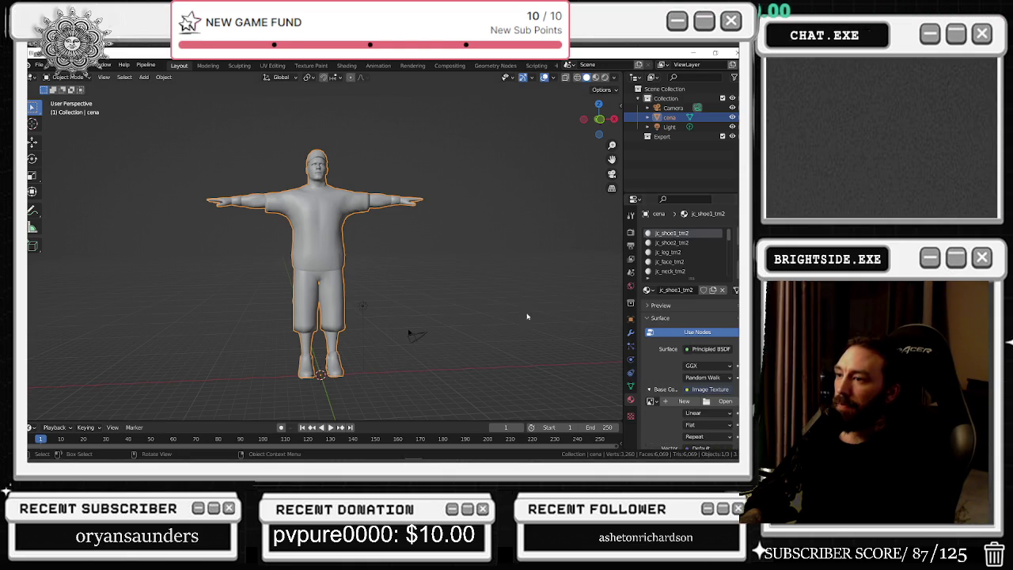
pyautogui.click(725, 402)
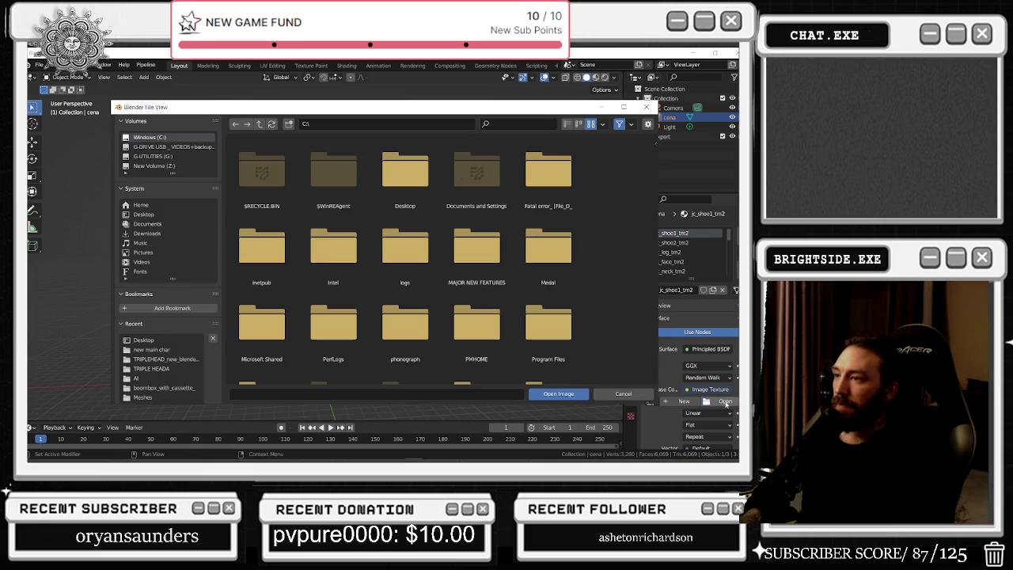
pyautogui.click(157, 234)
pyautogui.press('Escape')
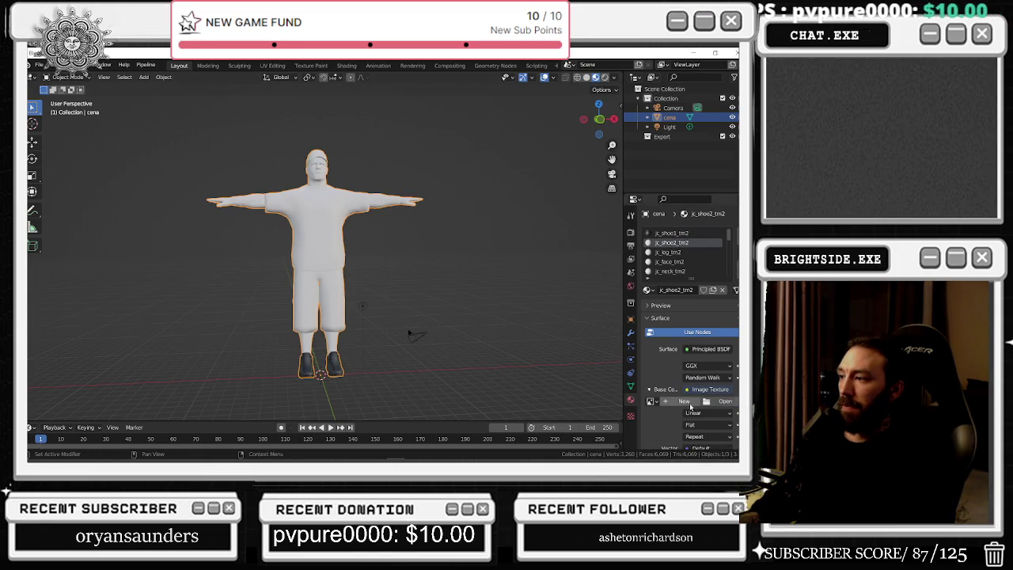
pyautogui.click(650, 402)
pyautogui.press('Escape')
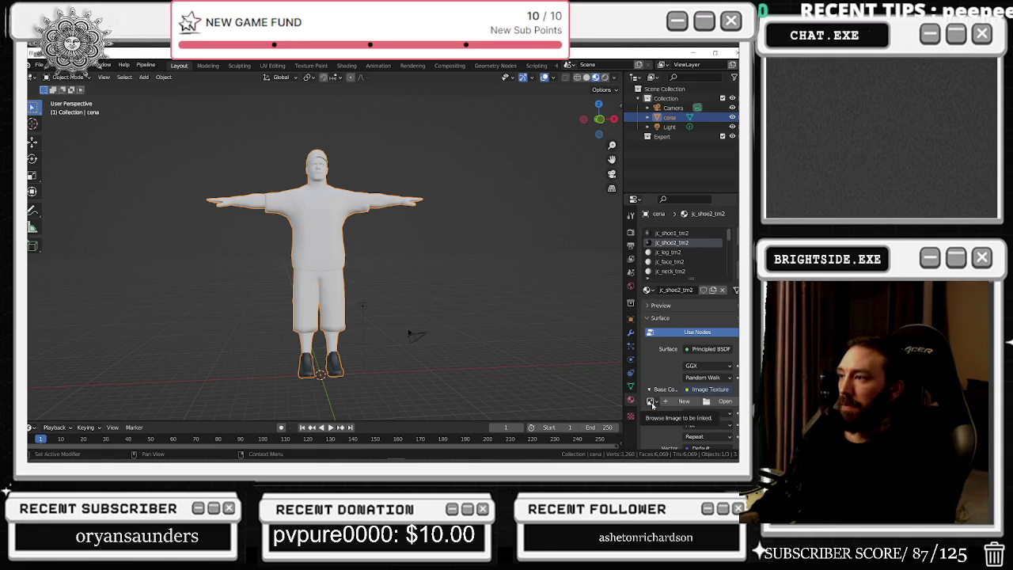
# - Assign the jc_shoe1_tm2 material to the second shoe slot
pyautogui.click(647, 289)
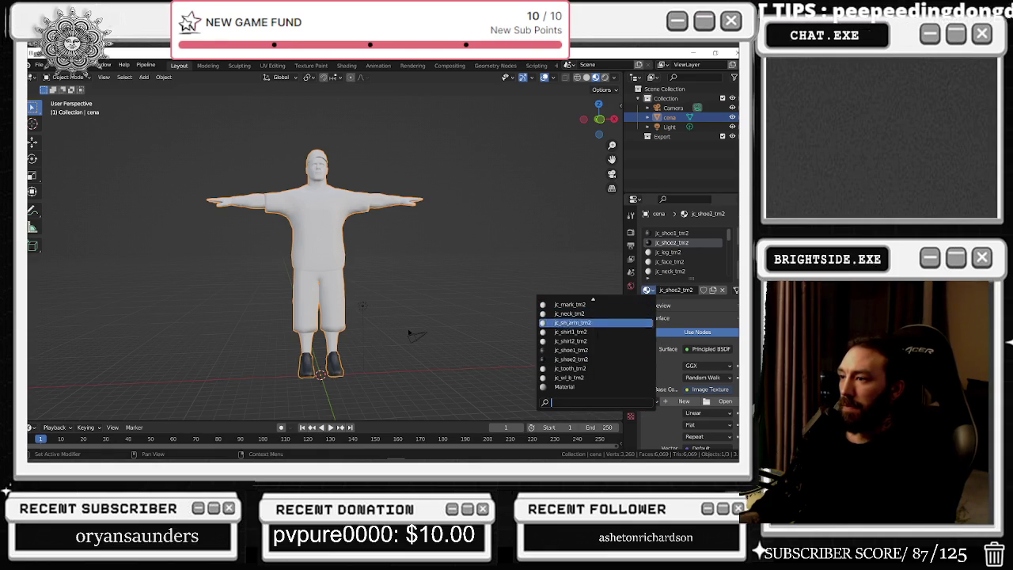
pyautogui.click(570, 359)
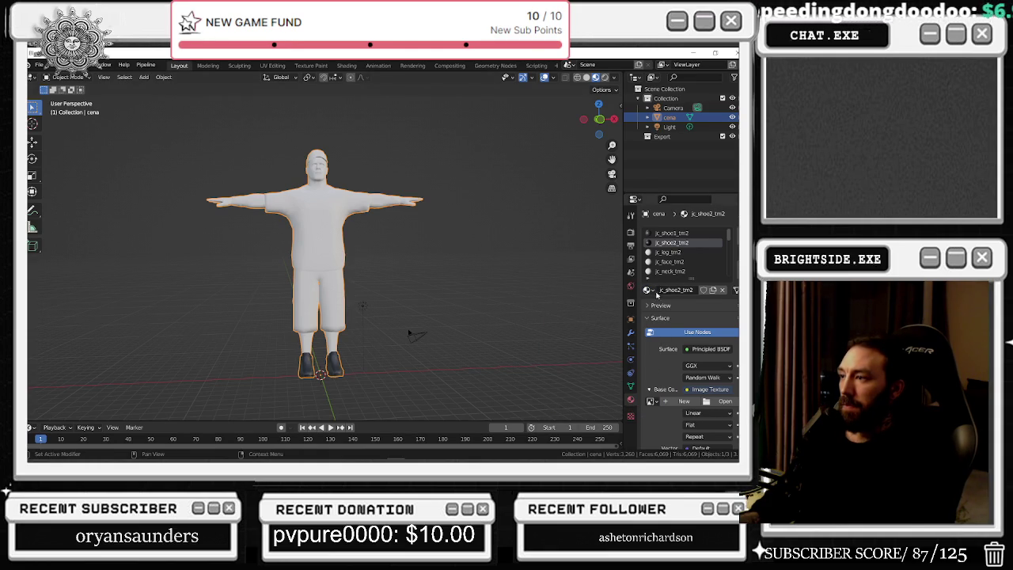
pyautogui.click(647, 289)
pyautogui.click(574, 349)
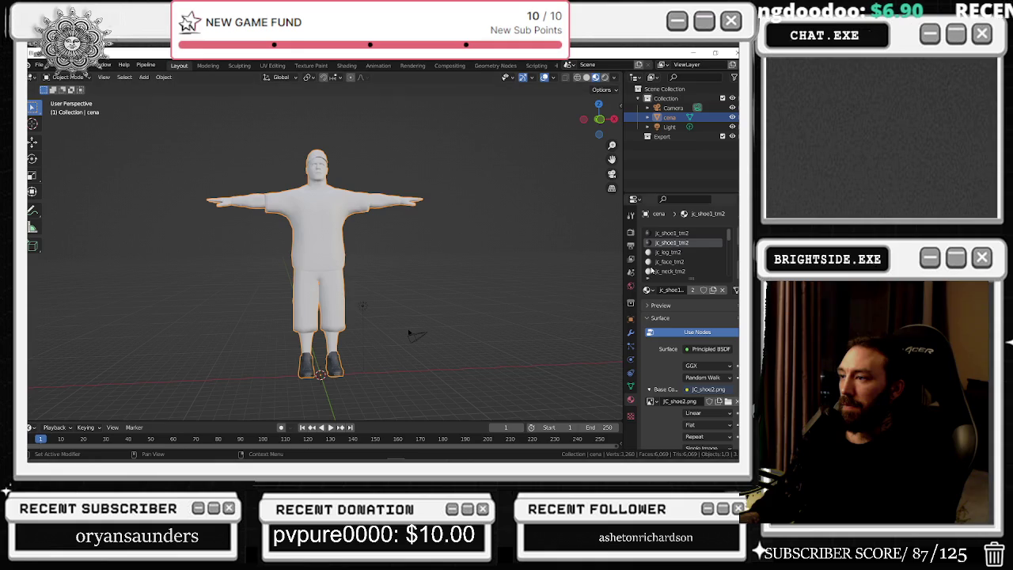
pyautogui.click(647, 289)
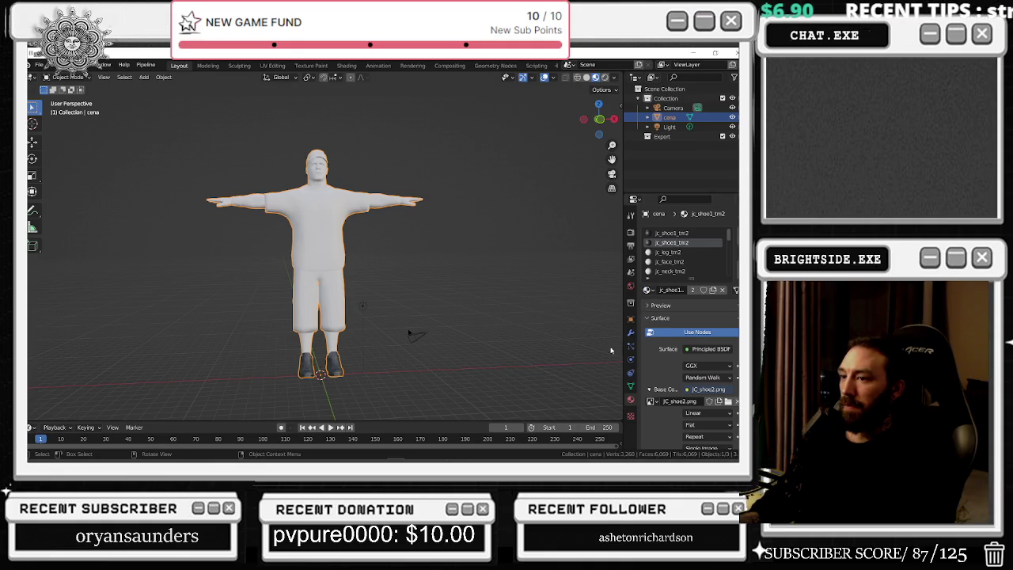
# - Link an image texture to jc_leg_tm2's base colour and browse to Desktop\john cena textures
pyautogui.scroll(-1, 690, 373)
pyautogui.click(674, 238)
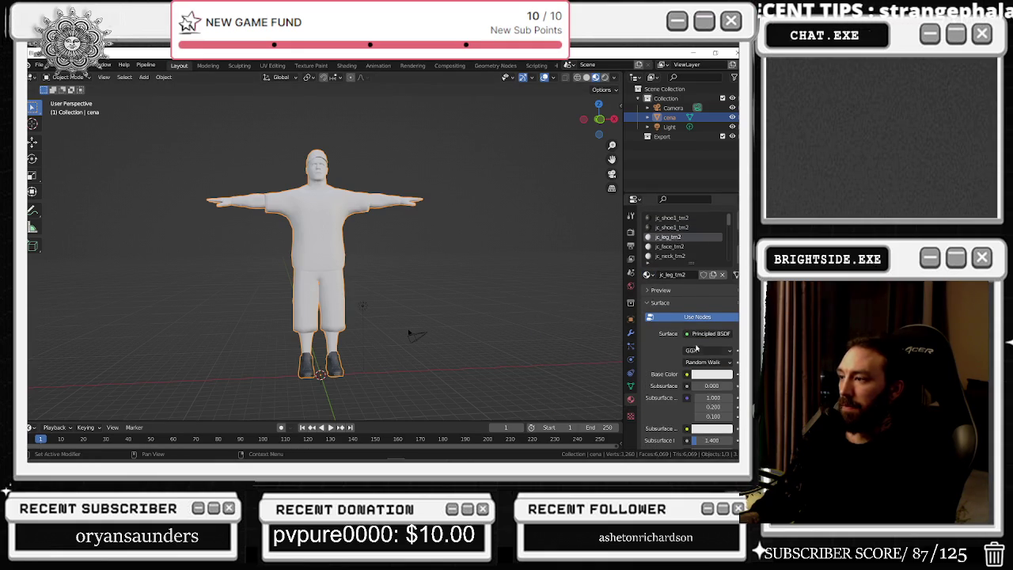
pyautogui.click(686, 375)
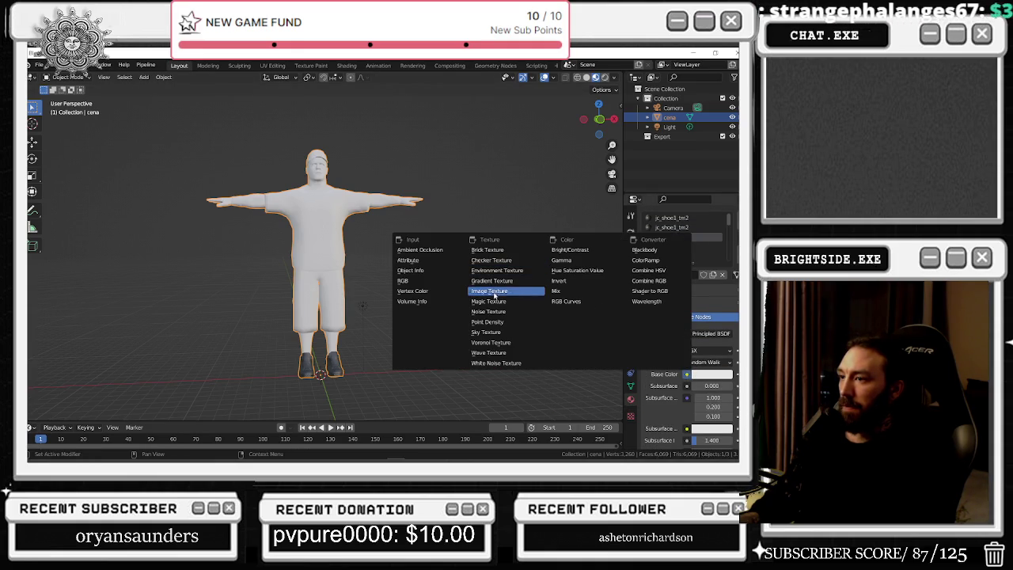
pyautogui.click(486, 291)
pyautogui.click(721, 385)
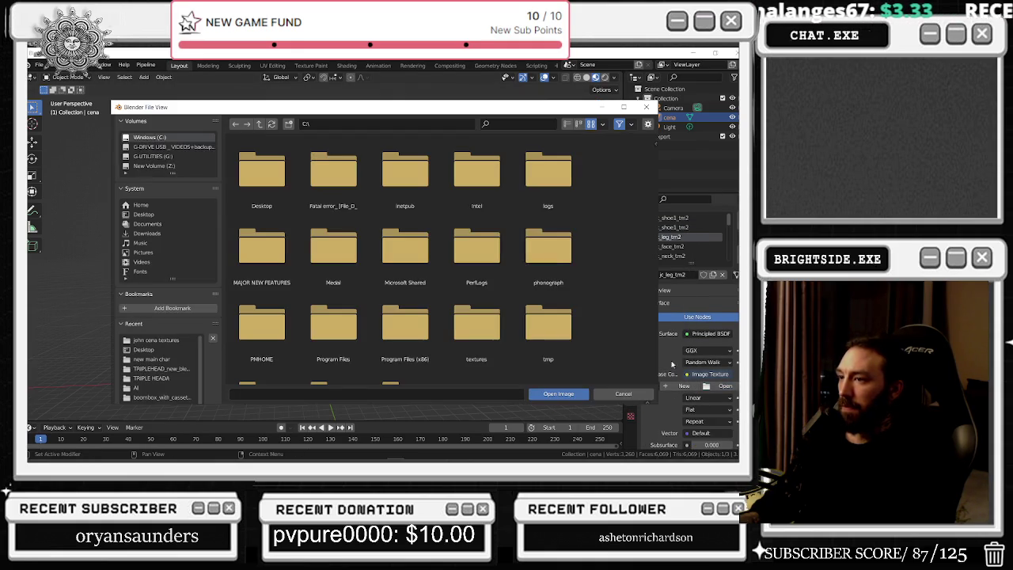
pyautogui.click(645, 106)
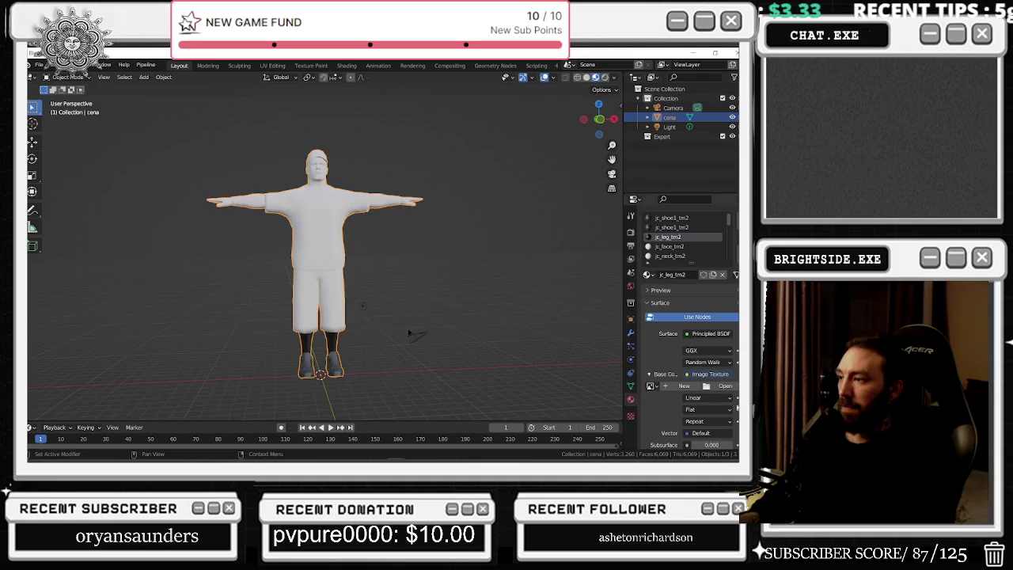
pyautogui.click(684, 386)
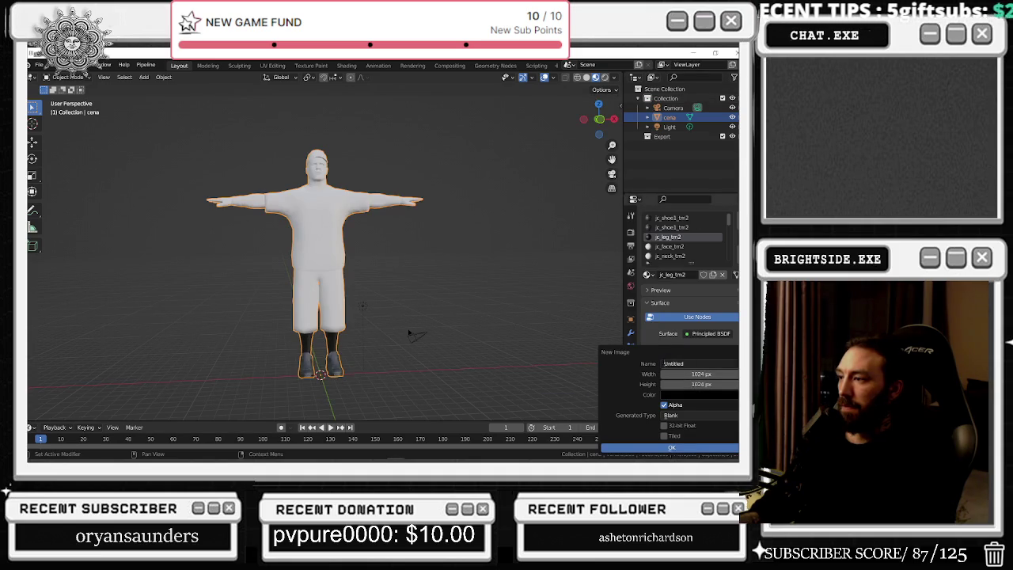
pyautogui.press('Escape')
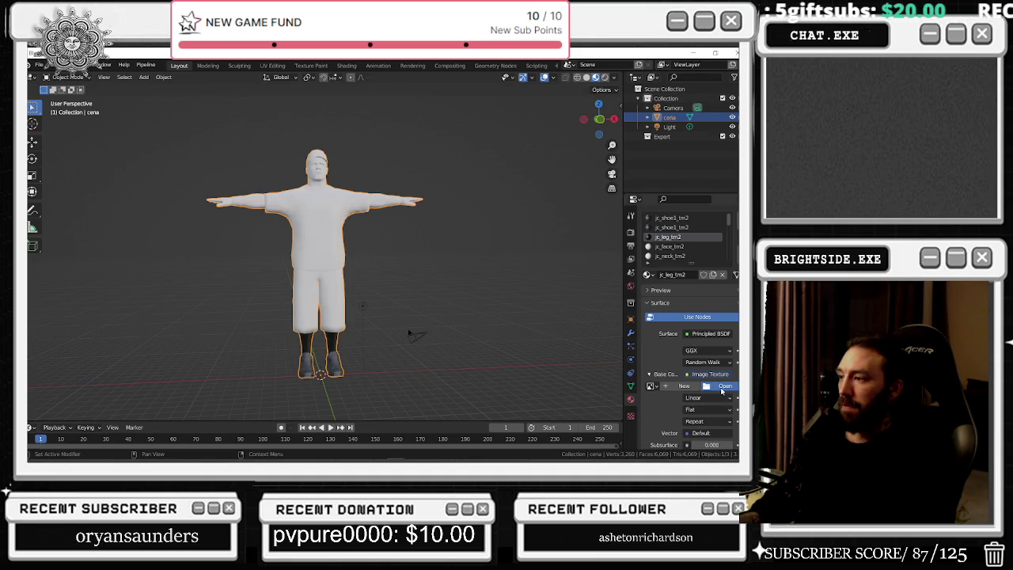
pyautogui.click(720, 386)
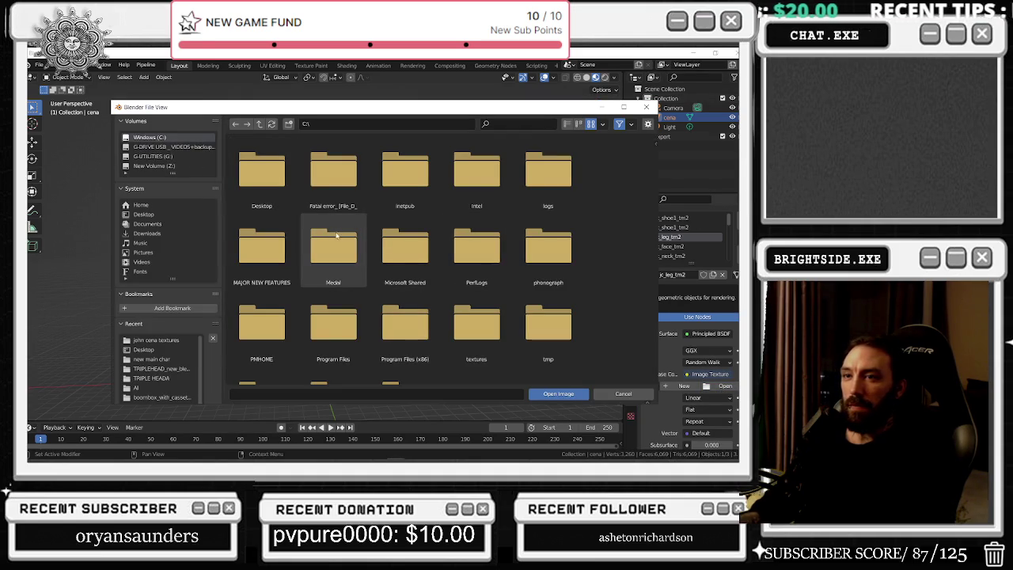
pyautogui.click(159, 233)
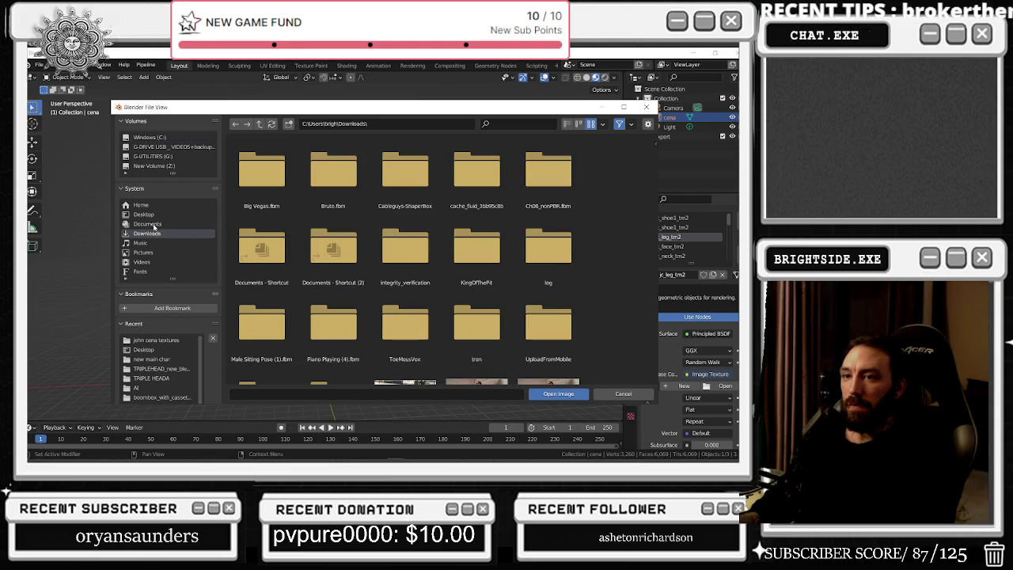
pyautogui.click(151, 215)
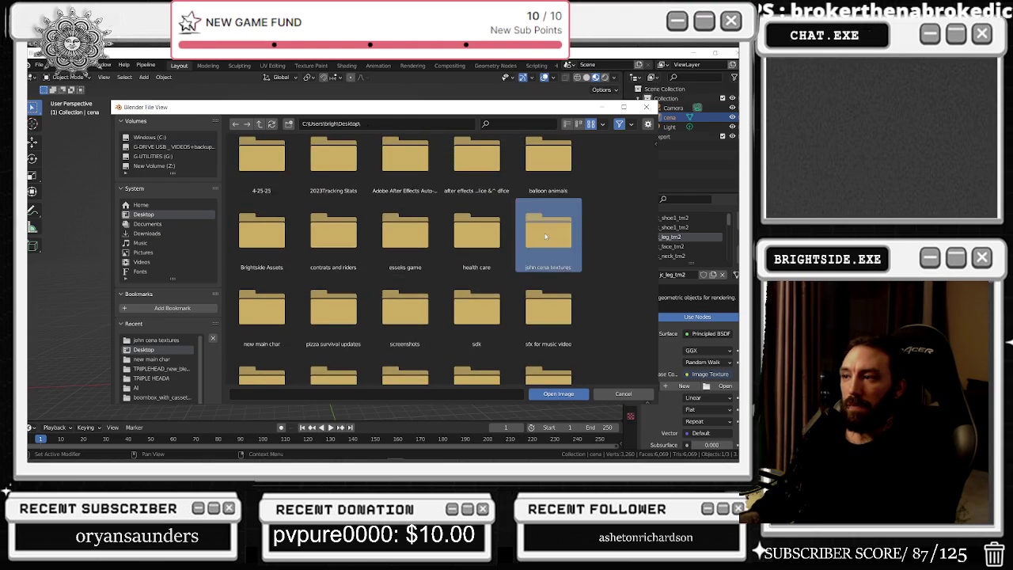
pyautogui.doubleClick(543, 231)
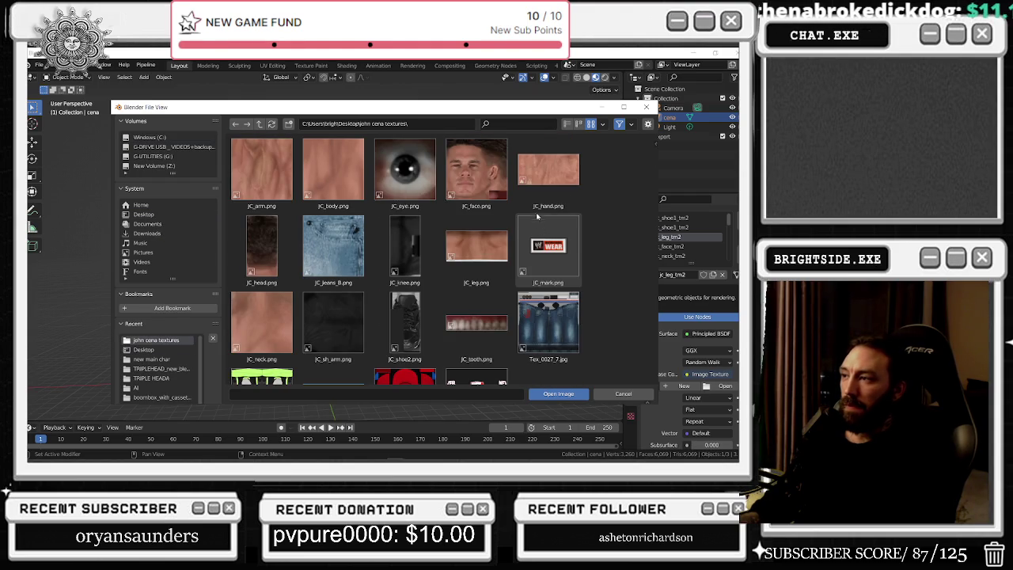
# - Load Tex_0027_7.jpg as the leg material's base colour image
pyautogui.scroll(-2, 379, 229)
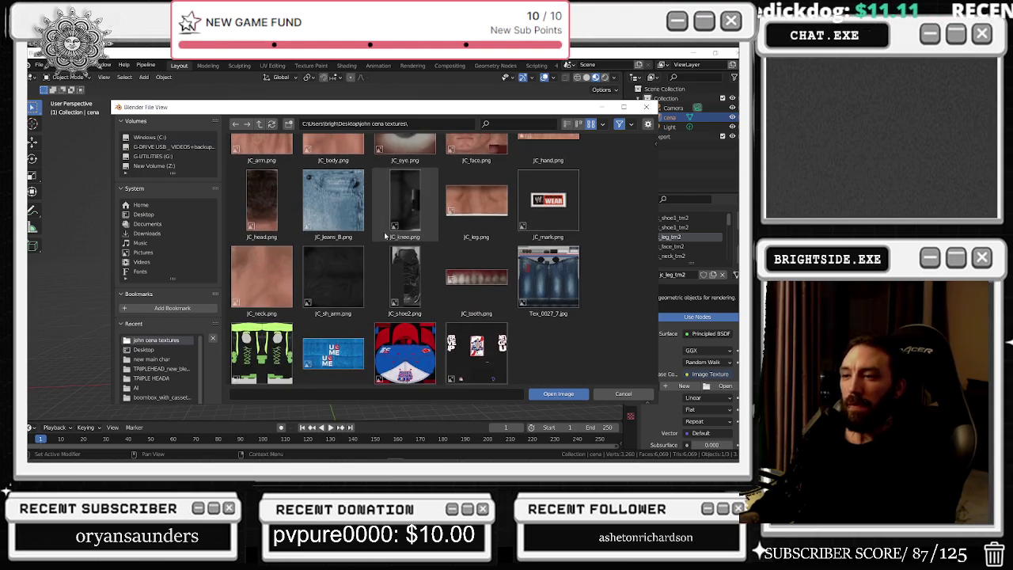
pyautogui.moveTo(486, 108)
pyautogui.mouseDown()
pyautogui.moveTo(377, 428)
pyautogui.moveTo(406, 113)
pyautogui.mouseUp()
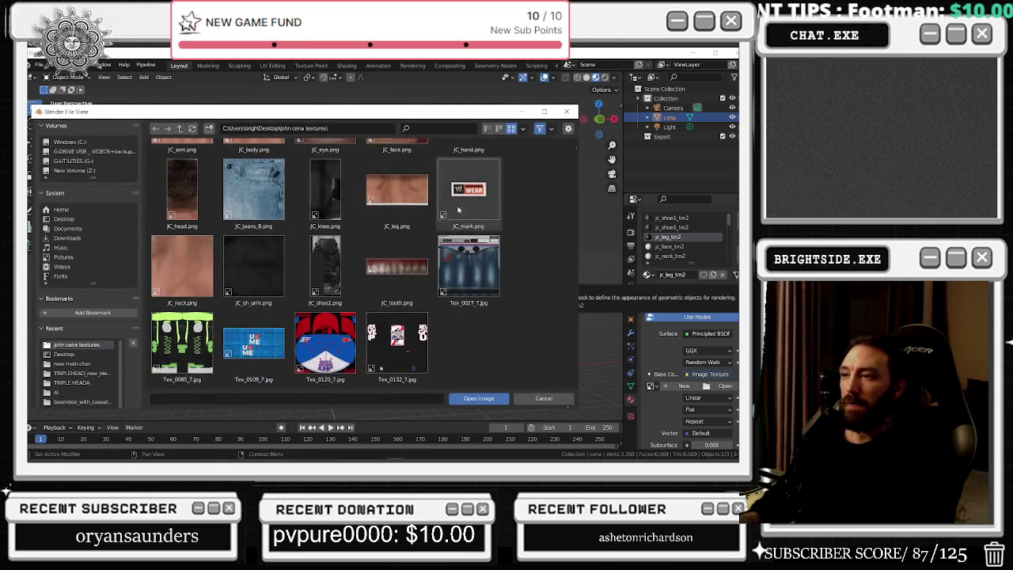
pyautogui.click(490, 272)
pyautogui.scroll(-5, 704, 246)
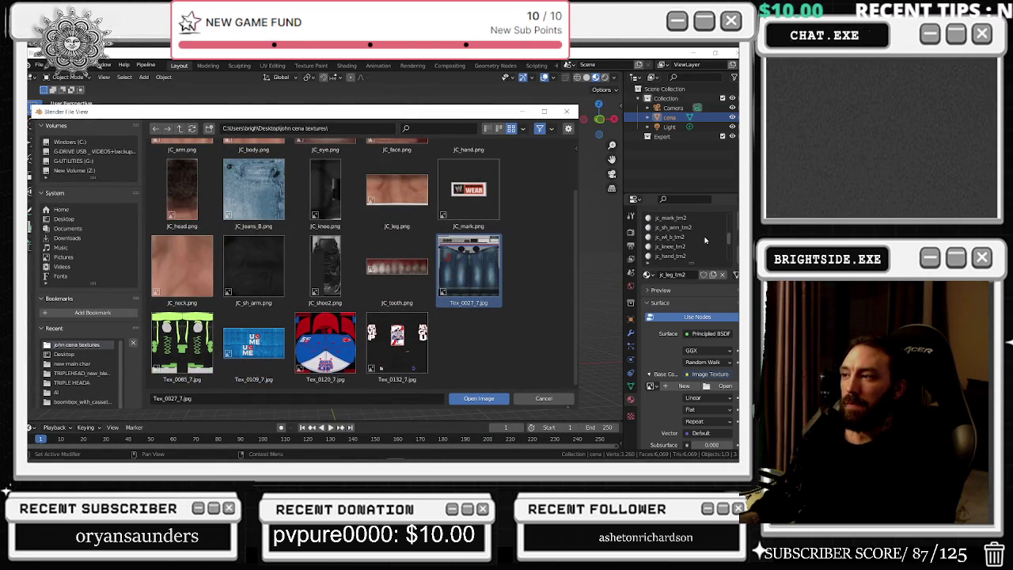
pyautogui.scroll(5, 704, 250)
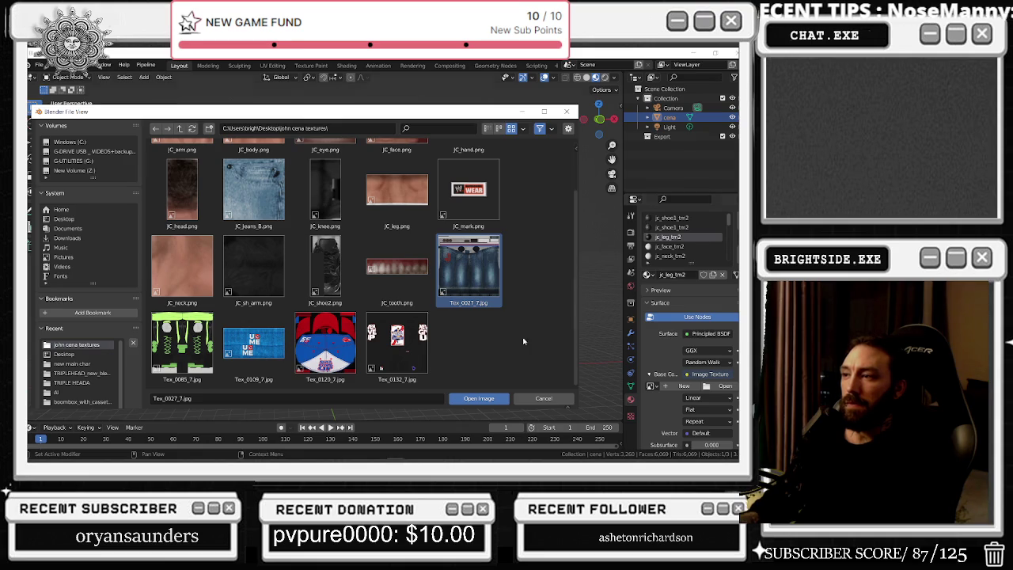
pyautogui.click(496, 402)
pyautogui.moveTo(492, 387)
pyautogui.mouseDown()
pyautogui.moveTo(370, 310)
pyautogui.moveTo(534, 309)
pyautogui.mouseUp()
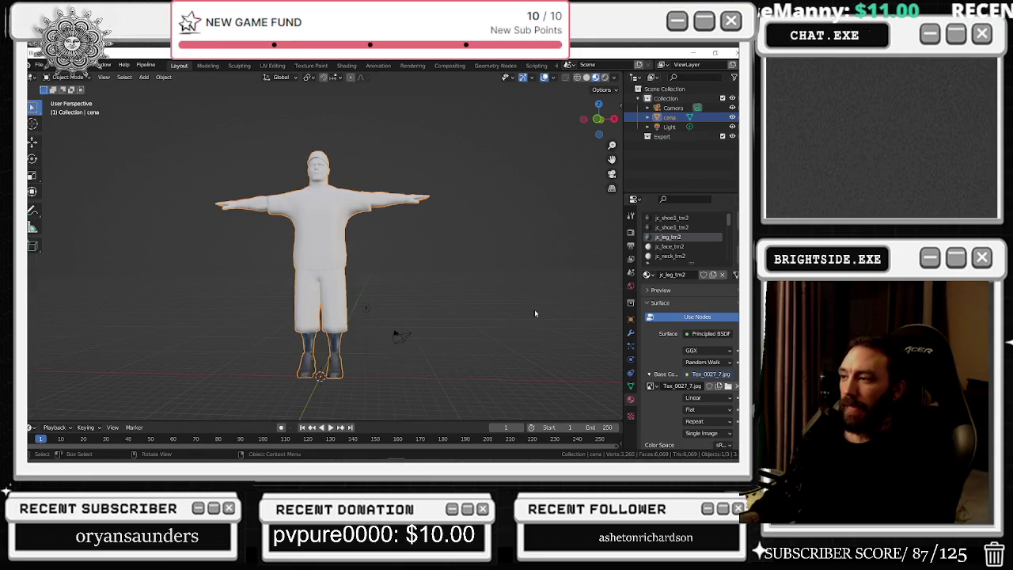
pyautogui.click(728, 385)
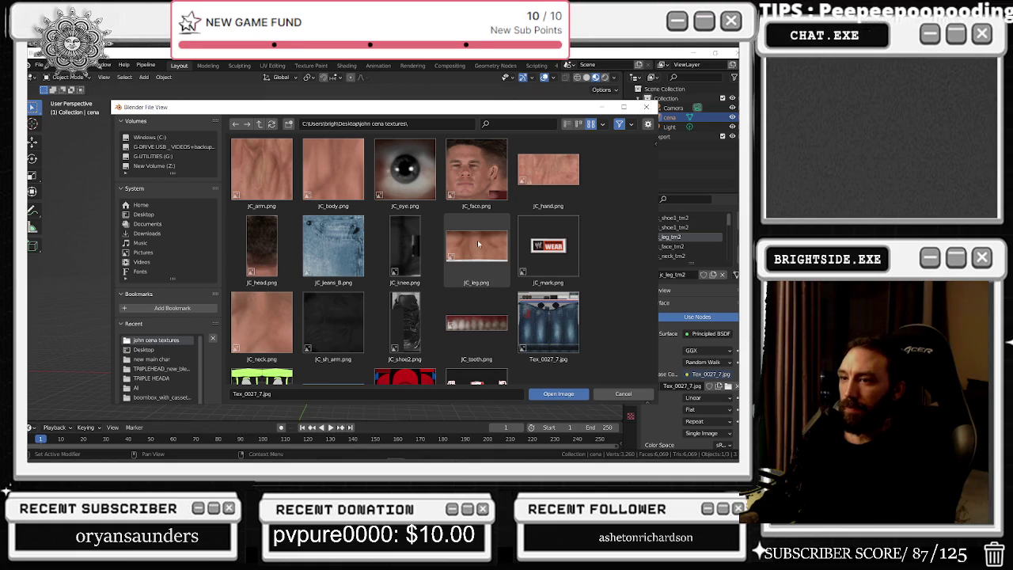
# - Swap the jc_leg_tm2 base colour image from Tex_0027_7.jpg to JC_leg.png
pyautogui.scroll(-2, 479, 240)
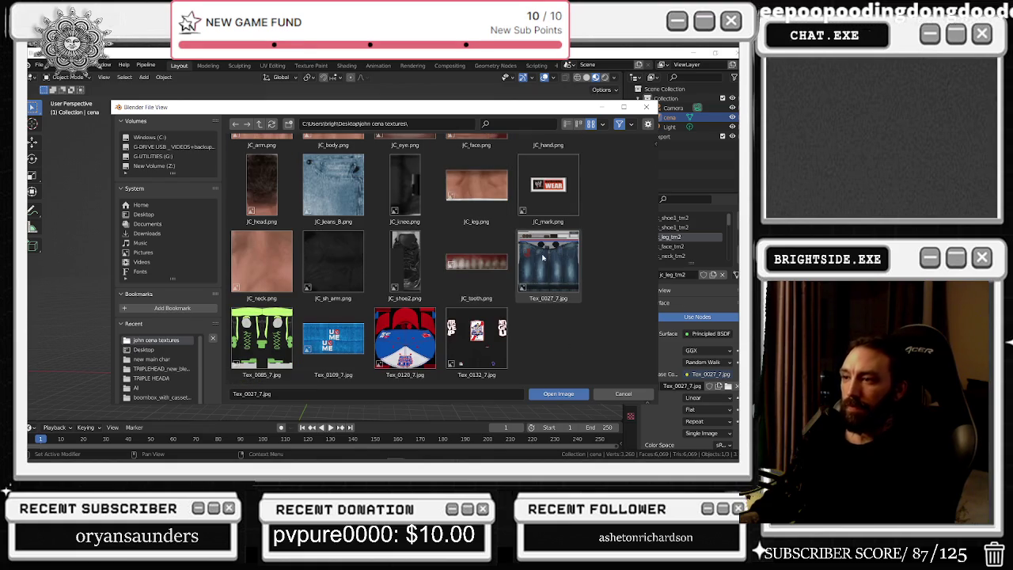
pyautogui.scroll(2, 543, 257)
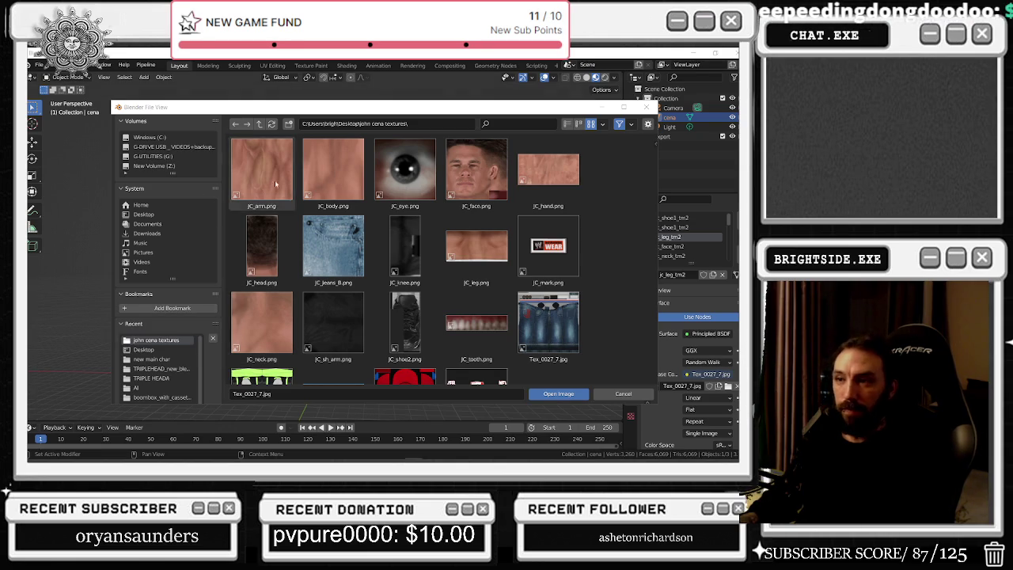
pyautogui.scroll(-2, 326, 176)
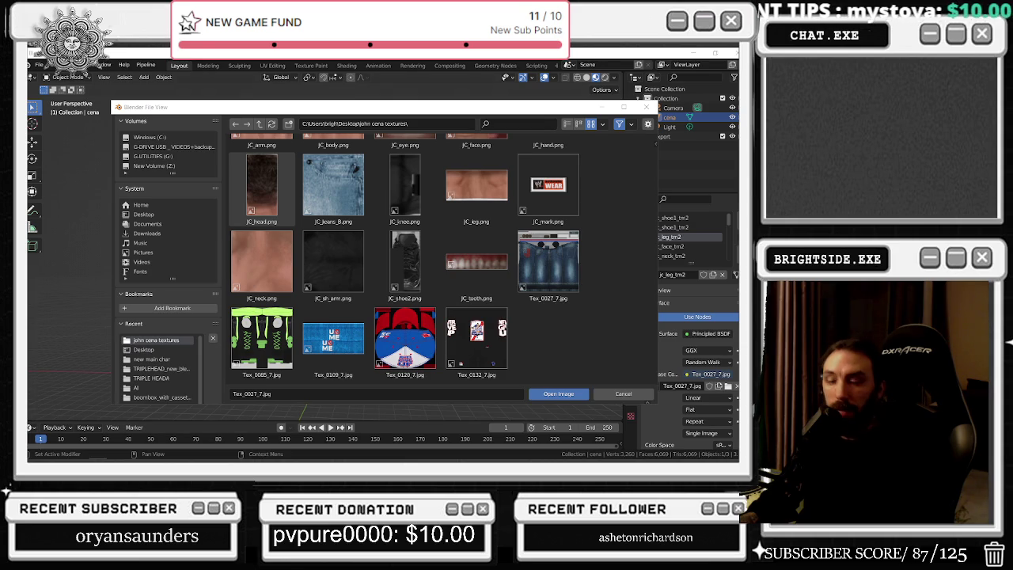
pyautogui.scroll(1, 525, 224)
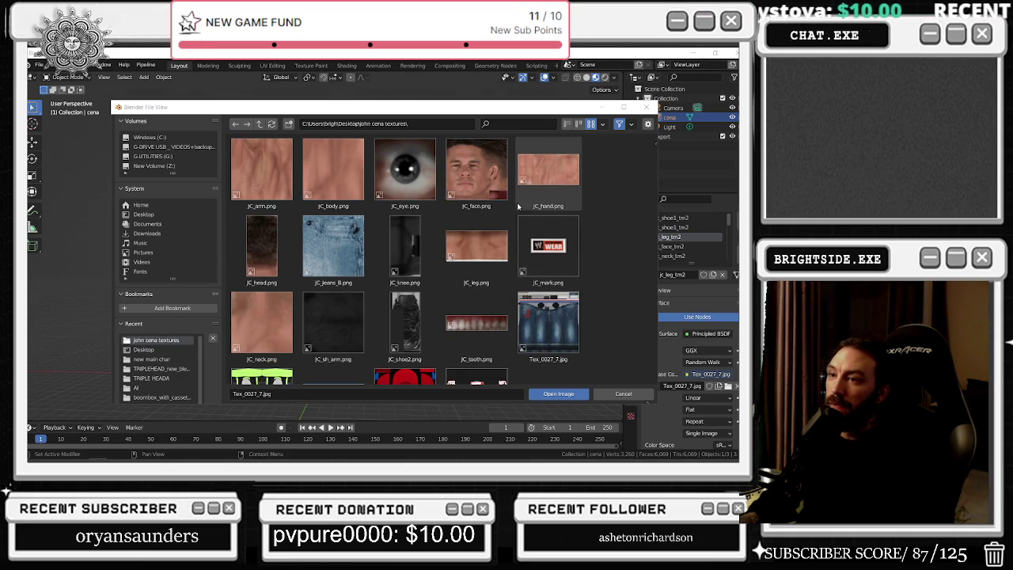
pyautogui.press('Escape')
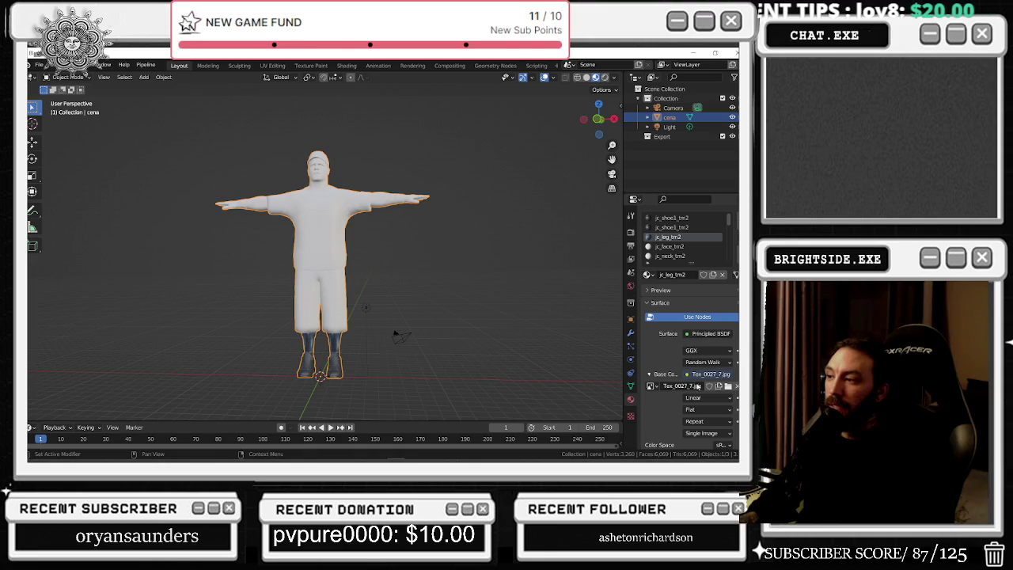
pyautogui.click(728, 386)
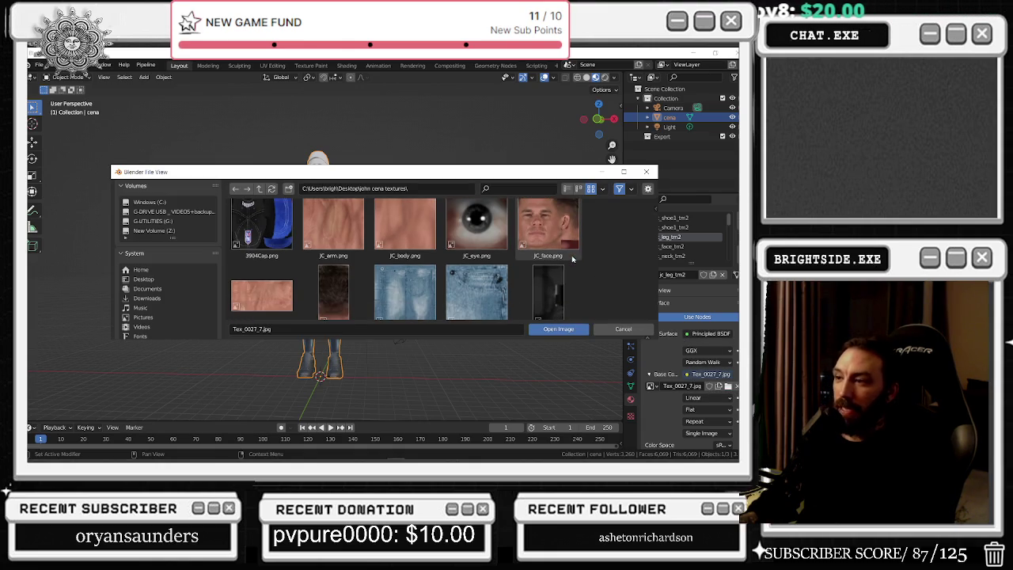
pyautogui.scroll(-2, 535, 224)
pyautogui.scroll(2, 535, 224)
pyautogui.scroll(-4, 534, 225)
pyautogui.scroll(-1, 532, 225)
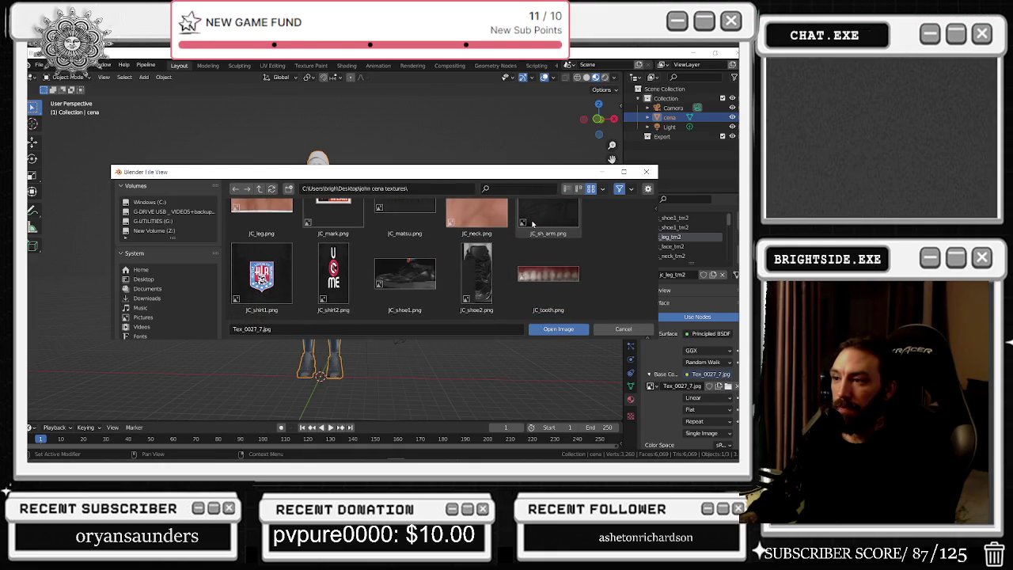
pyautogui.scroll(2, 533, 225)
pyautogui.click(261, 237)
pyautogui.click(558, 331)
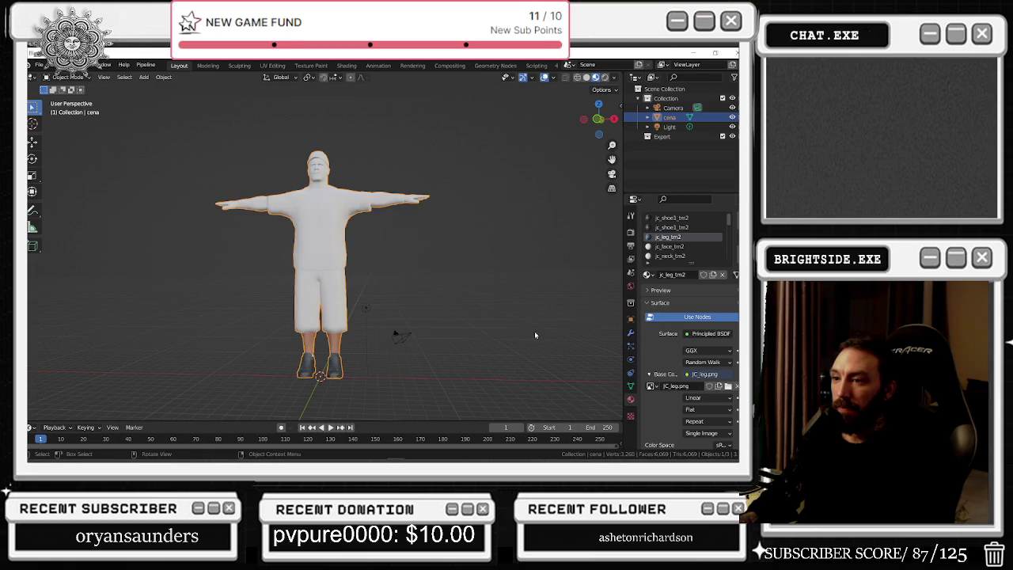
# - Give the face material an image texture base colour loaded from JC_face.png
pyautogui.click(687, 374)
pyautogui.click(498, 291)
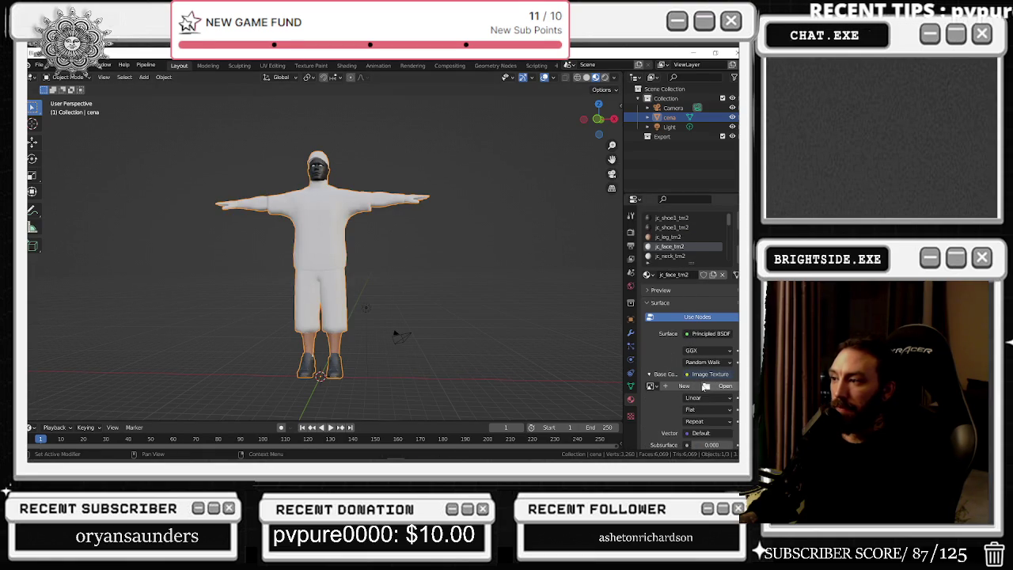
pyautogui.click(717, 388)
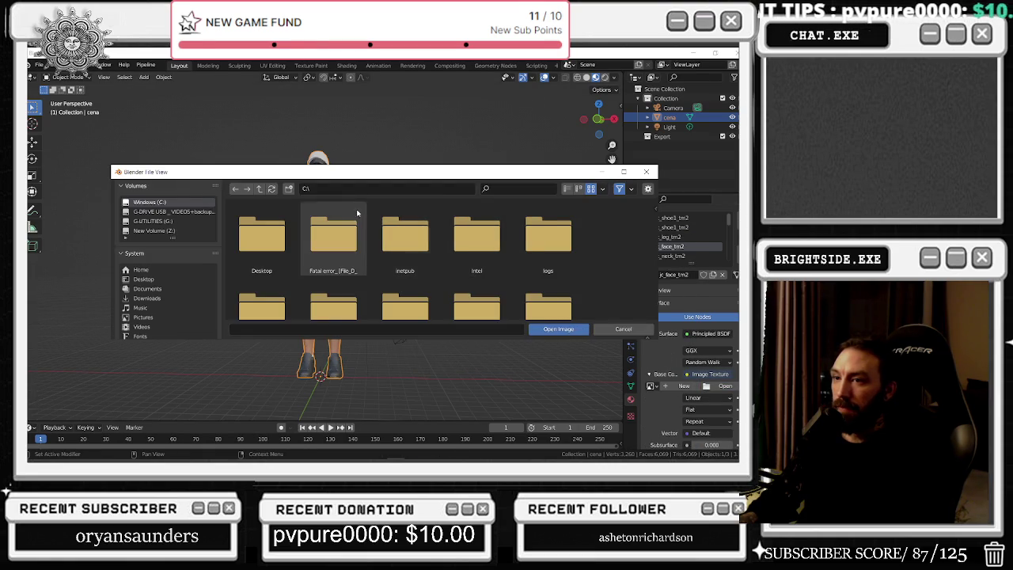
pyautogui.doubleClick(262, 238)
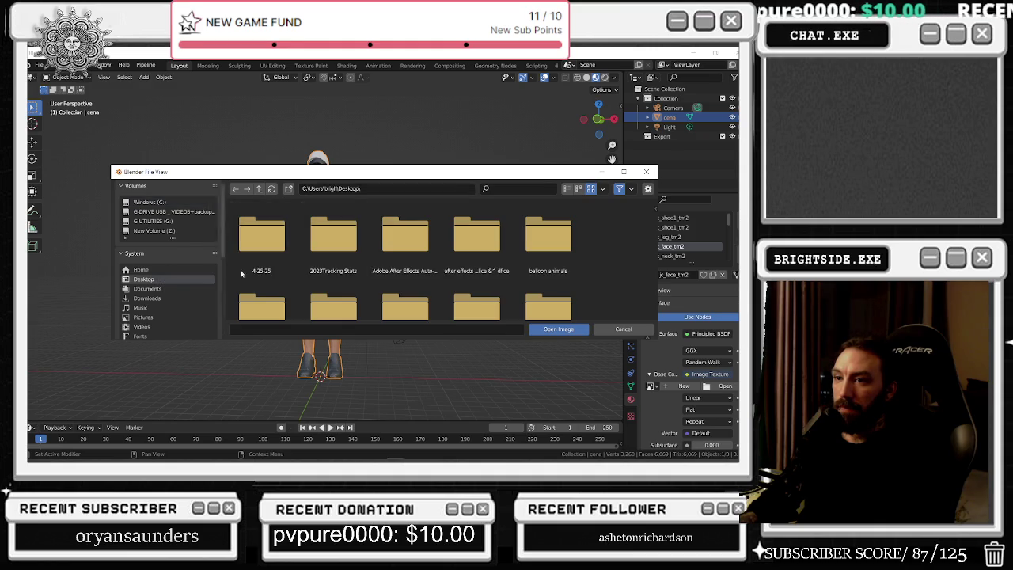
pyautogui.scroll(-2, 475, 262)
pyautogui.doubleClick(548, 215)
pyautogui.doubleClick(547, 213)
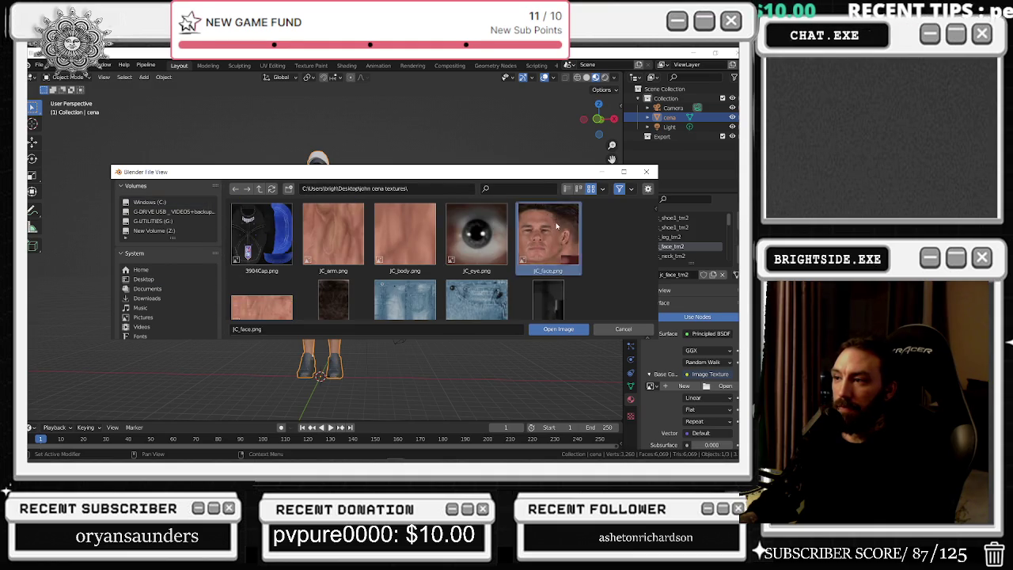
# - Give jc_neck_tm2 an image texture base colour loaded from JC_neck.png
pyautogui.click(685, 257)
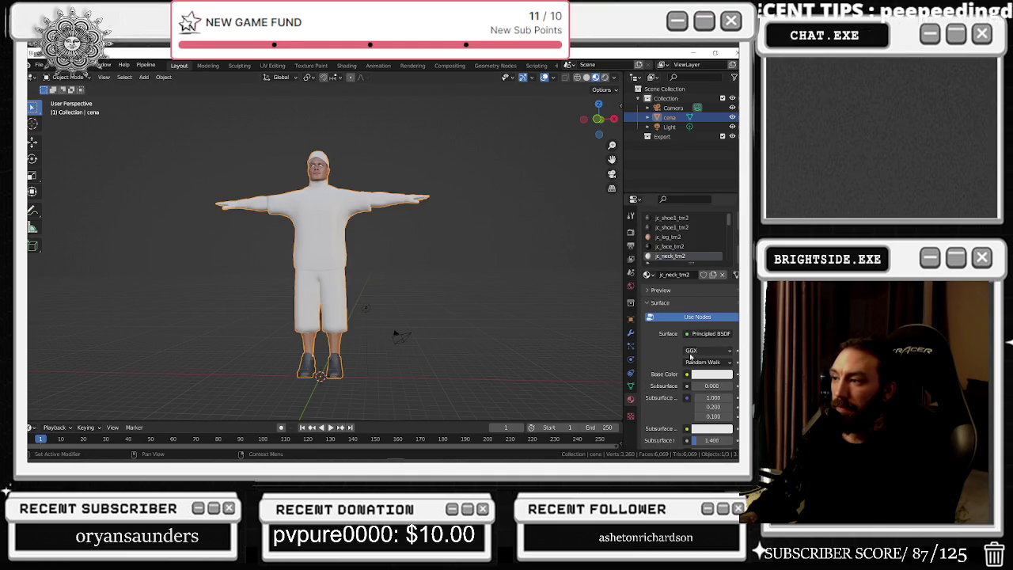
pyautogui.click(686, 373)
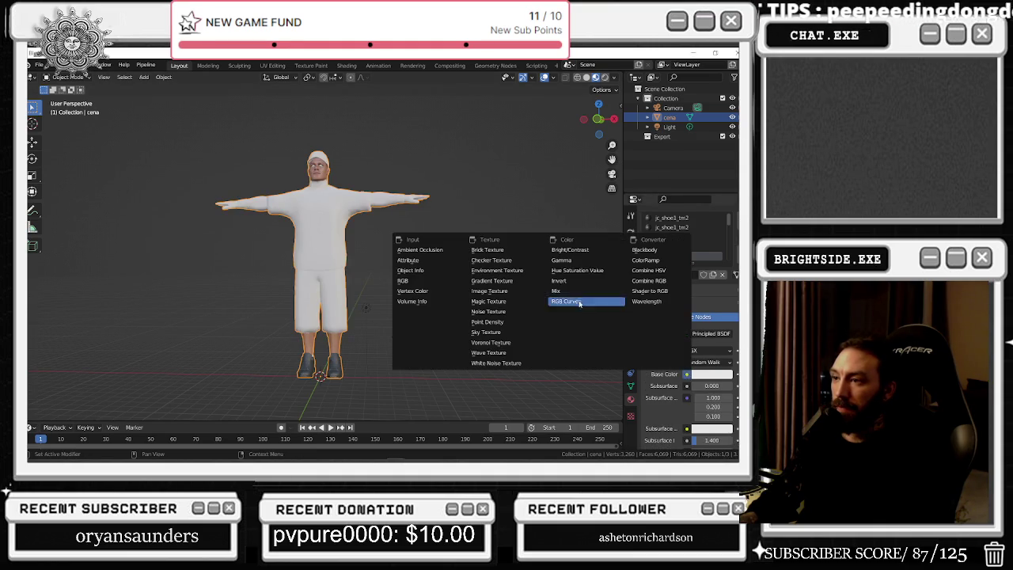
pyautogui.click(486, 291)
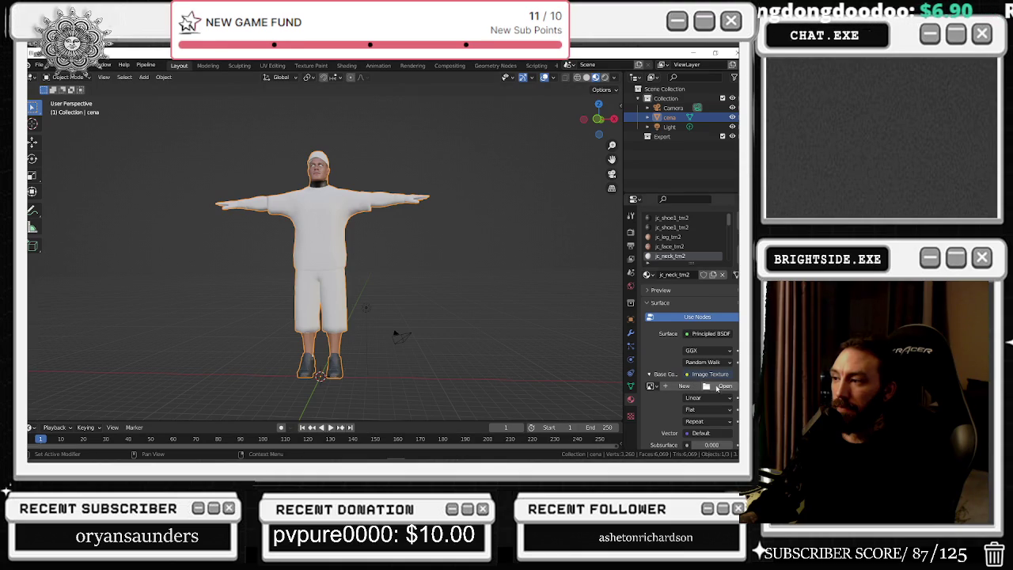
pyautogui.click(723, 385)
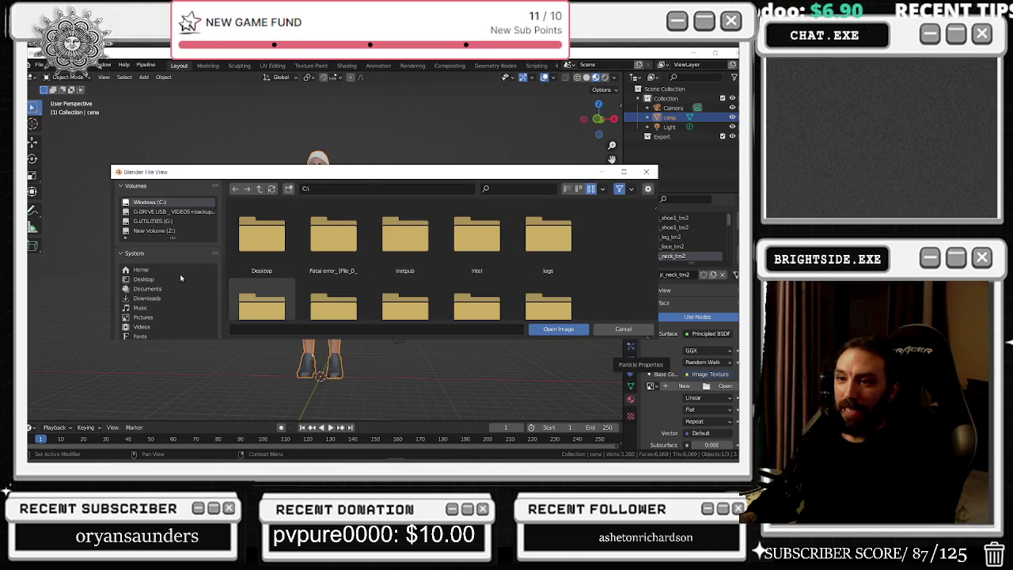
pyautogui.click(144, 278)
pyautogui.scroll(-2, 553, 300)
pyautogui.doubleClick(548, 230)
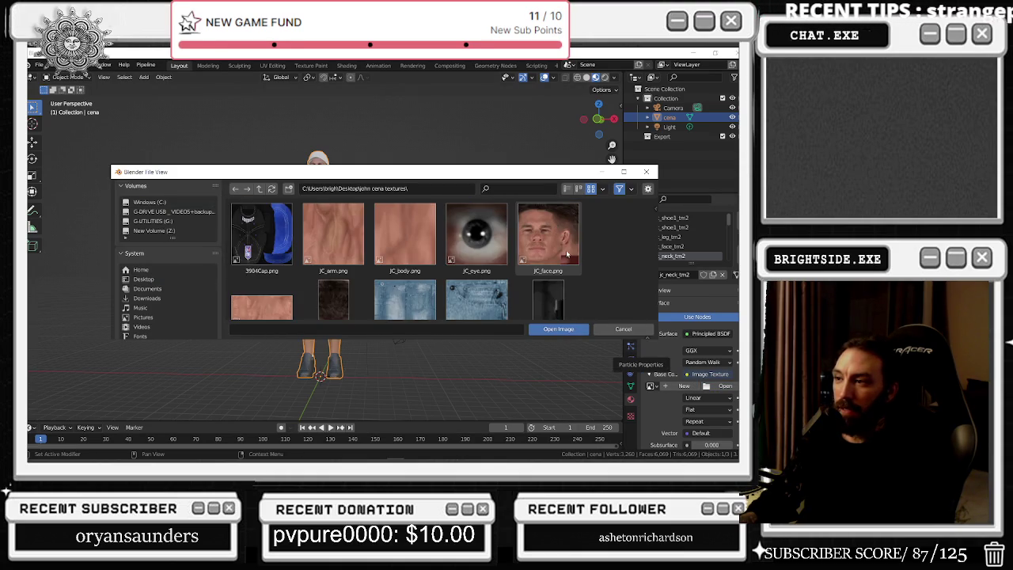
pyautogui.scroll(-2, 324, 263)
pyautogui.scroll(-2, 323, 263)
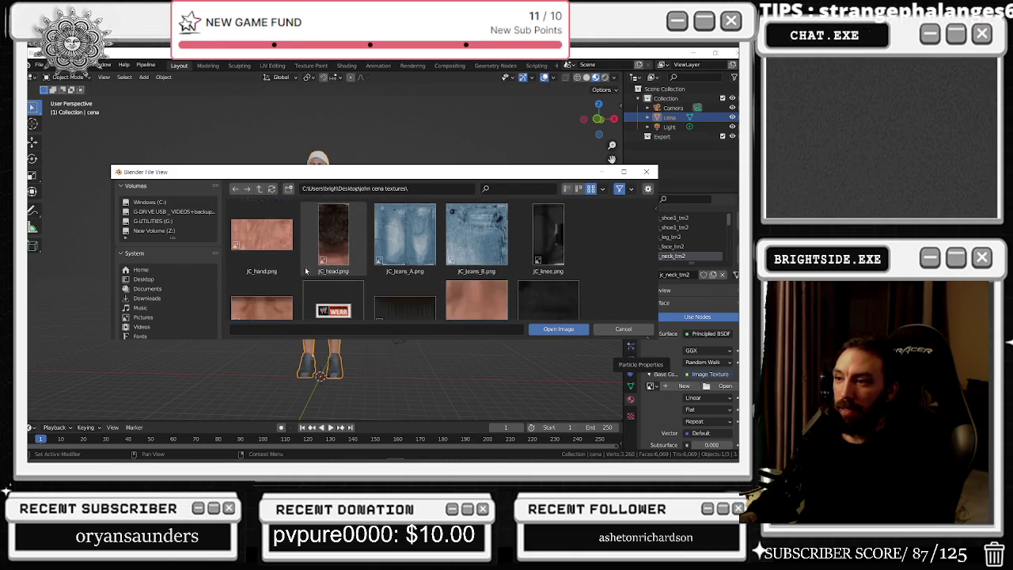
pyautogui.doubleClick(466, 263)
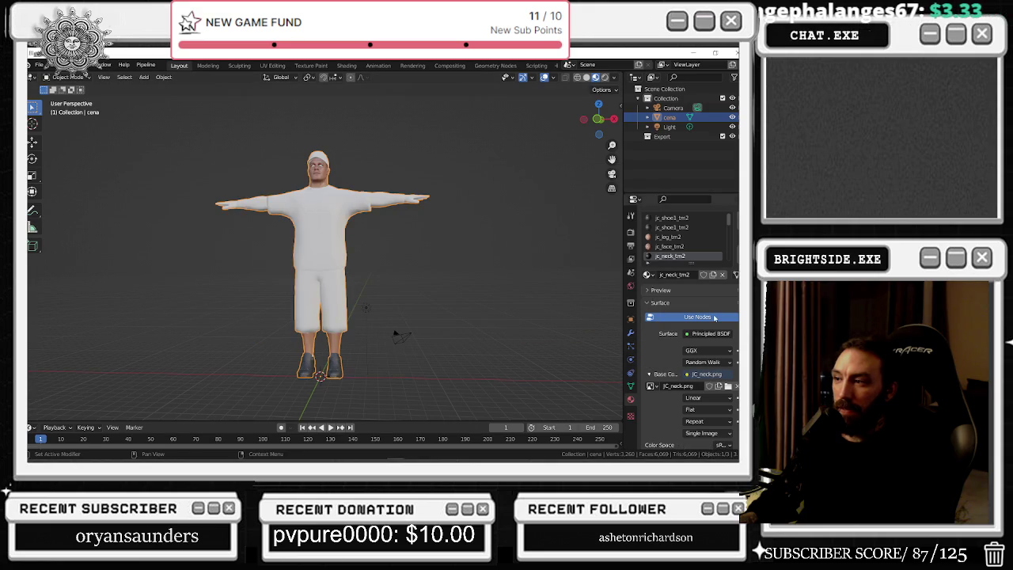
pyautogui.scroll(-3, 670, 254)
pyautogui.click(670, 237)
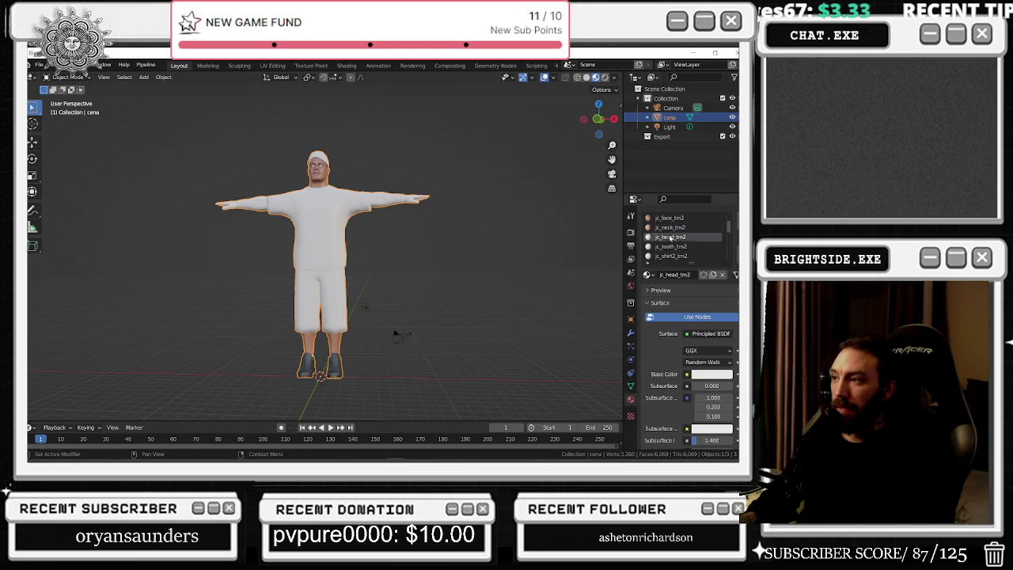
# - Give jc_head_tm2 an image texture base colour loaded from JC_head.png
pyautogui.click(687, 374)
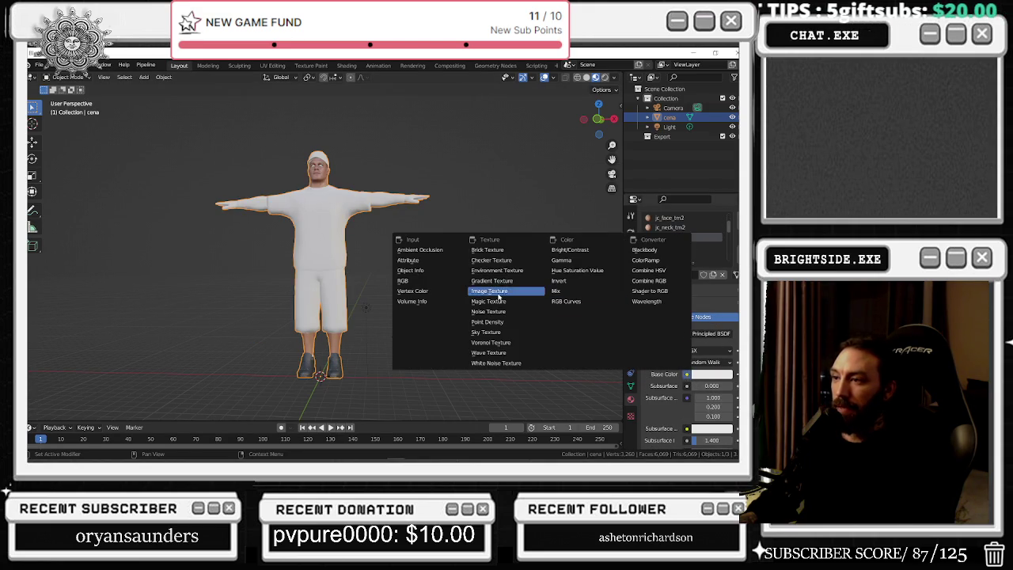
pyautogui.click(498, 289)
pyautogui.click(721, 386)
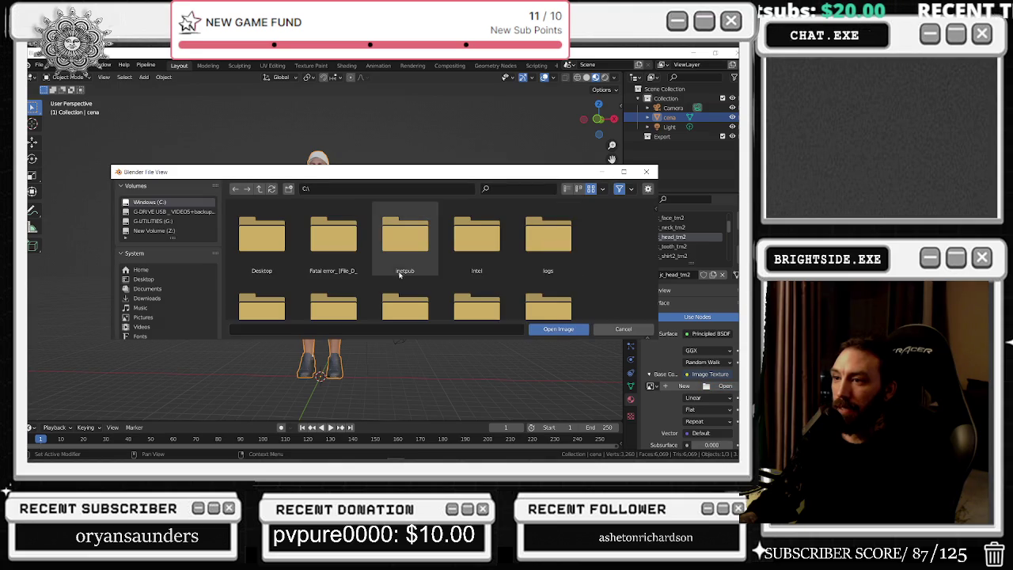
pyautogui.click(142, 279)
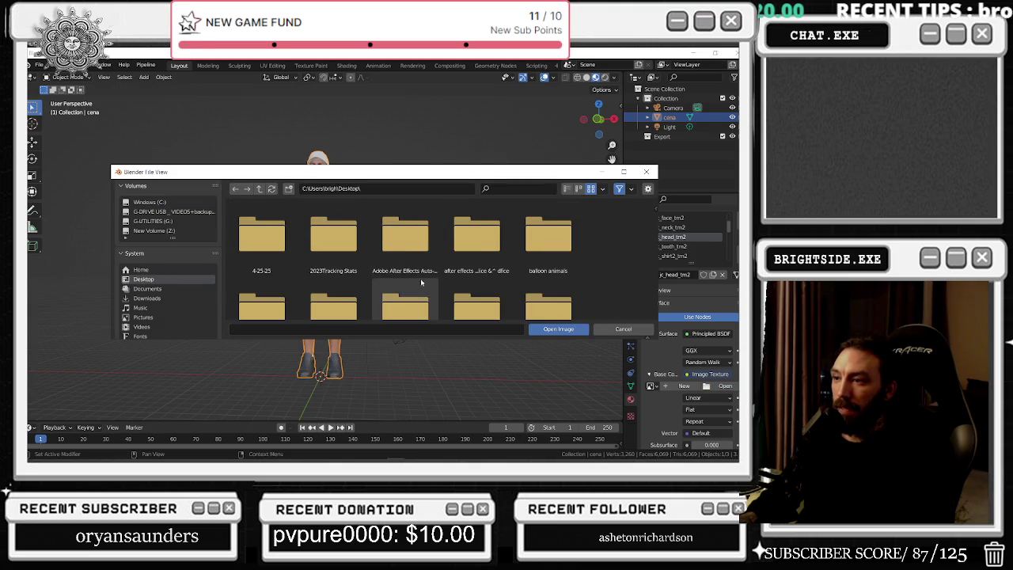
pyautogui.doubleClick(548, 300)
pyautogui.scroll(-2, 554, 250)
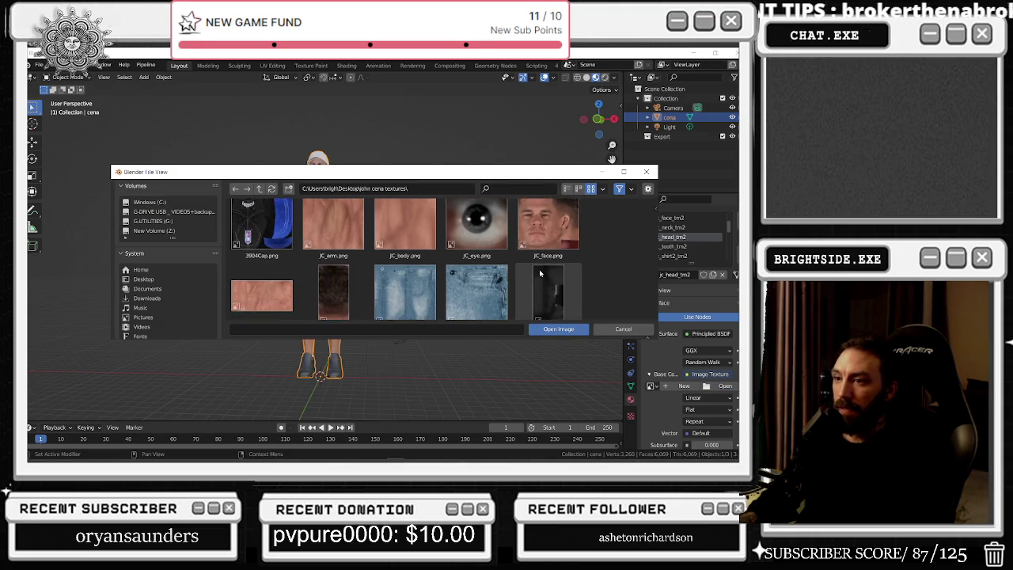
pyautogui.scroll(-1, 356, 253)
pyautogui.click(333, 212)
pyautogui.doubleClick(333, 212)
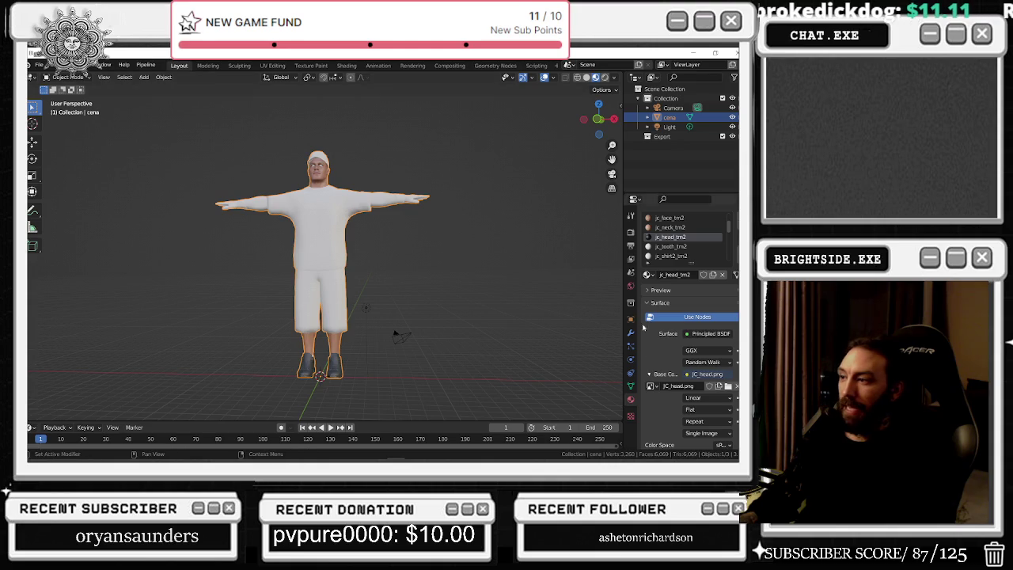
# - Link an image texture to jc_shirt2_tm2's base colour, mistakenly loading JC_tooth.png
pyautogui.scroll(-2, 680, 237)
pyautogui.scroll(3, 672, 237)
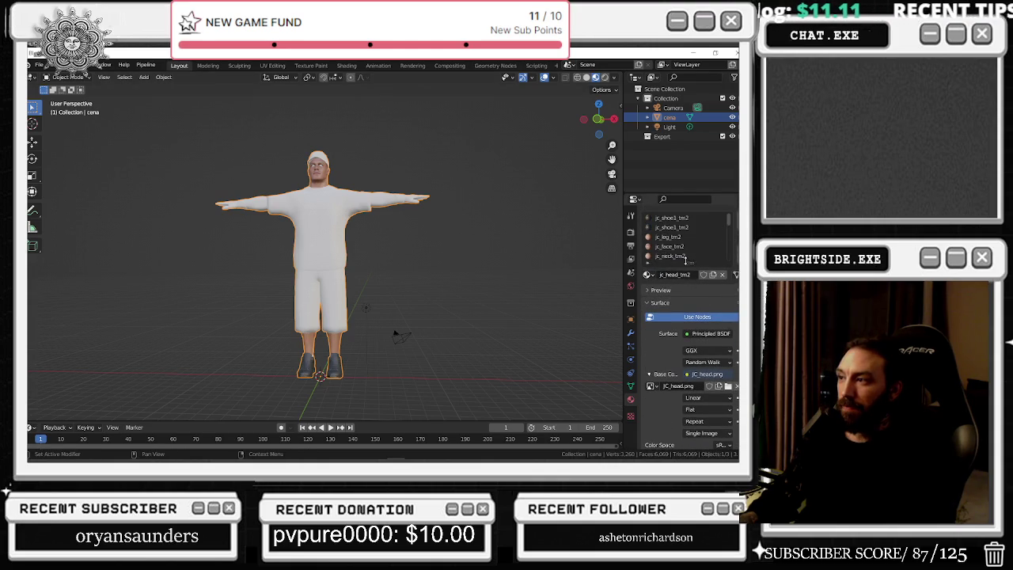
pyautogui.scroll(-1, 687, 245)
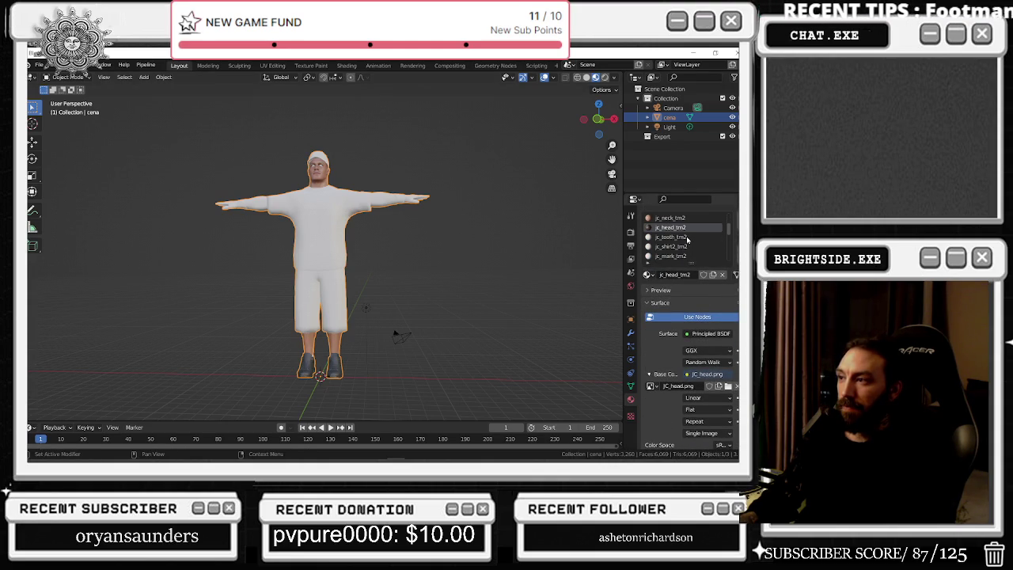
pyautogui.click(687, 246)
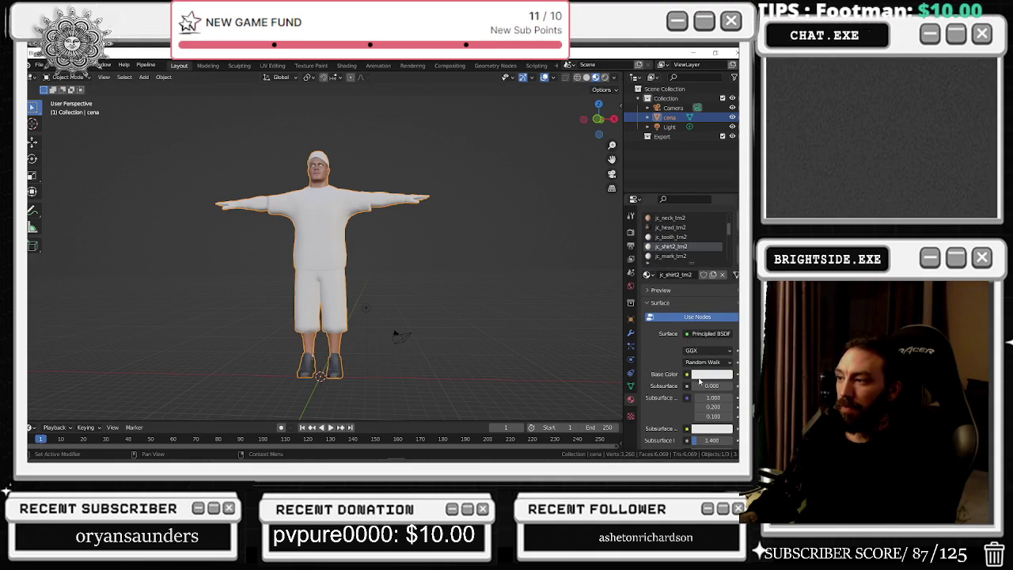
pyautogui.click(699, 375)
pyautogui.click(687, 374)
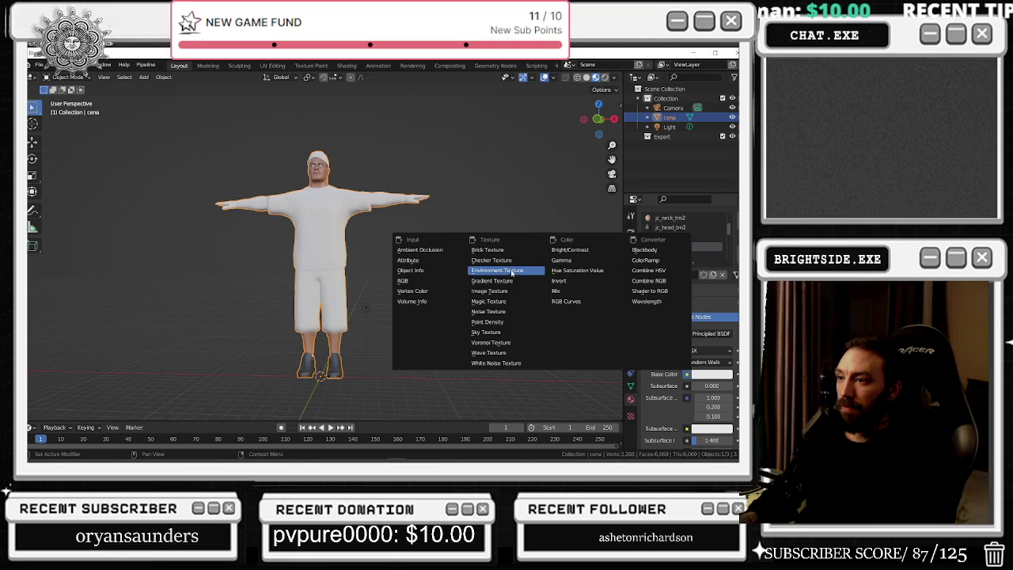
pyautogui.click(503, 295)
pyautogui.click(725, 386)
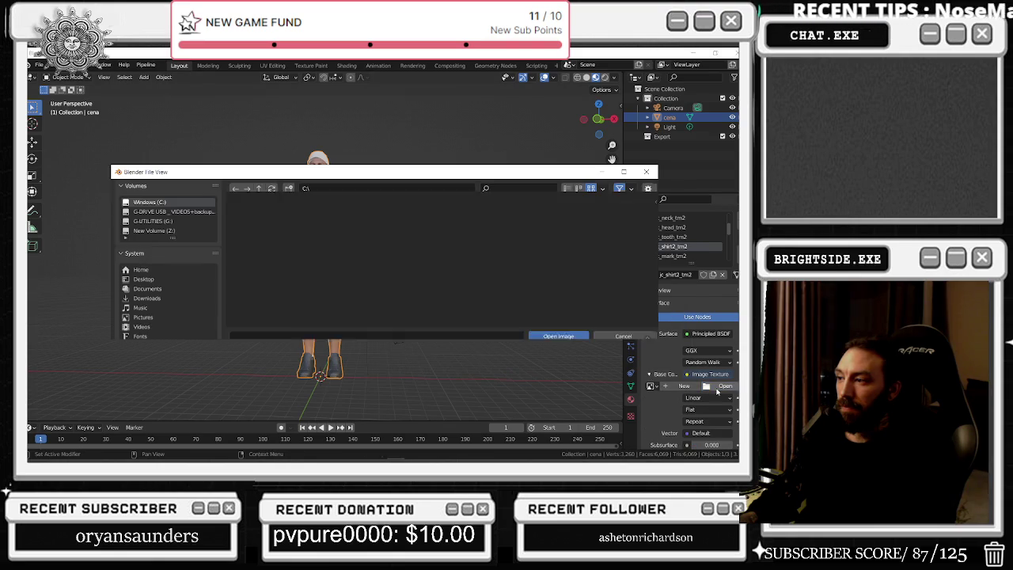
pyautogui.scroll(2, 450, 262)
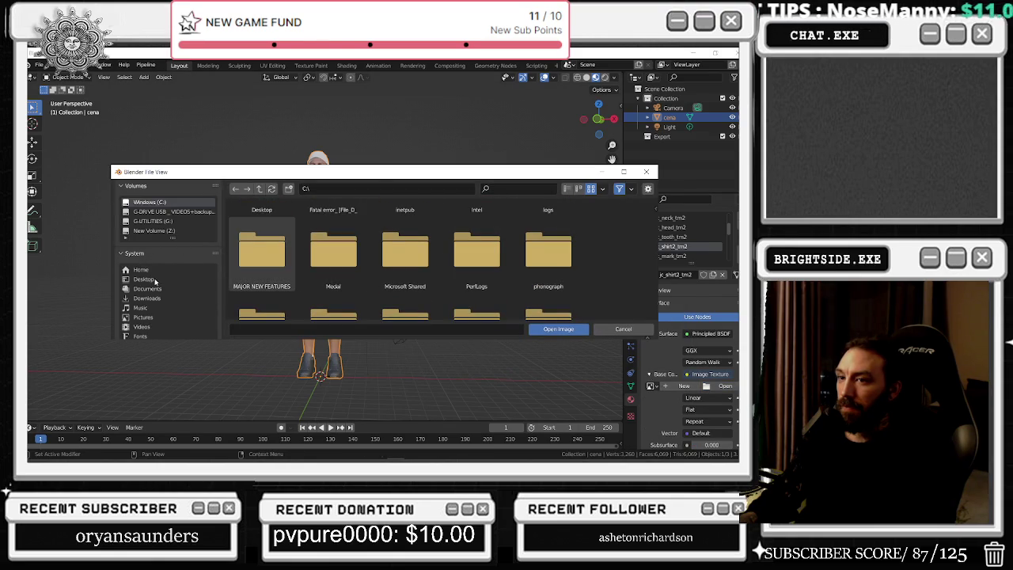
pyautogui.click(171, 278)
pyautogui.doubleClick(546, 269)
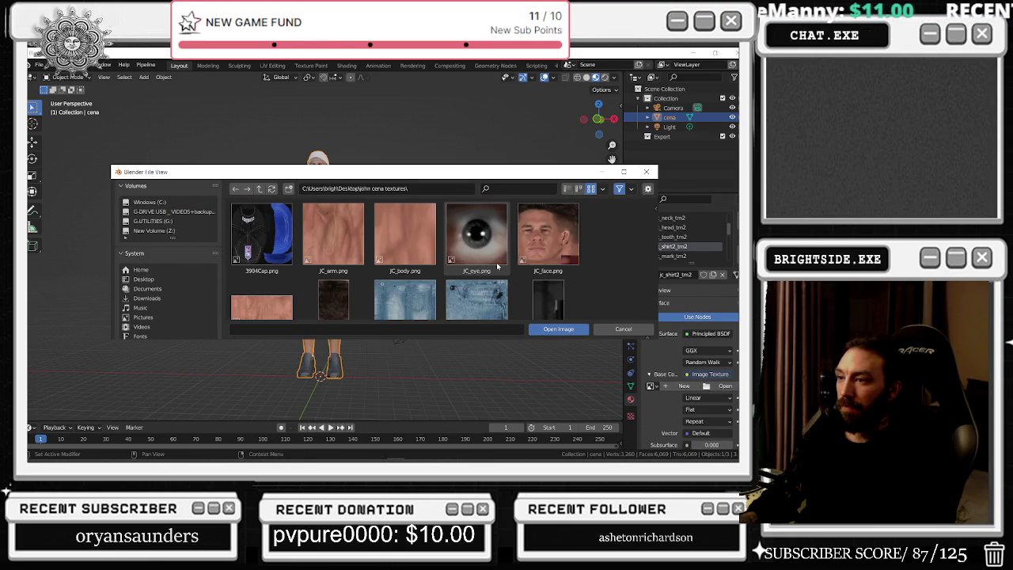
pyautogui.scroll(-3, 443, 248)
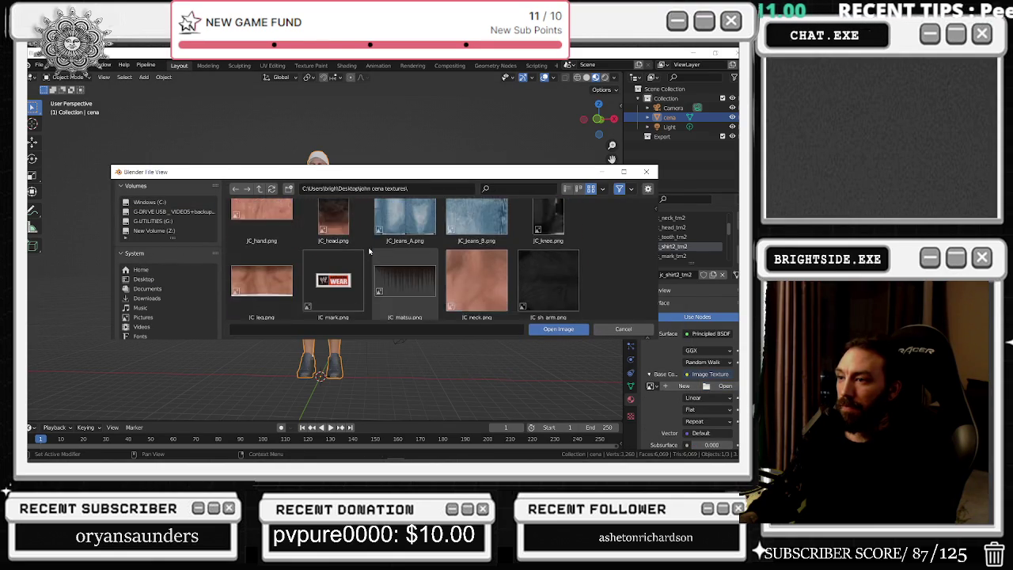
pyautogui.scroll(-2, 371, 251)
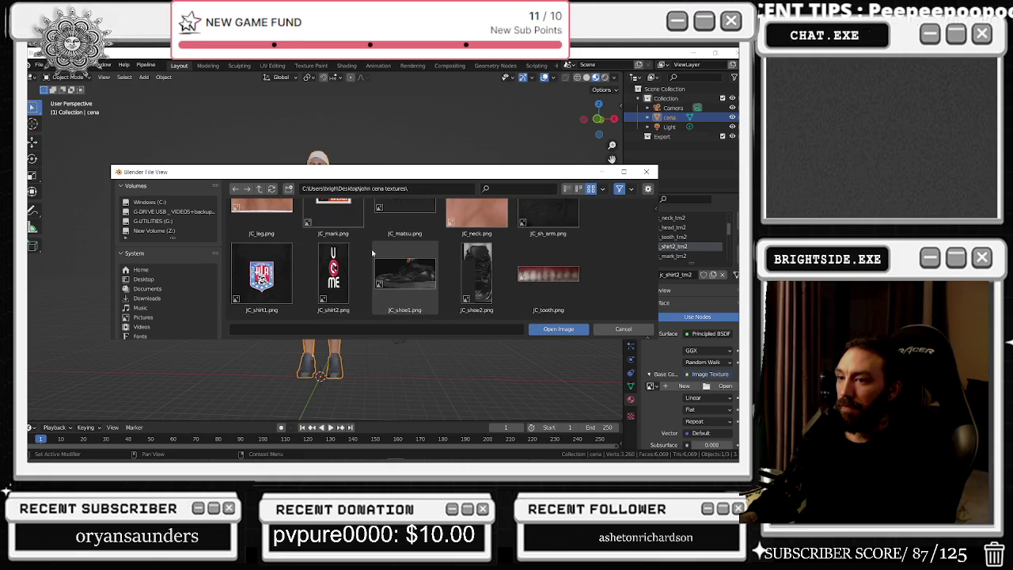
pyautogui.doubleClick(535, 267)
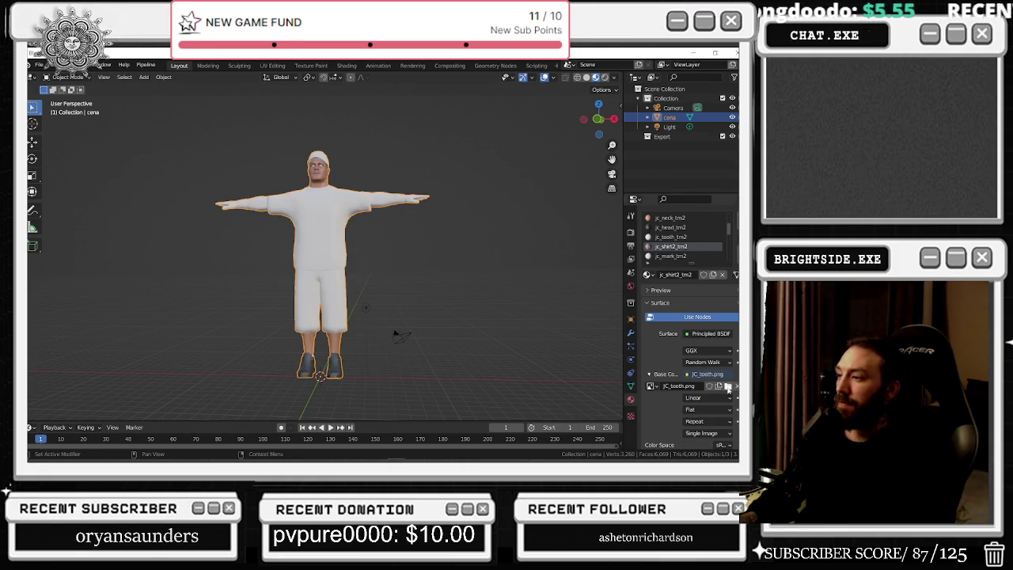
# - Replace the shirt material's JC_tooth.png image with JC_shirt2.png
pyautogui.click(674, 387)
pyautogui.click(727, 385)
pyautogui.scroll(-3, 486, 244)
pyautogui.scroll(-1, 486, 247)
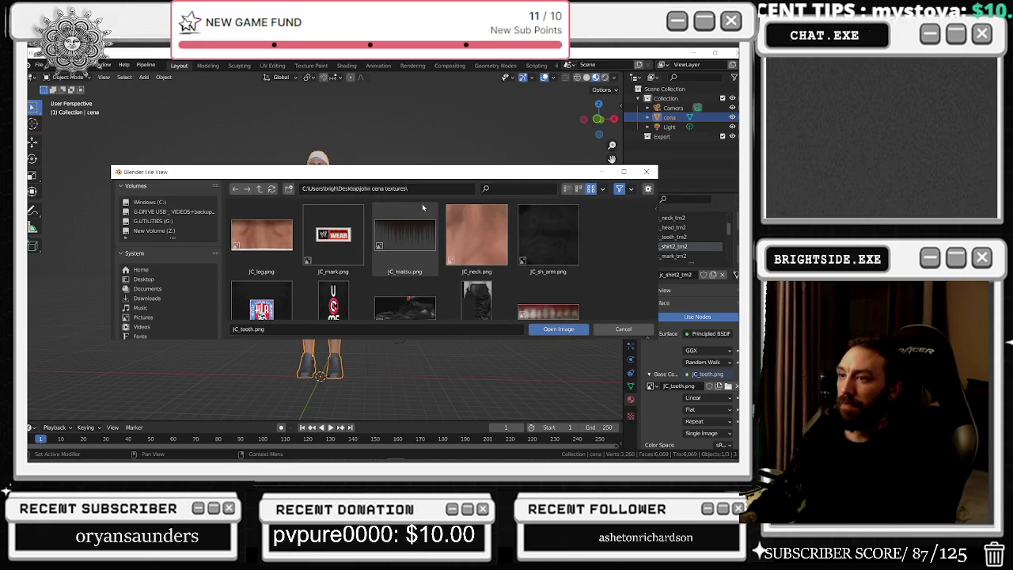
pyautogui.click(396, 189)
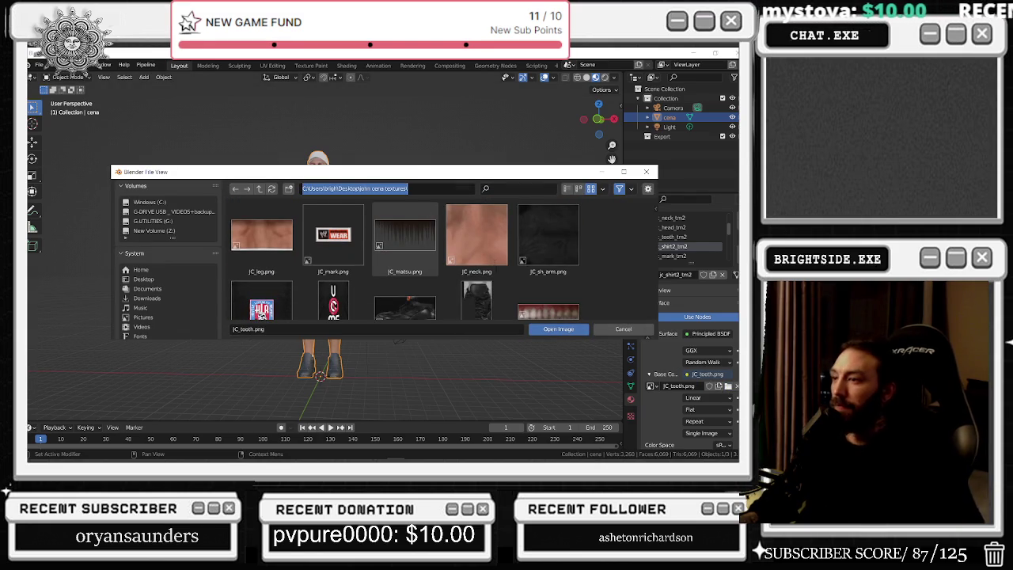
pyautogui.scroll(-2, 372, 253)
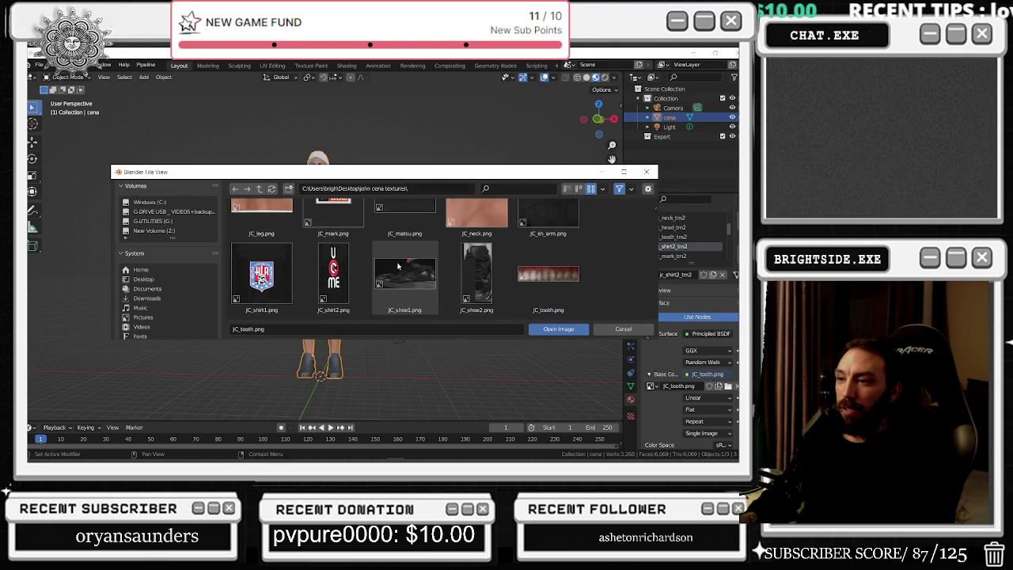
pyautogui.scroll(1, 417, 276)
pyautogui.scroll(-1, 416, 276)
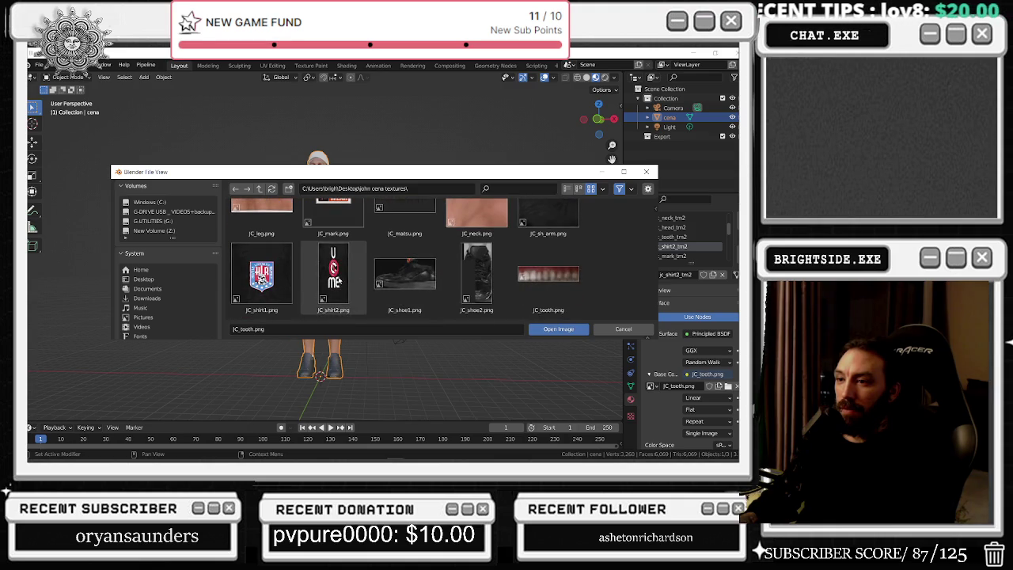
pyautogui.doubleClick(333, 273)
pyautogui.scroll(-1, 685, 246)
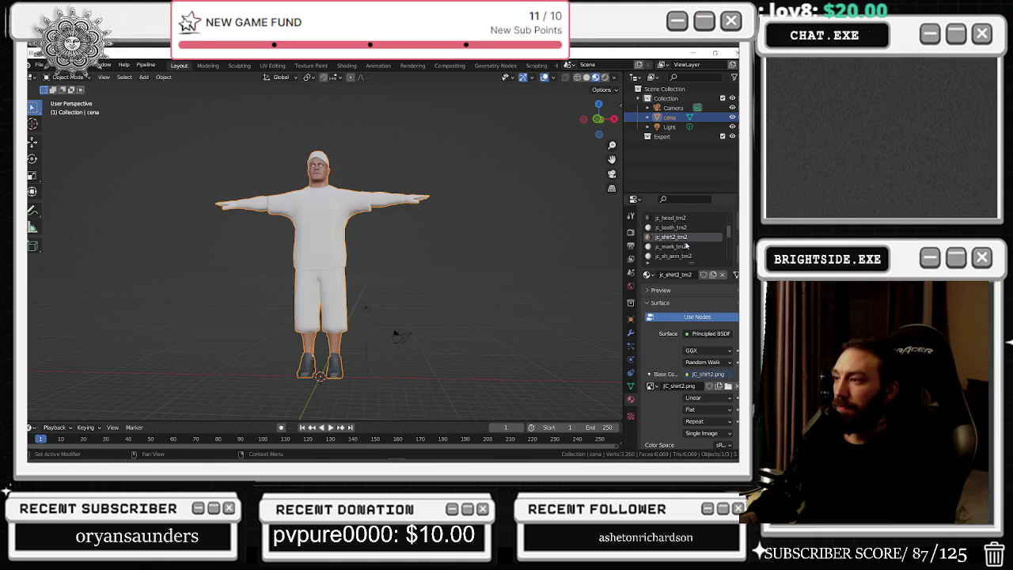
# - Give jc_mark_tm2 a JC_mark.png image texture base colour, pasting the textures folder path
pyautogui.click(667, 247)
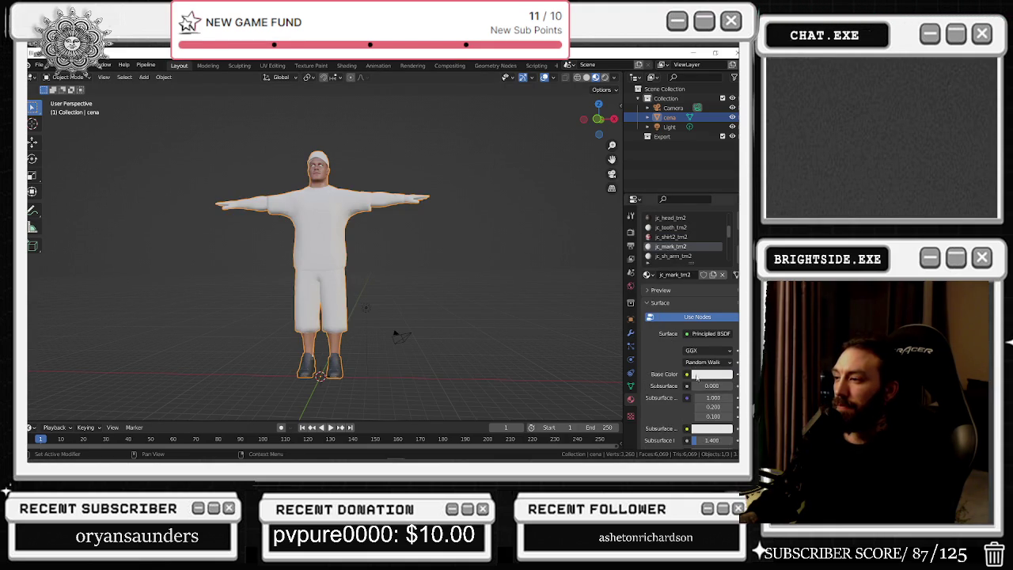
pyautogui.click(687, 374)
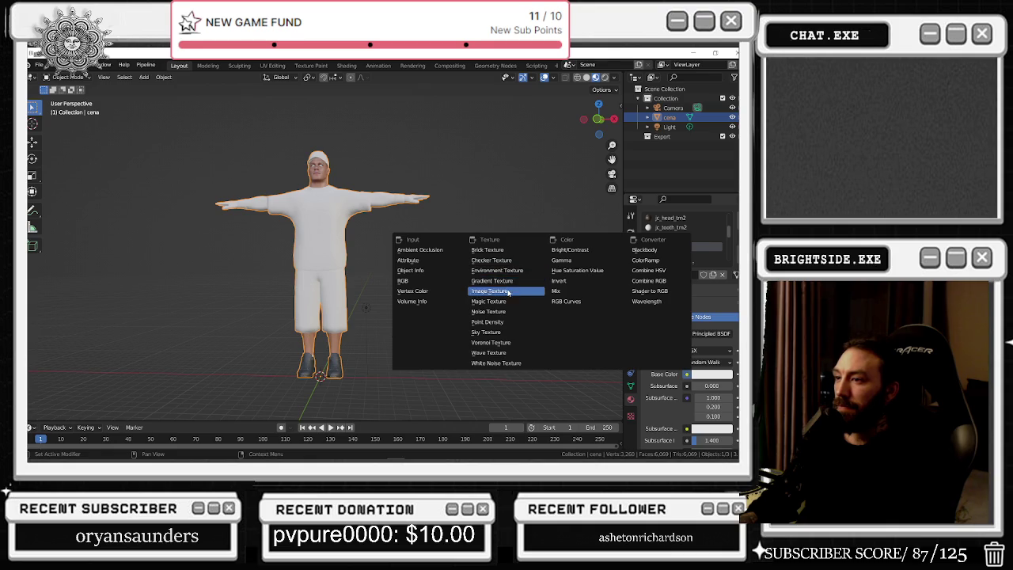
pyautogui.click(508, 292)
pyautogui.click(721, 385)
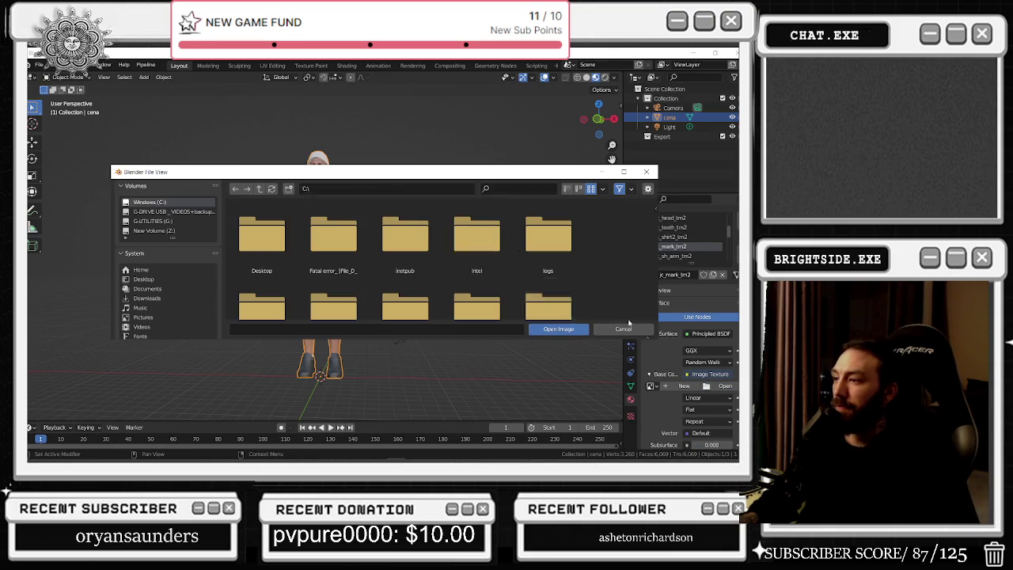
pyautogui.click(402, 190)
pyautogui.write('C:\\Users\\brigh\\Desktop\\john cena textures\\')
pyautogui.press('Return')
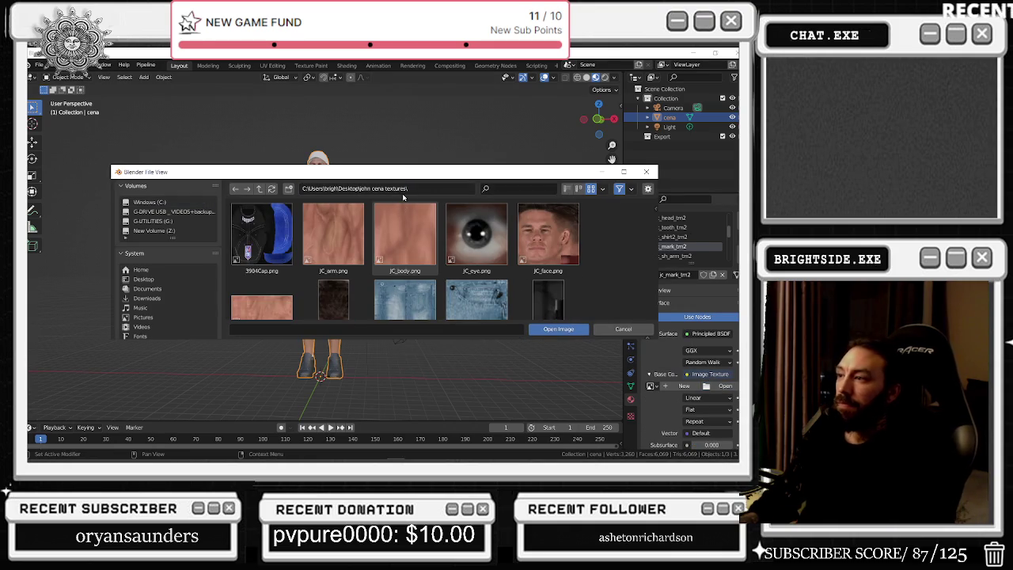
pyautogui.scroll(-5, 495, 246)
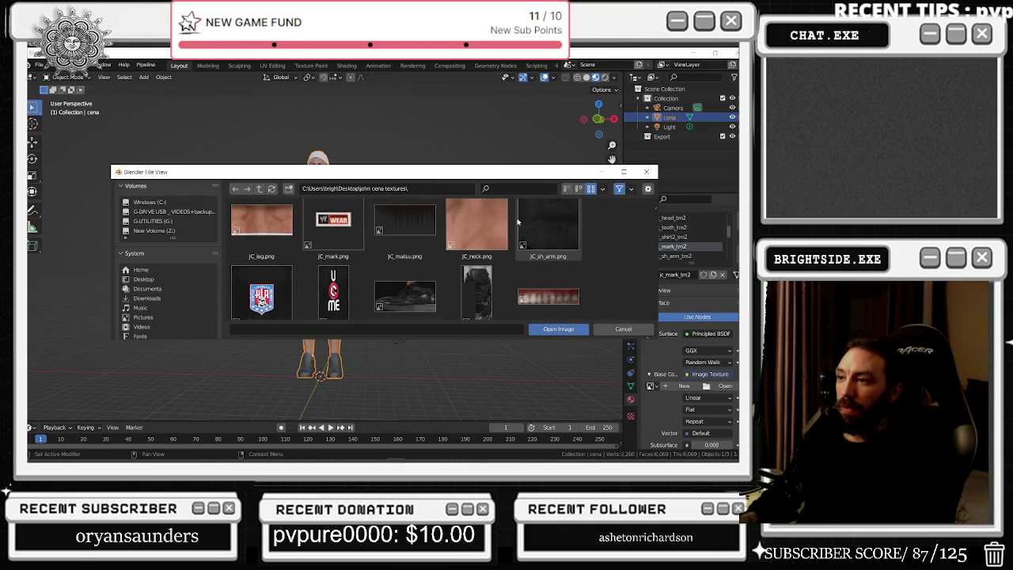
pyautogui.doubleClick(340, 221)
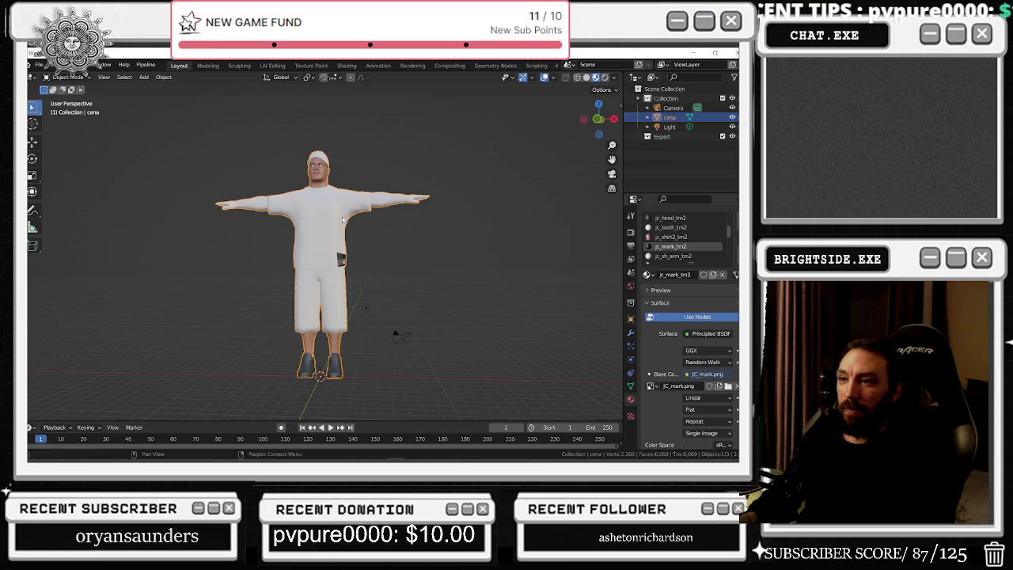
# - Give jc_sh_arm_tm2 an image texture base colour loaded from JC_sh_arm.png
pyautogui.click(688, 257)
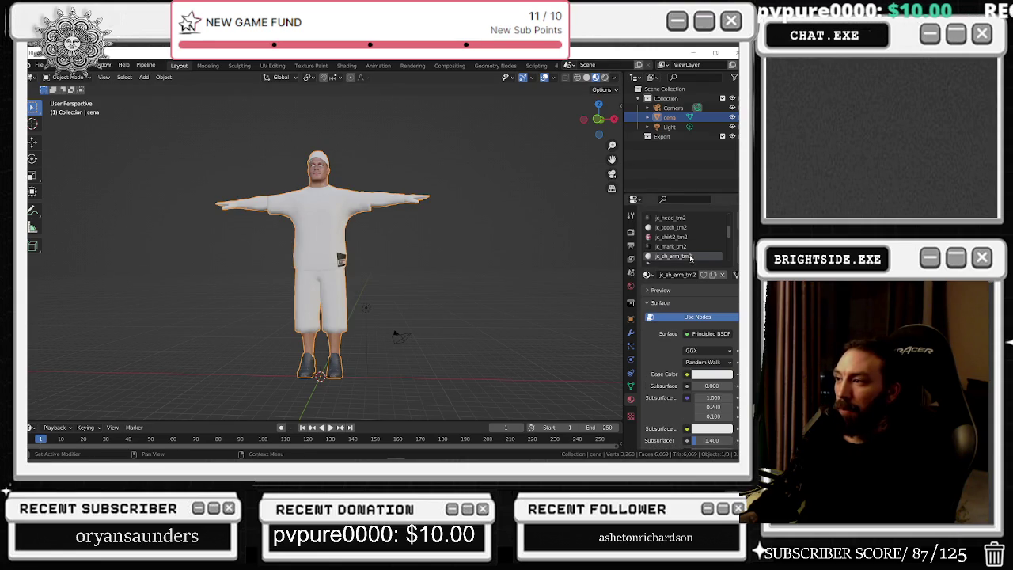
pyautogui.click(712, 373)
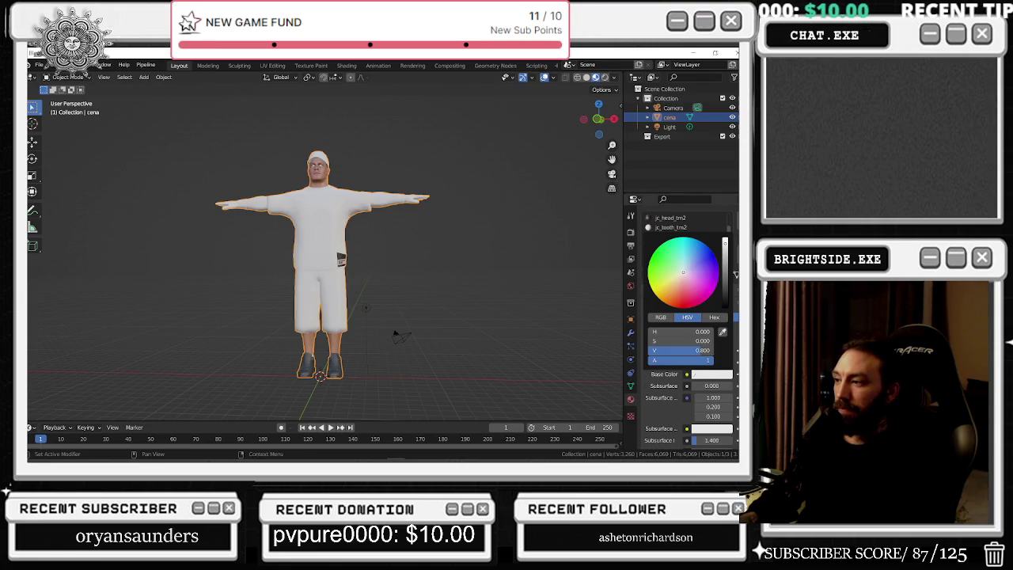
pyautogui.click(687, 373)
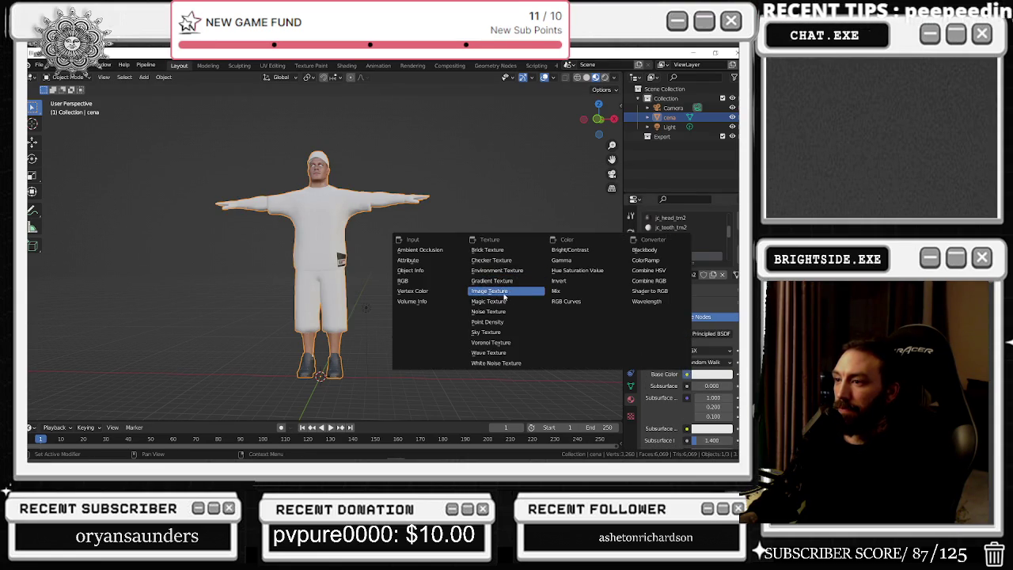
pyautogui.click(503, 291)
pyautogui.click(720, 385)
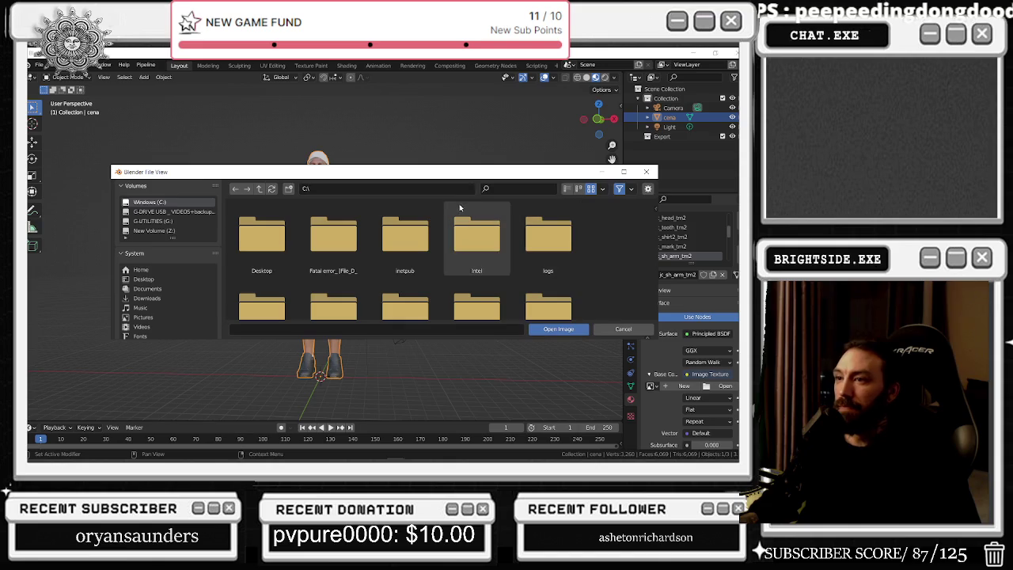
pyautogui.write('C:\\Users\\brigh\\Desktop\\john cena textures\\')
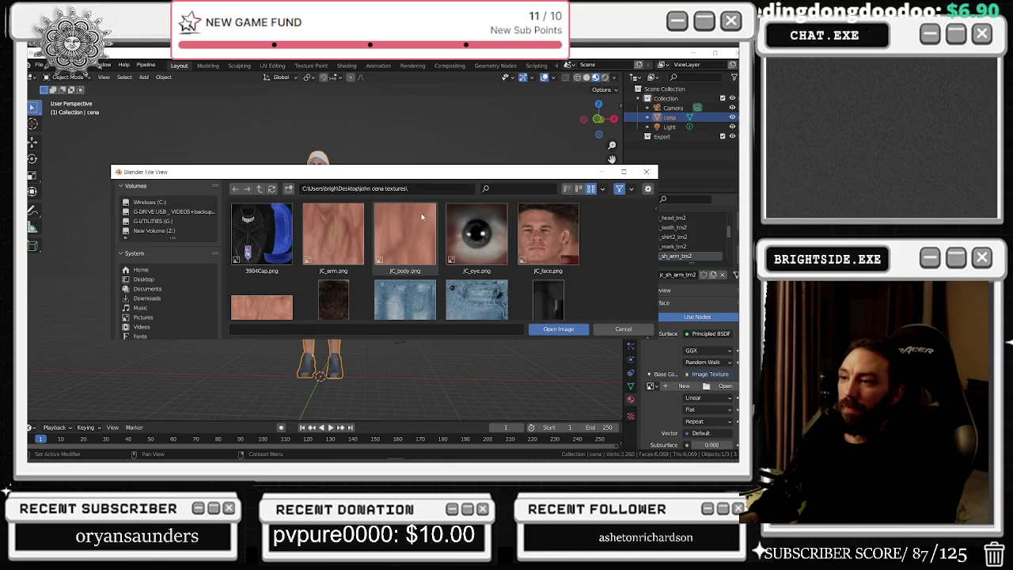
pyautogui.scroll(-2, 422, 219)
pyautogui.scroll(-2, 422, 221)
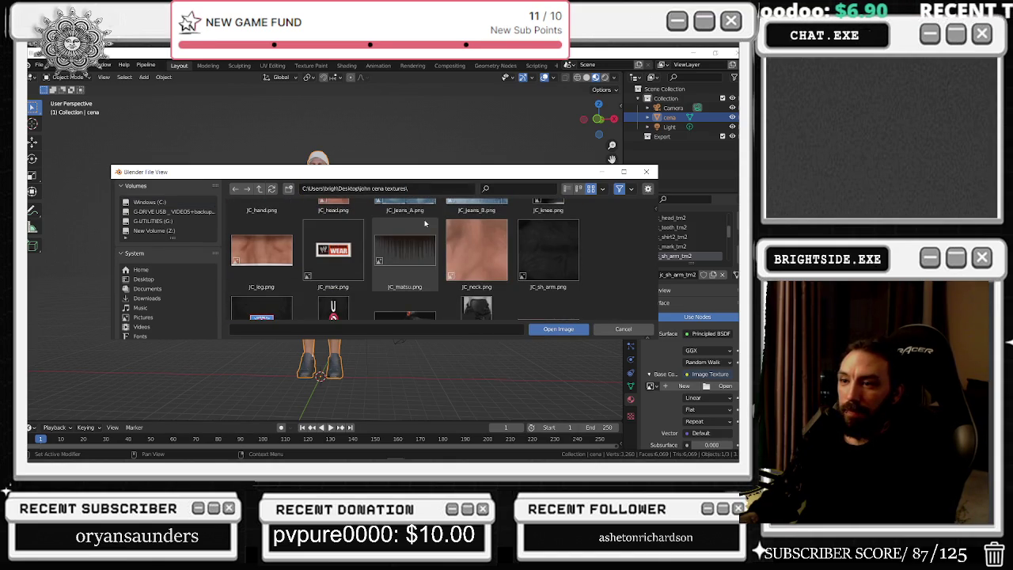
pyautogui.scroll(-2, 425, 223)
pyautogui.scroll(2, 547, 222)
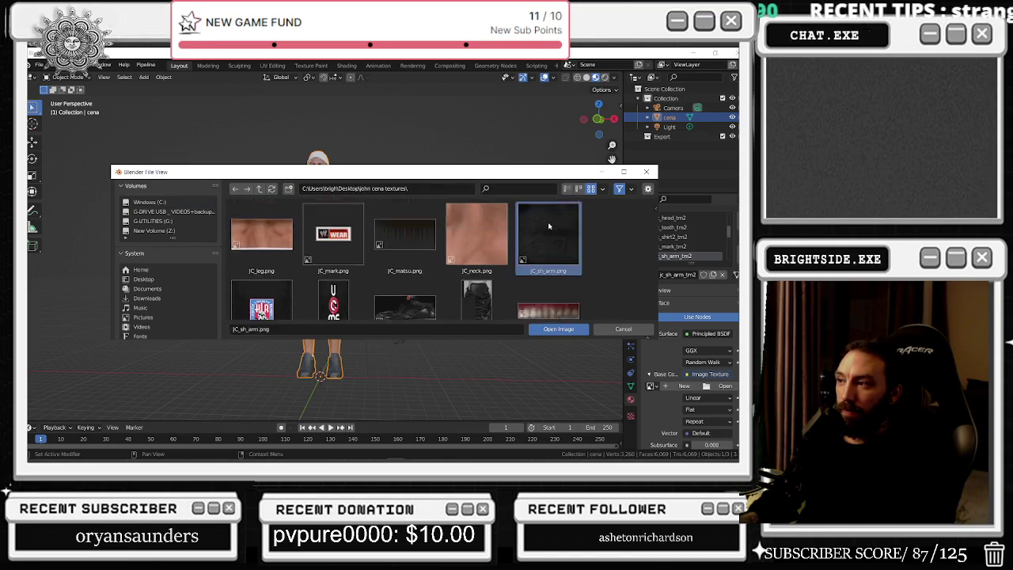
pyautogui.doubleClick(548, 222)
pyautogui.scroll(-2, 681, 246)
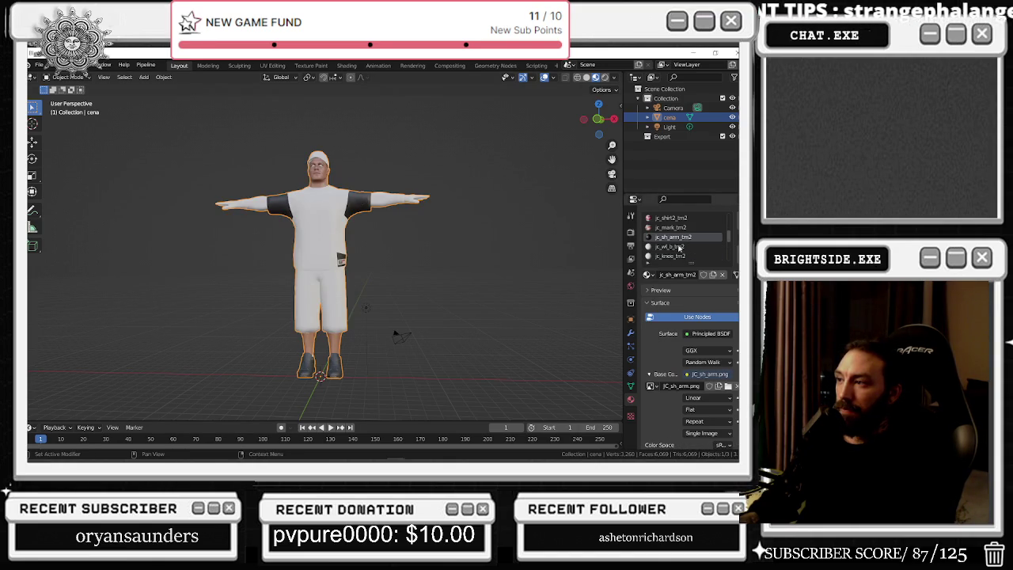
pyautogui.click(684, 247)
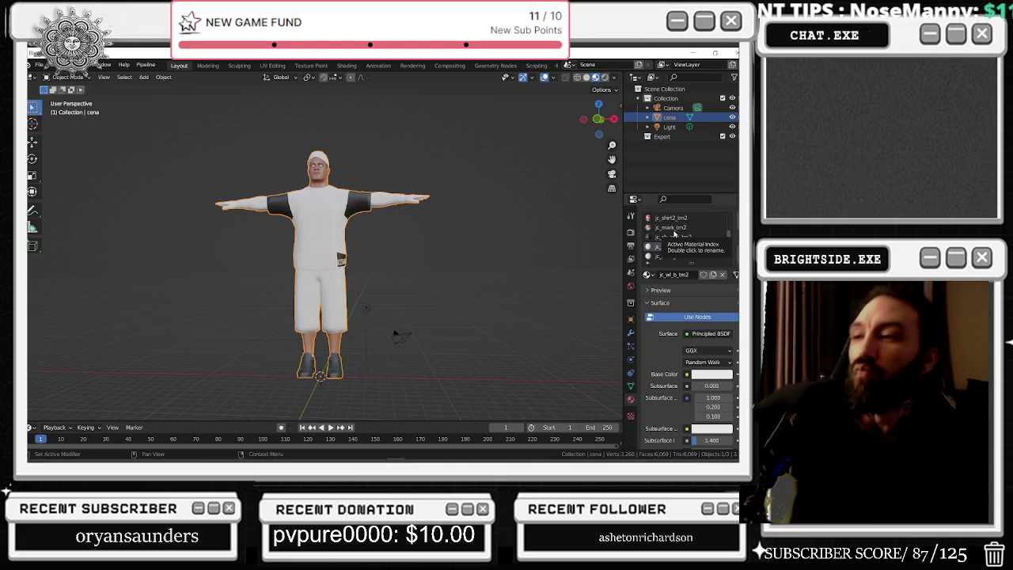
# - Scroll the jc_wl_b_tm2 settings, whose Principled BSDF base colour is still plain white
pyautogui.scroll(-1, 682, 254)
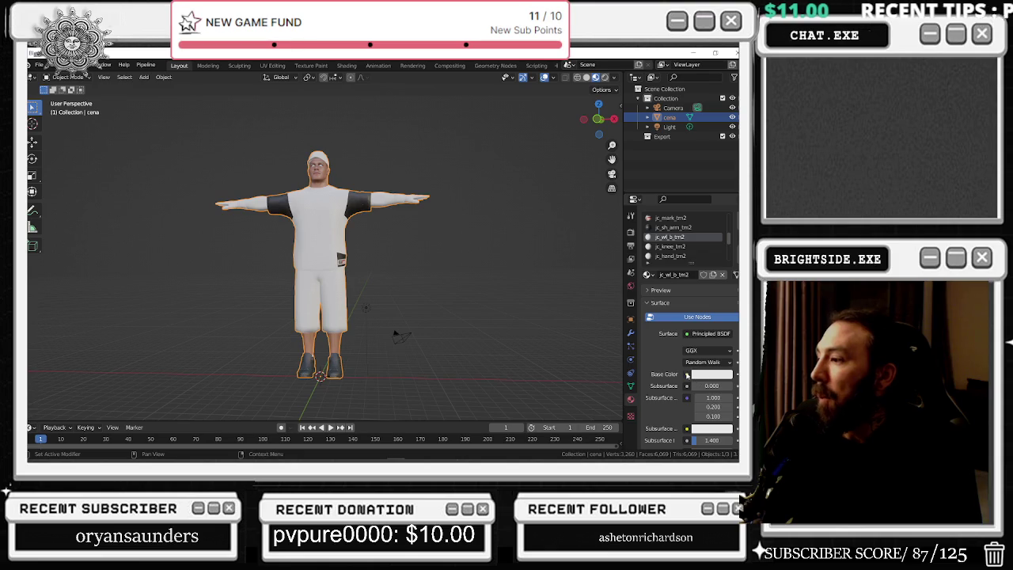
# - Feed the current material's base colour from an image texture, then load JC_knee.png into jc_knee_tm2
pyautogui.click(686, 374)
pyautogui.click(498, 282)
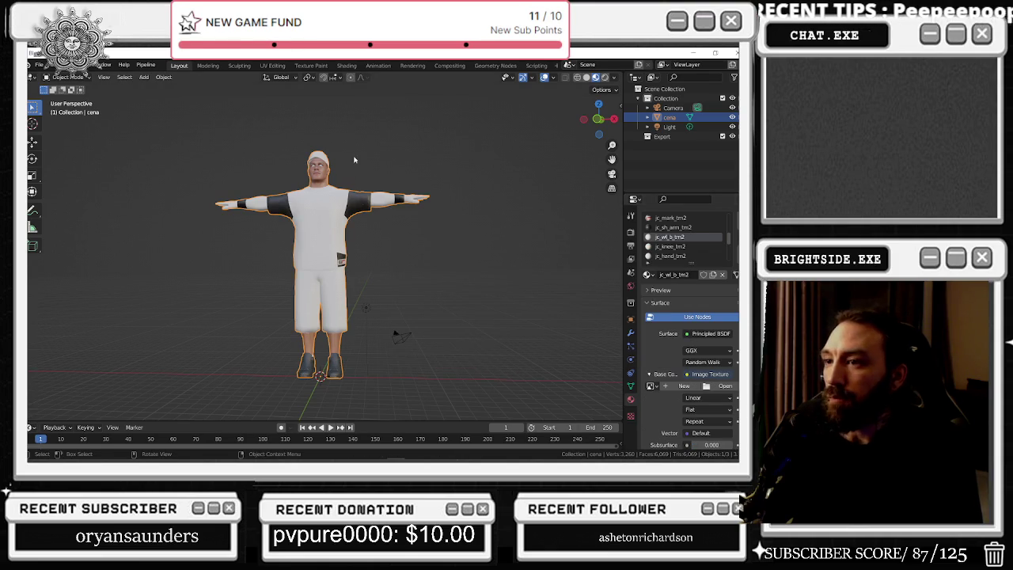
pyautogui.click(669, 246)
pyautogui.click(685, 374)
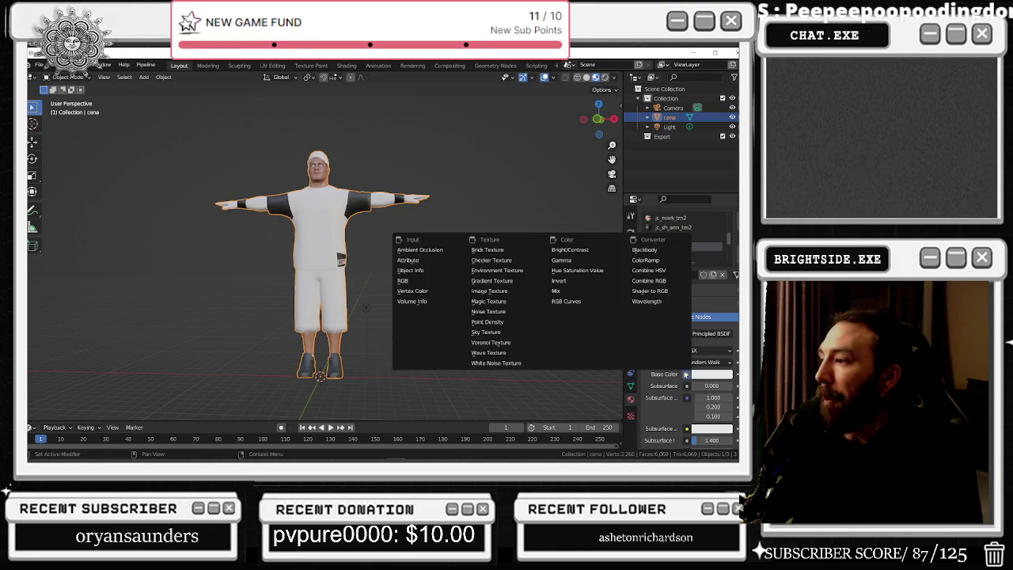
pyautogui.click(506, 290)
pyautogui.click(723, 386)
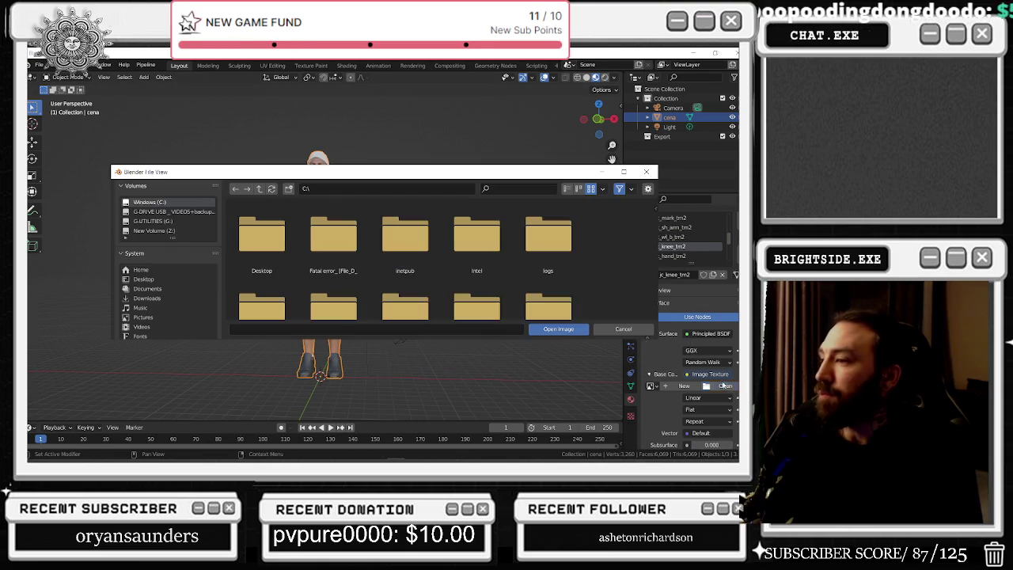
pyautogui.hotkey('ctrl', 'v')
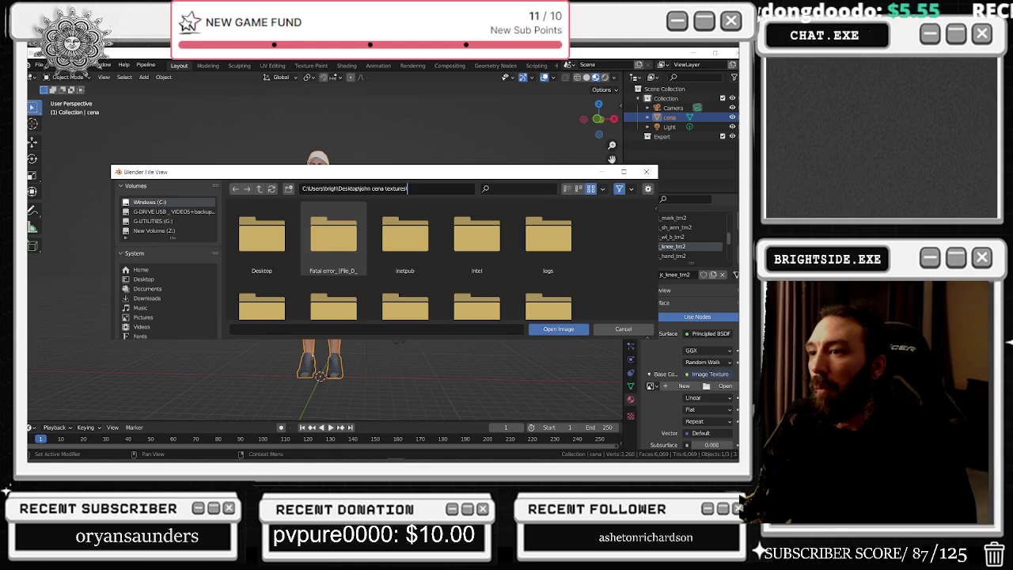
pyautogui.press('Return')
pyautogui.scroll(-2, 520, 244)
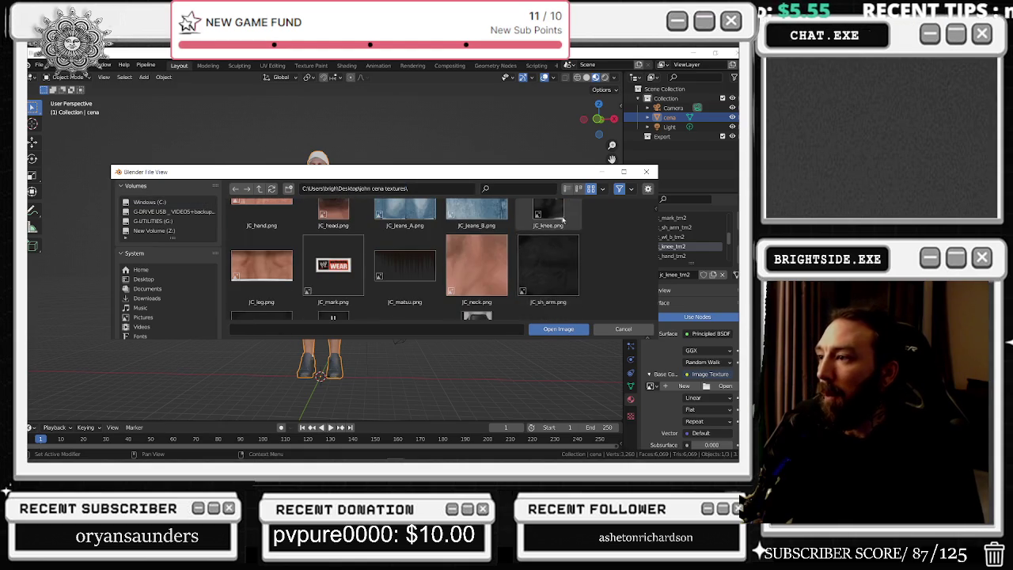
pyautogui.doubleClick(561, 218)
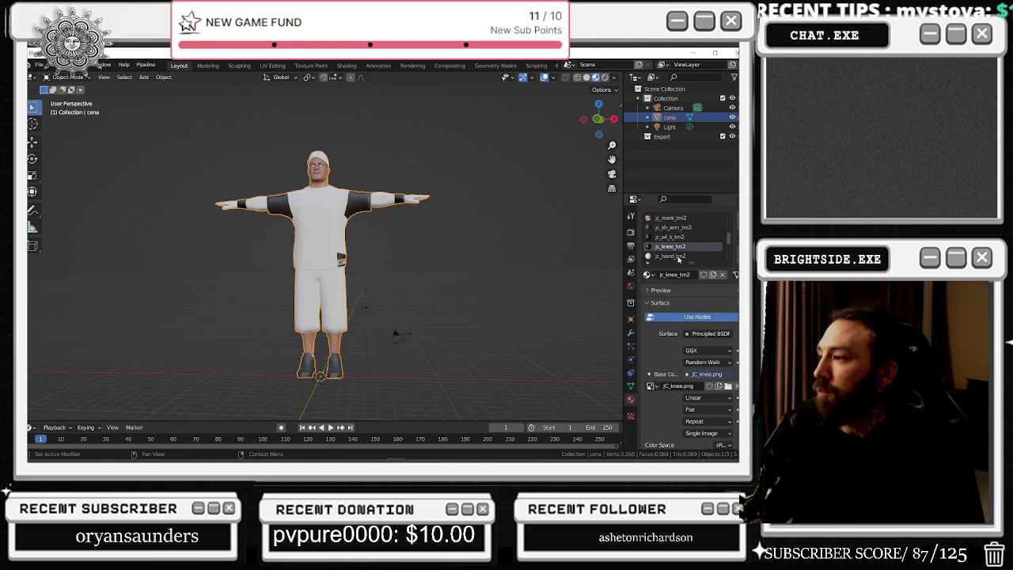
# - Give jc_hand_tm2 an image-texture base colour loaded from JC_hand.png
pyautogui.click(678, 256)
pyautogui.click(686, 373)
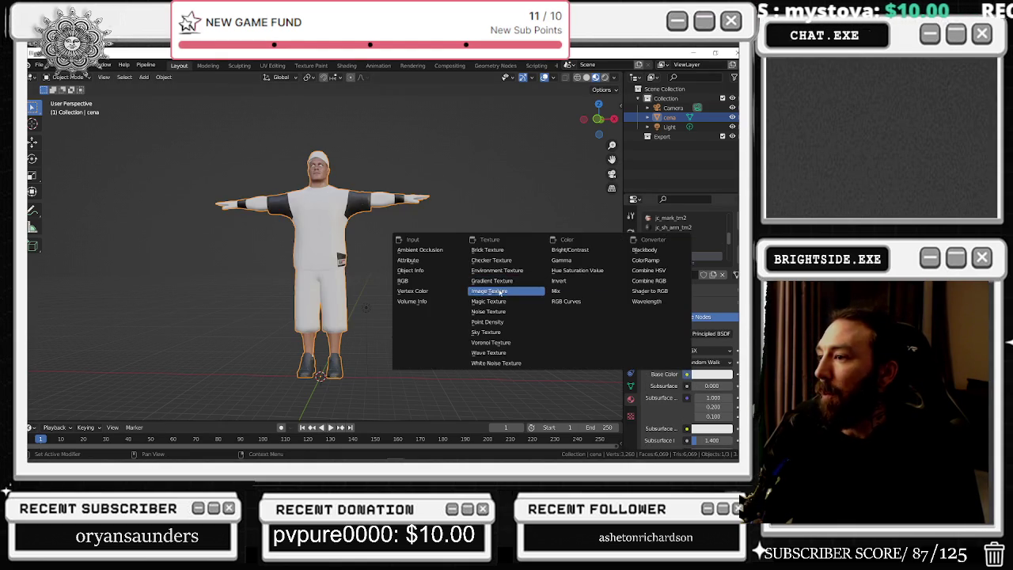
pyautogui.click(500, 291)
pyautogui.click(725, 385)
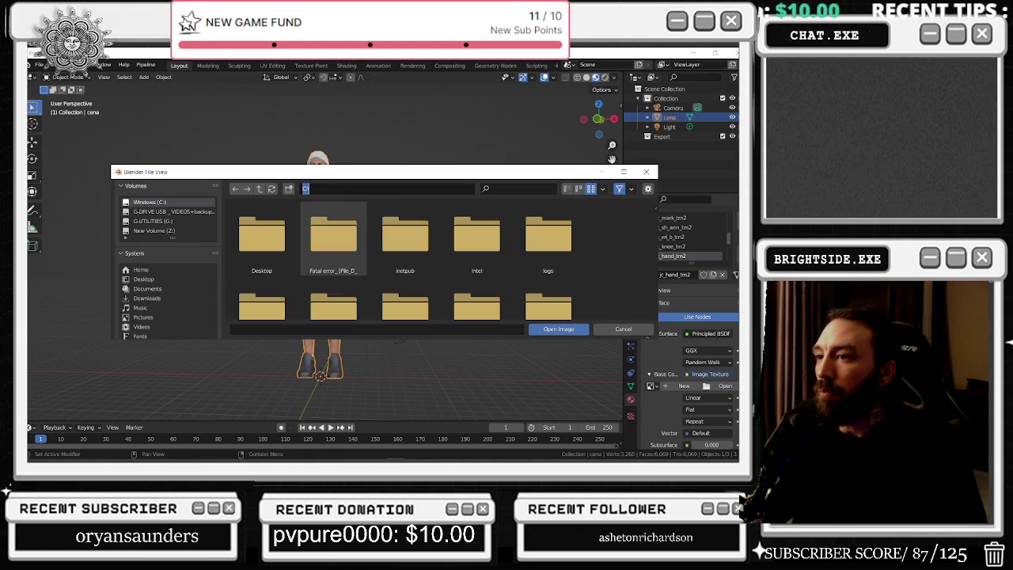
pyautogui.scroll(-1, 363, 236)
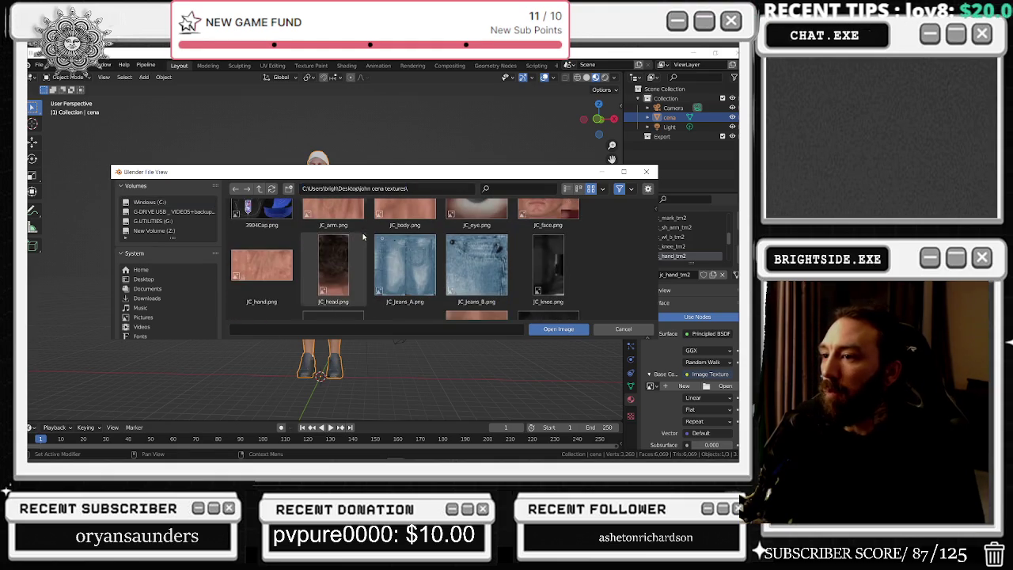
pyautogui.doubleClick(261, 265)
pyautogui.scroll(-1, 682, 256)
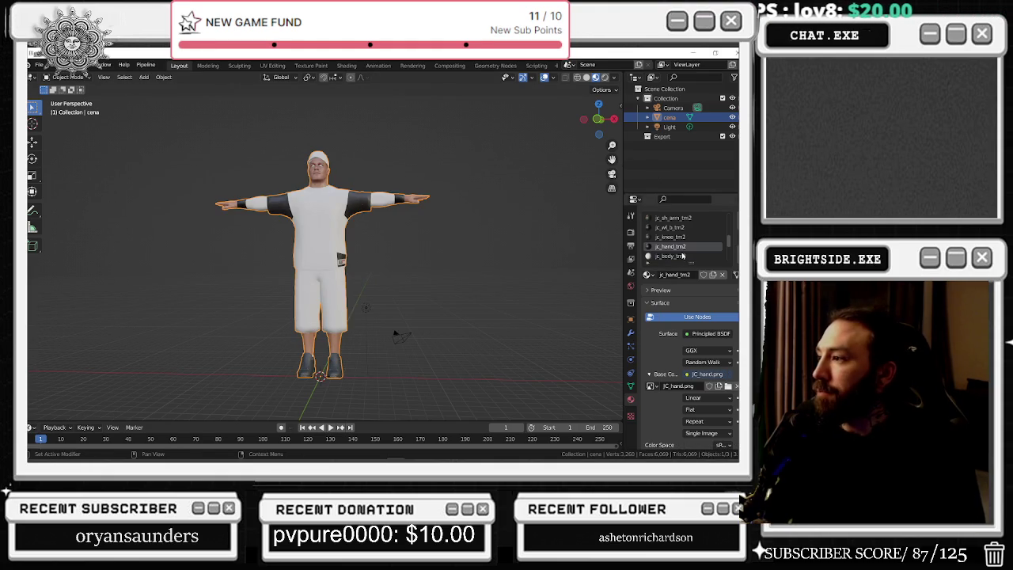
pyautogui.click(685, 256)
# - Give jc_body_tm2 an image-texture base colour loaded from JC_body.png
pyautogui.click(686, 374)
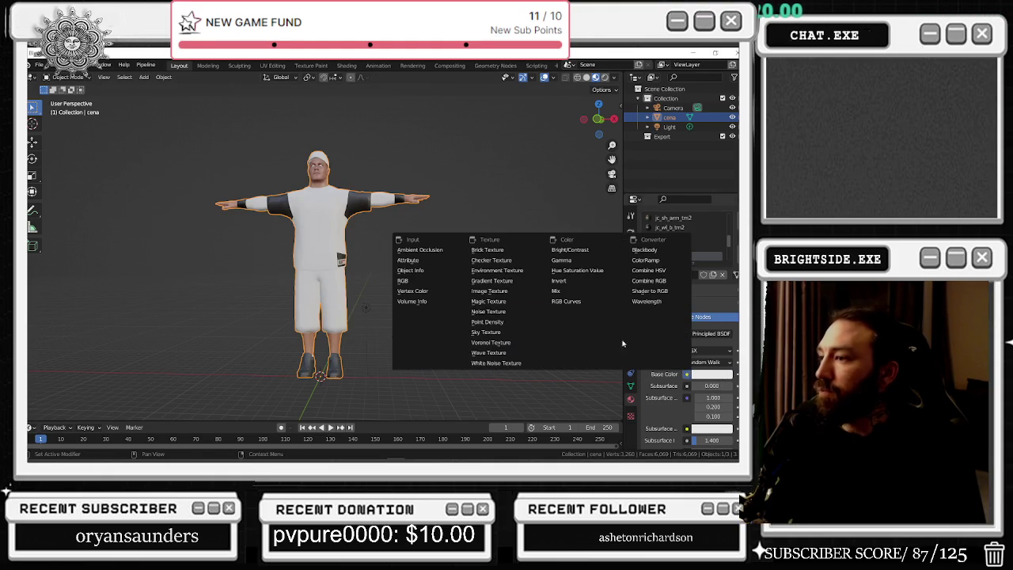
pyautogui.click(502, 291)
pyautogui.click(720, 385)
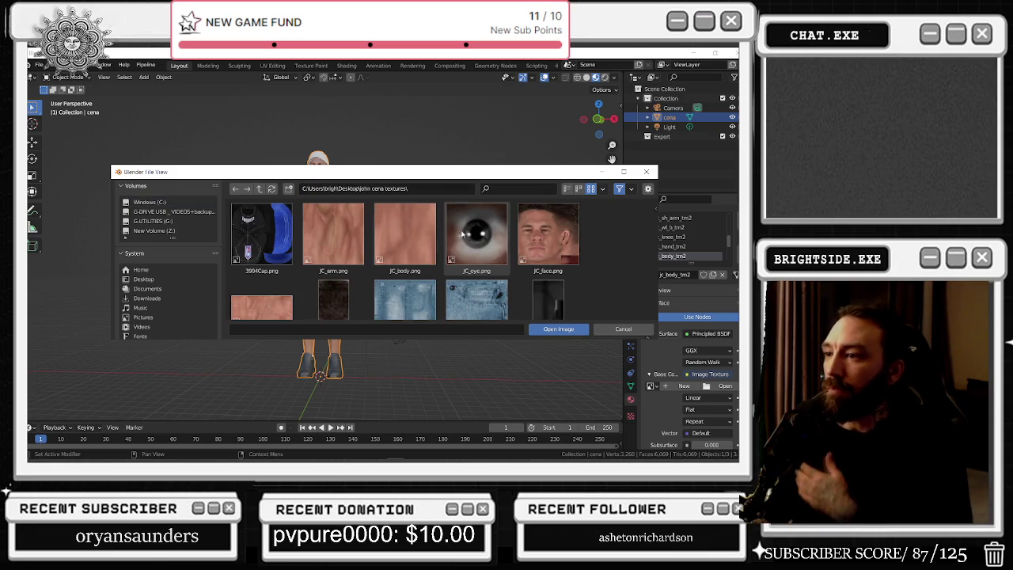
pyautogui.scroll(-2, 468, 228)
pyautogui.scroll(-2, 470, 223)
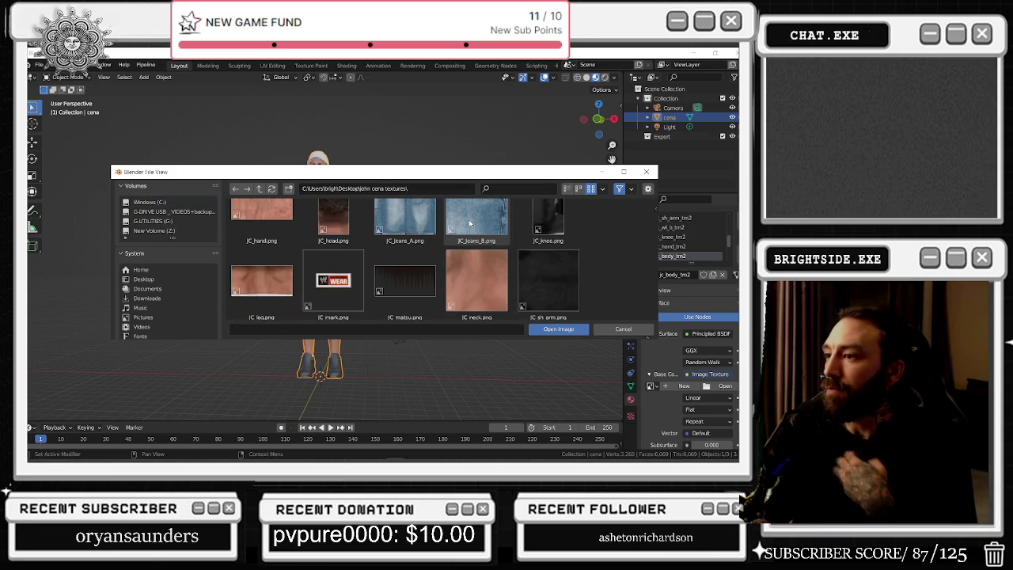
pyautogui.scroll(-1, 471, 220)
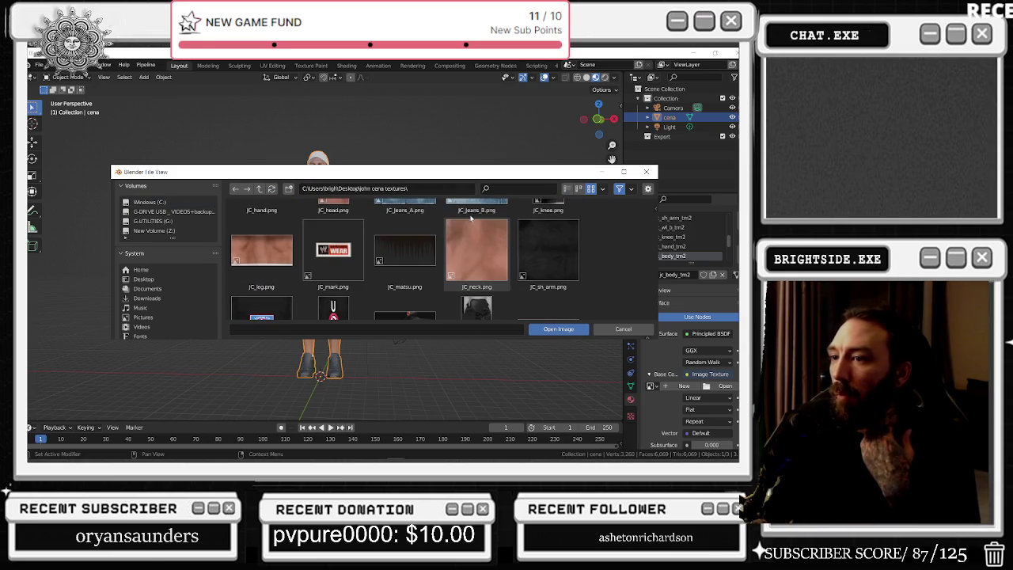
pyautogui.scroll(-1, 469, 219)
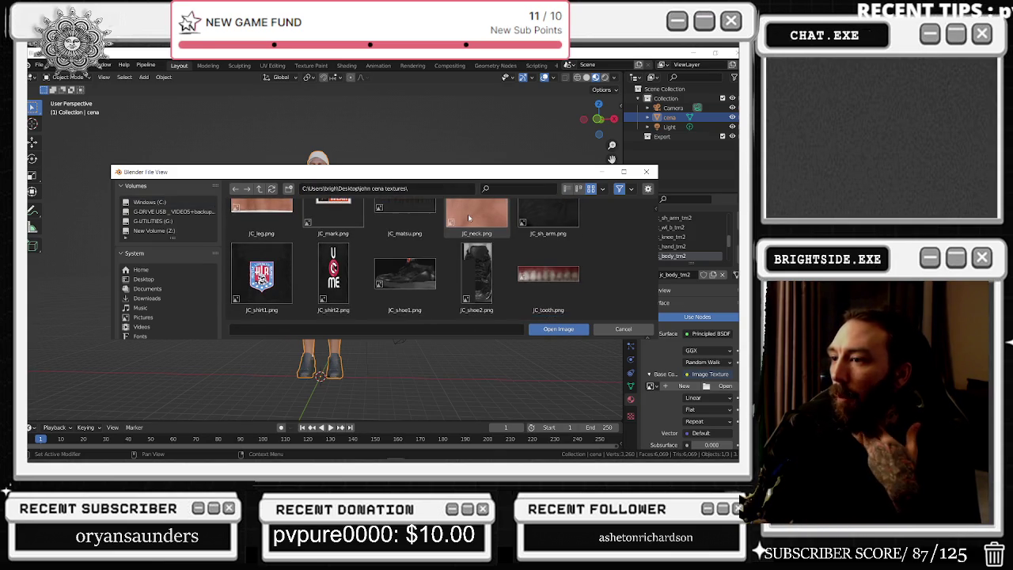
pyautogui.scroll(4, 467, 214)
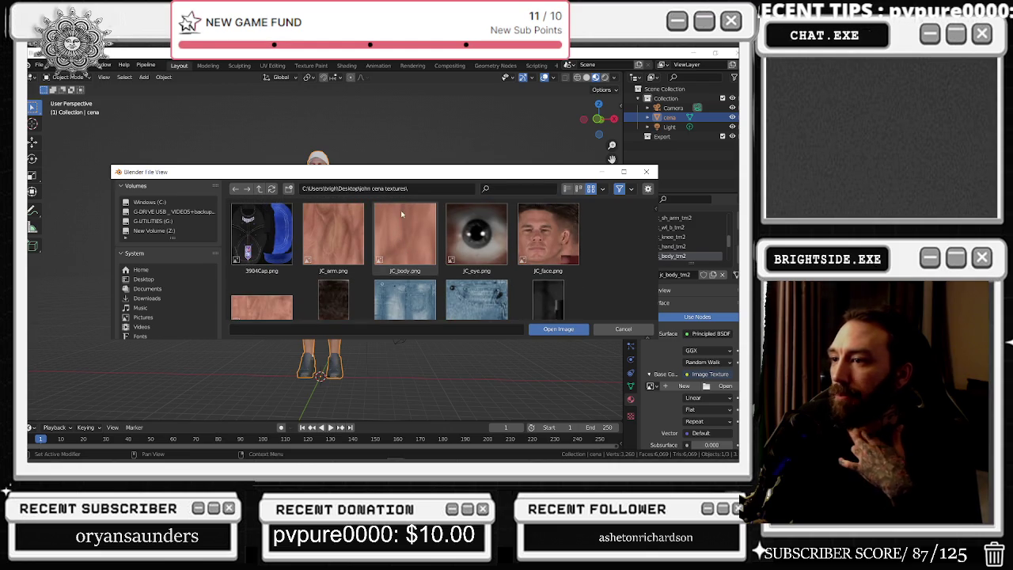
pyautogui.doubleClick(402, 212)
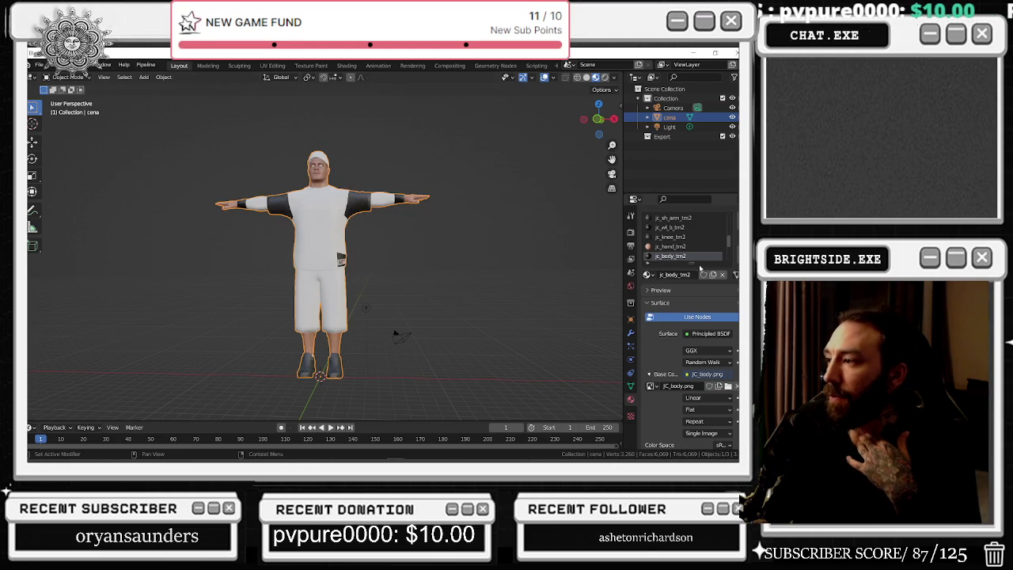
pyautogui.scroll(-4, 702, 253)
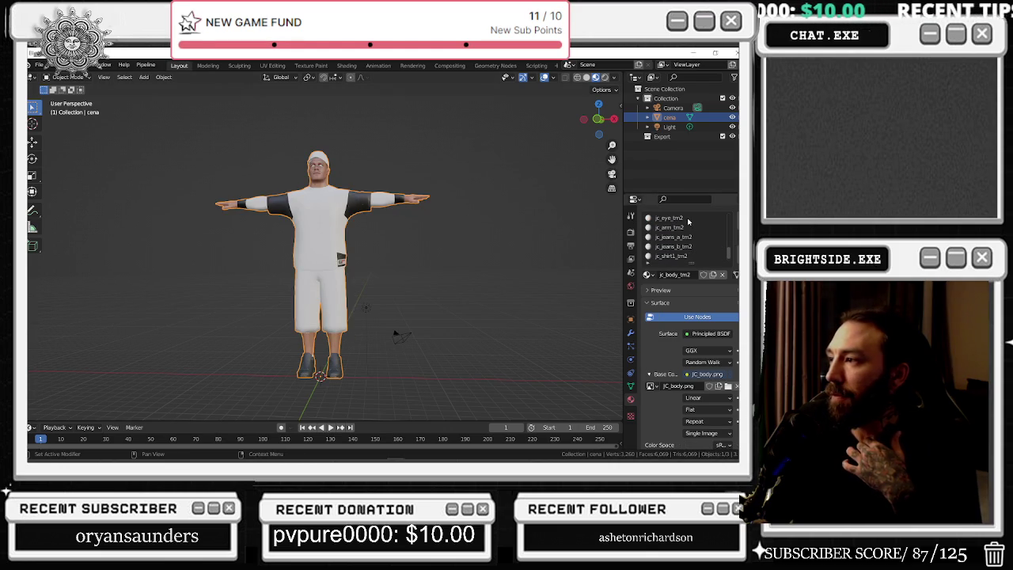
# - Texture jc_eye_tm2's base colour with JC_eye.png from the john cena textures folder
pyautogui.click(688, 222)
pyautogui.click(687, 373)
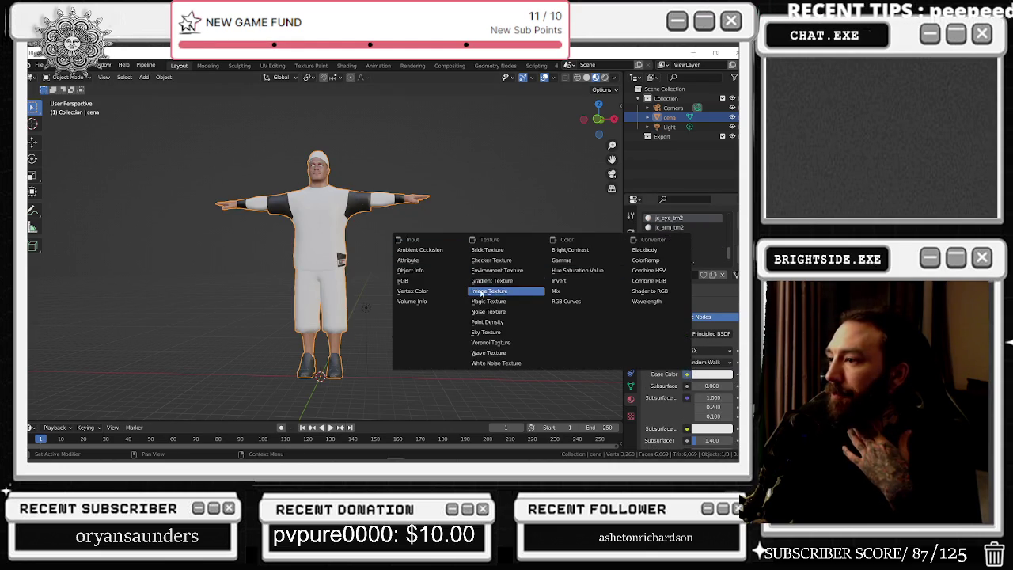
pyautogui.click(481, 291)
pyautogui.click(723, 386)
pyautogui.click(328, 188)
pyautogui.write('C:\\Users\\brigh\\Desktop\\john cena textures\\')
pyautogui.press('Return')
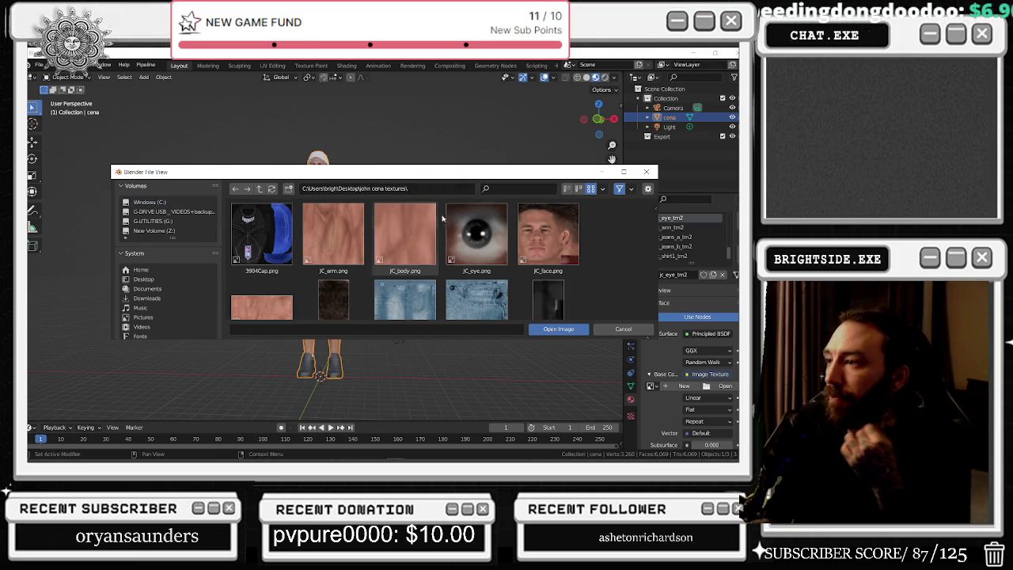
pyautogui.doubleClick(471, 231)
# - Load JC_Jeans_A.png onto jc_jeans_a_tm2 and give the shirt's base colour an image texture
pyautogui.click(682, 227)
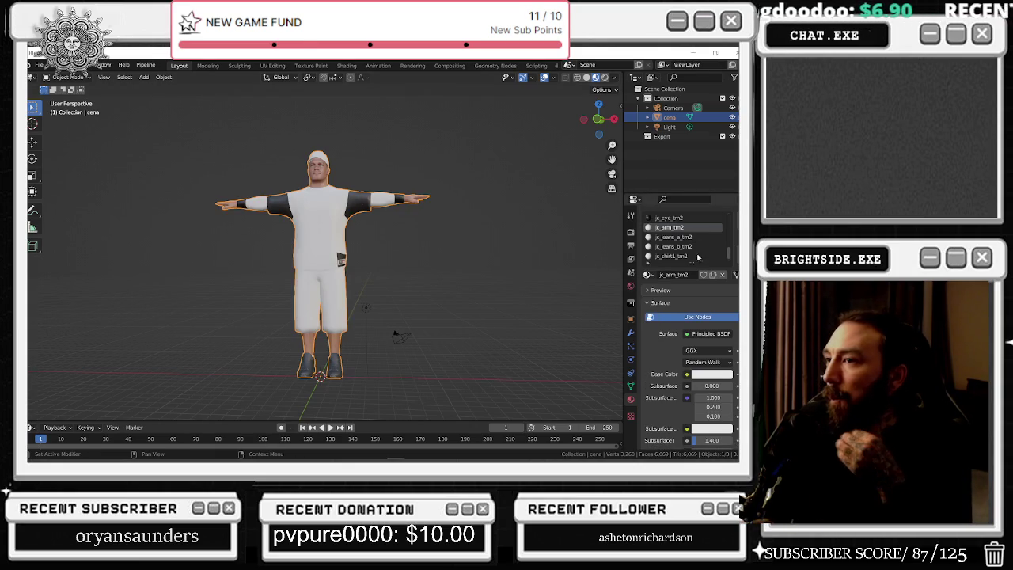
pyautogui.click(686, 238)
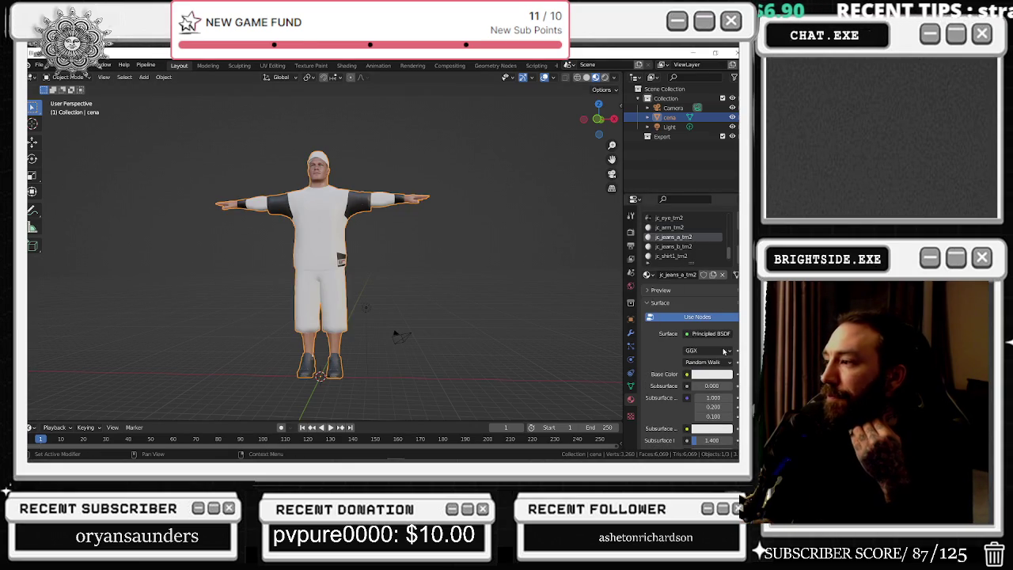
pyautogui.click(705, 376)
pyautogui.click(686, 374)
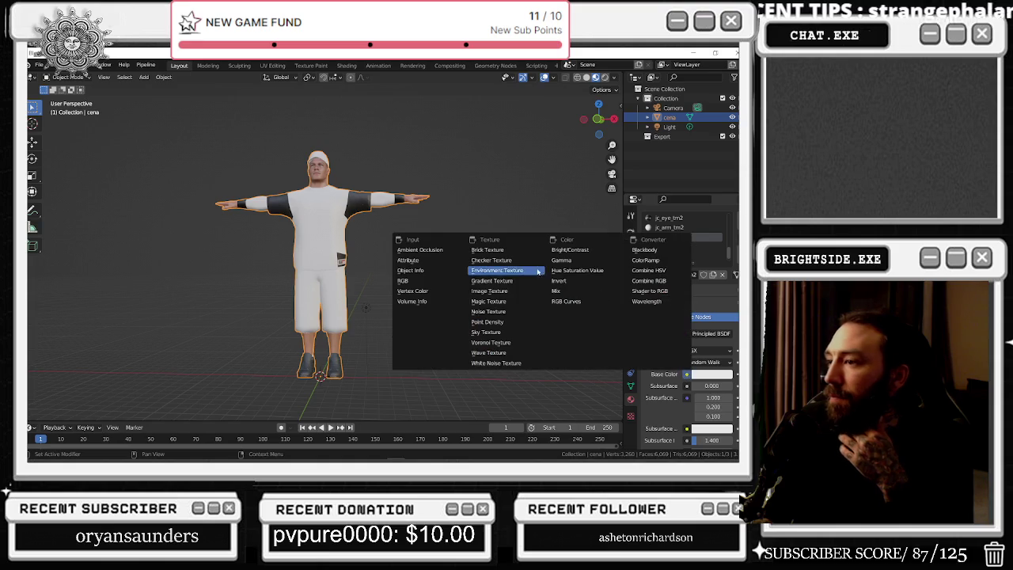
pyautogui.click(508, 292)
pyautogui.click(721, 385)
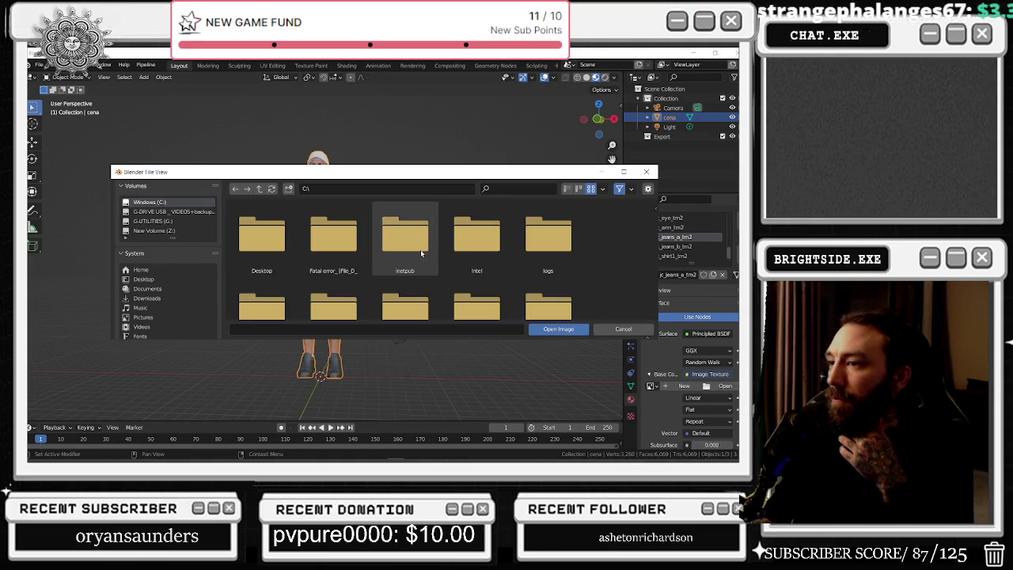
pyautogui.scroll(-2, 399, 204)
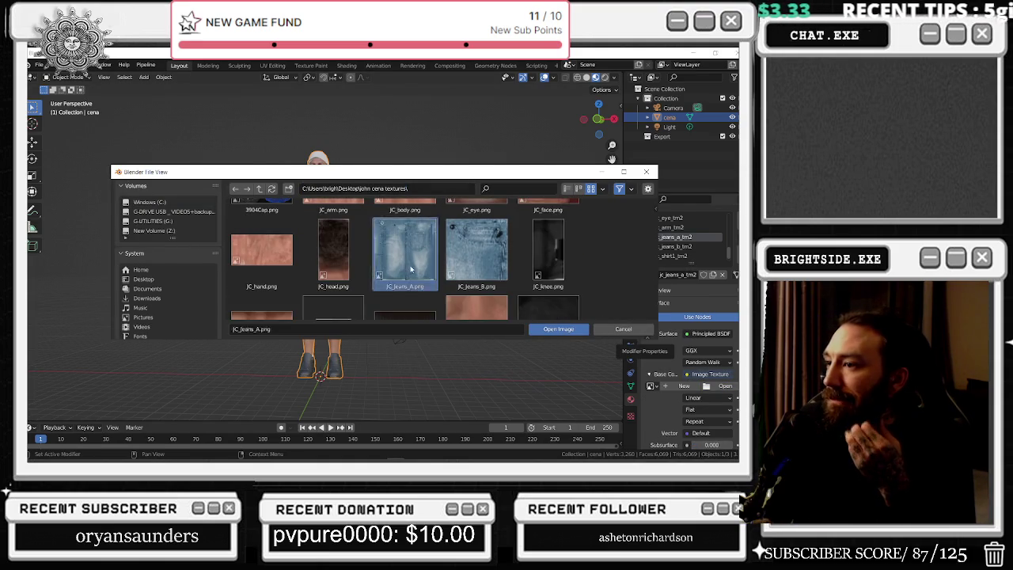
pyautogui.doubleClick(404, 249)
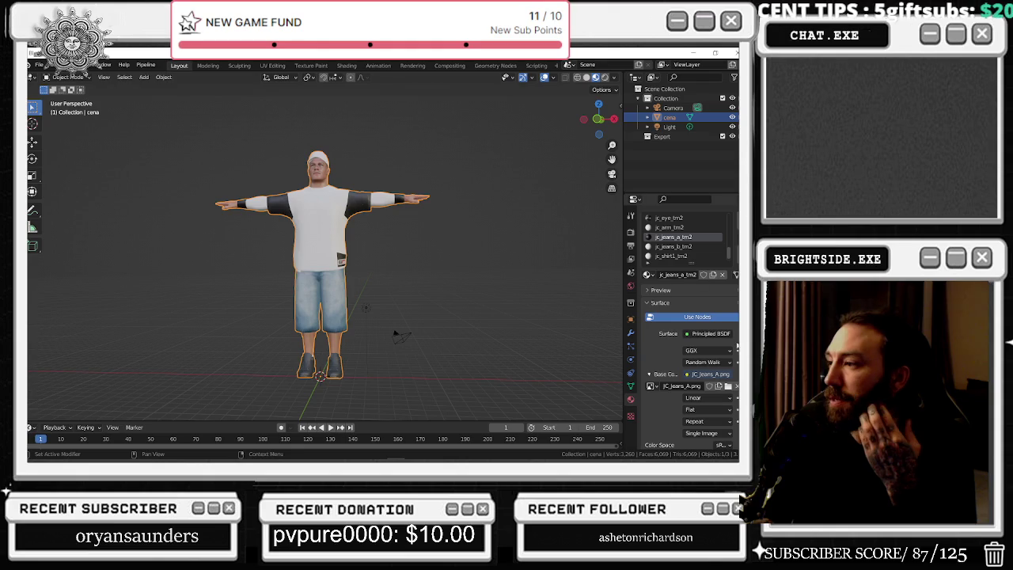
pyautogui.click(686, 373)
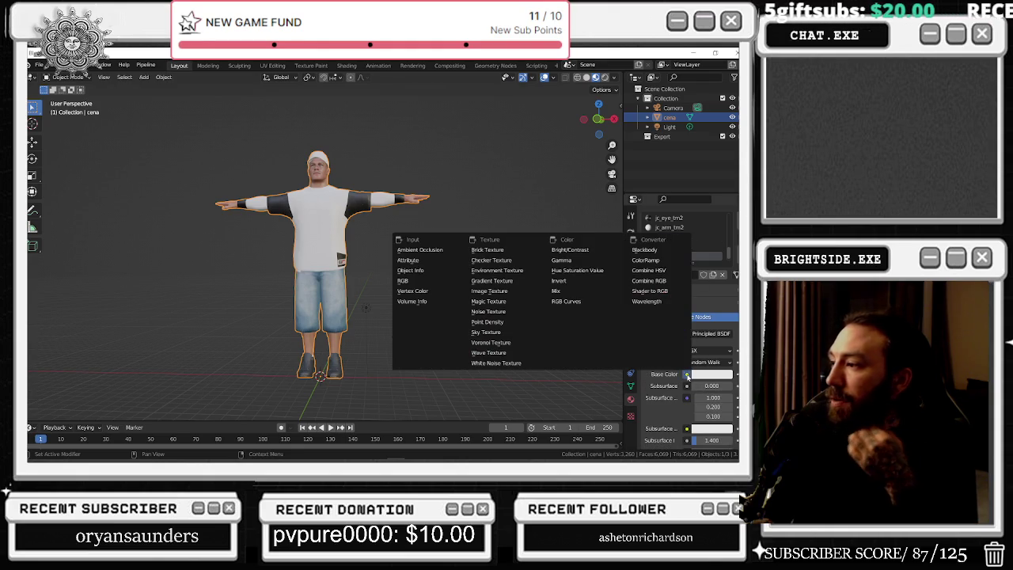
pyautogui.click(494, 291)
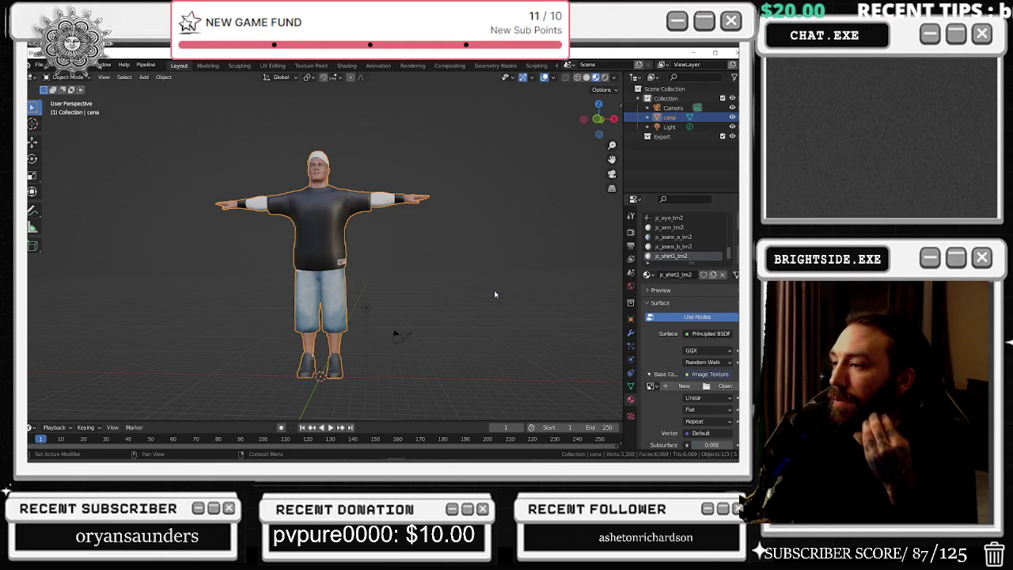
# - Load JC_shirt1.png from the john cena textures folder into the shirt's image texture
pyautogui.click(721, 386)
pyautogui.click(365, 190)
pyautogui.write('C:\\Users\\brigh\\Desktop\\john cena textures\\')
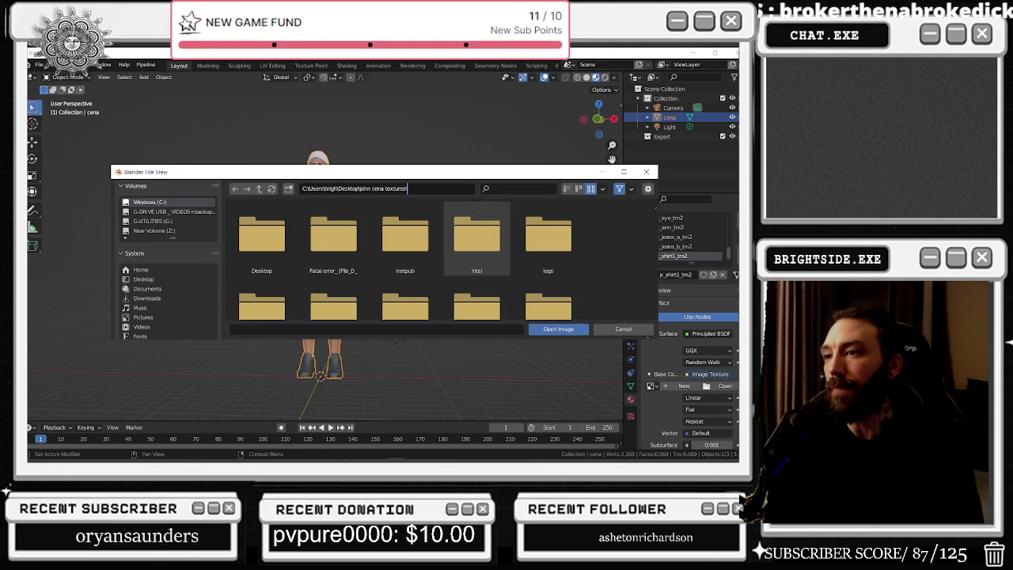
pyautogui.press('Return')
pyautogui.scroll(-3, 429, 251)
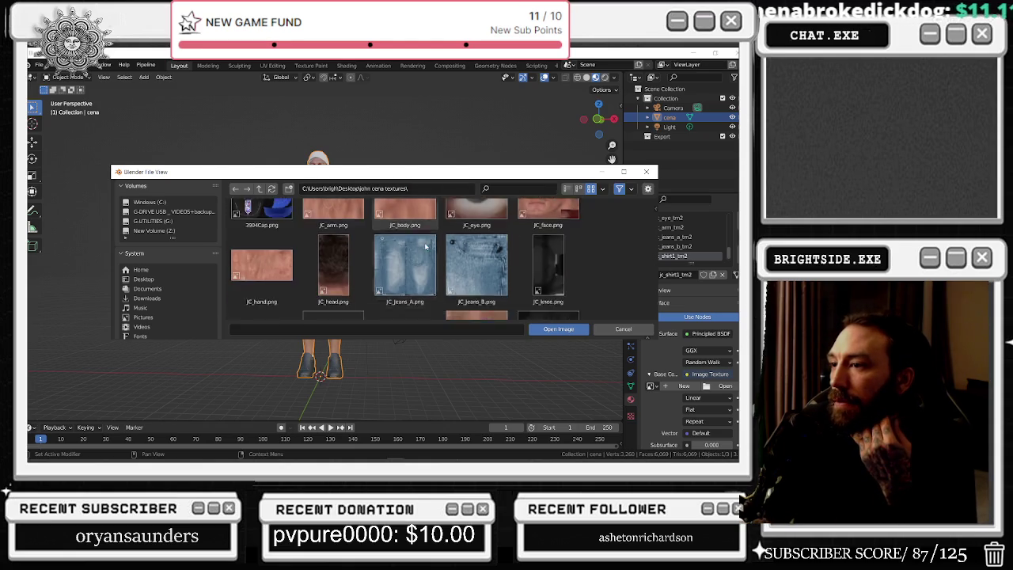
pyautogui.scroll(-2, 477, 225)
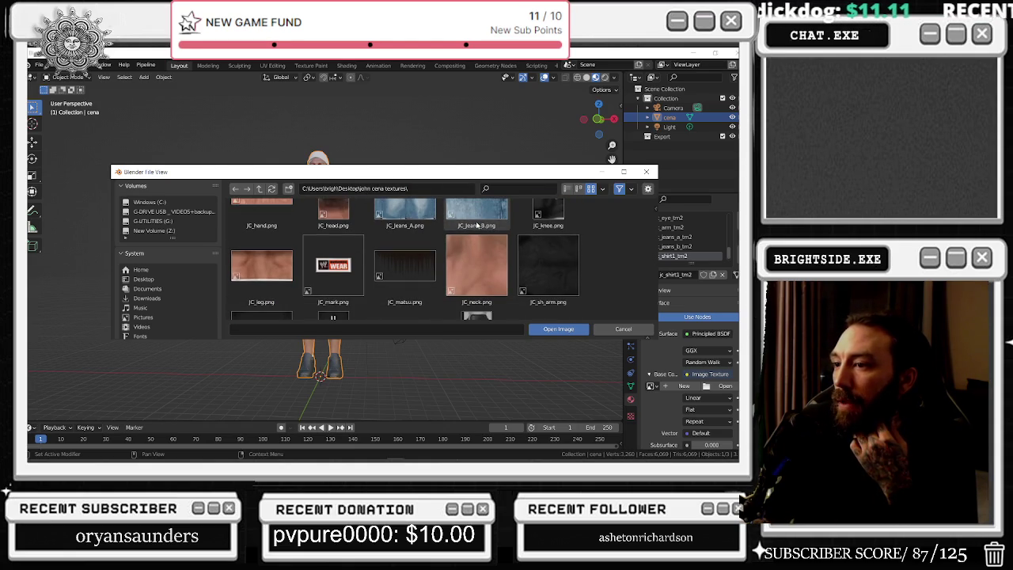
pyautogui.scroll(-1, 477, 225)
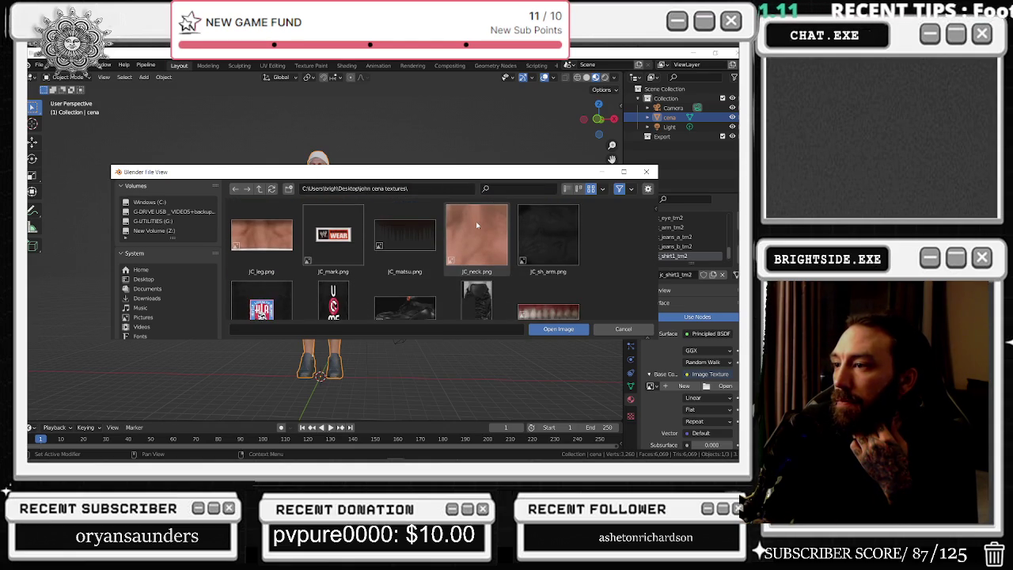
pyautogui.scroll(-2, 476, 225)
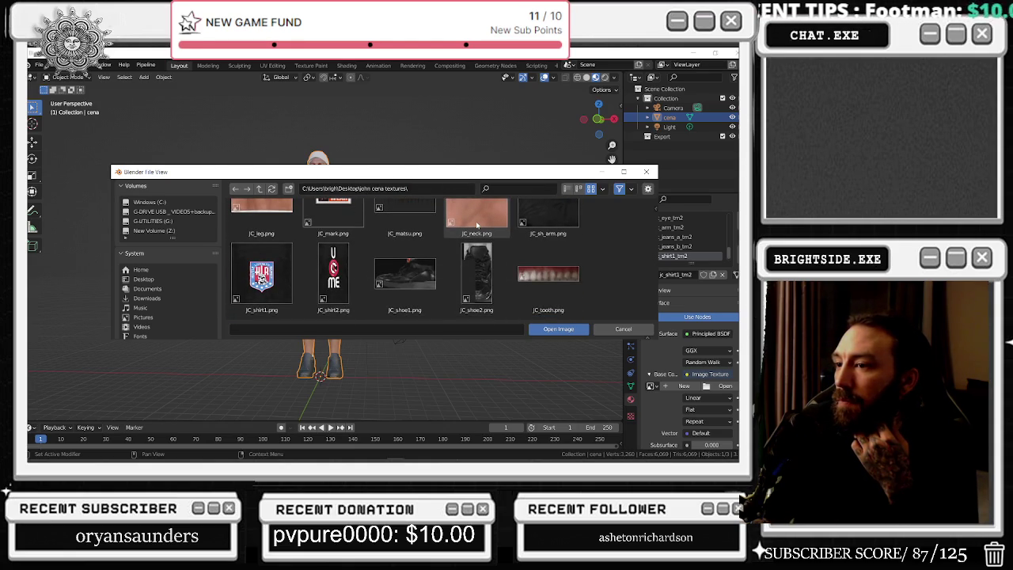
pyautogui.doubleClick(261, 273)
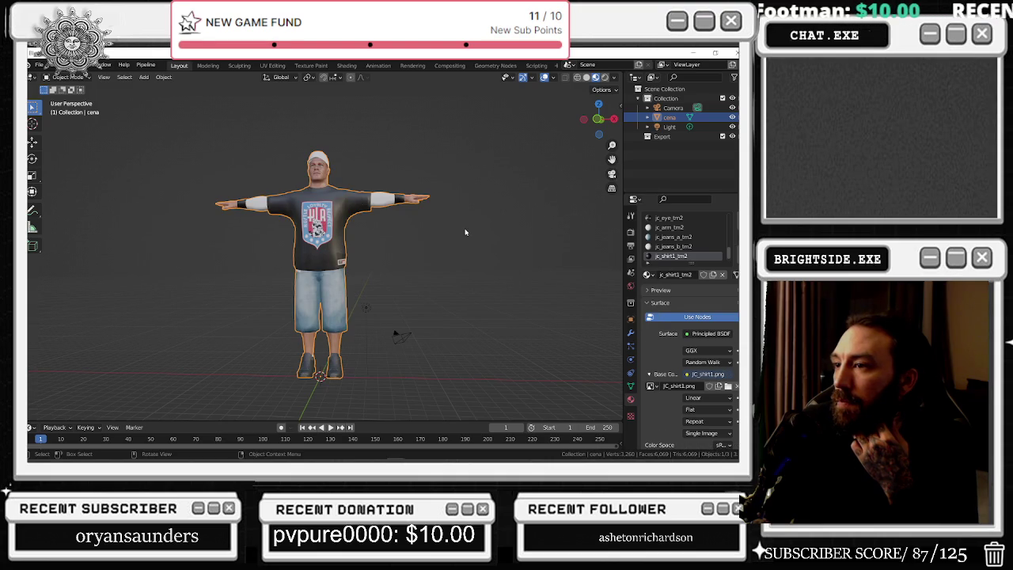
pyautogui.scroll(-1, 697, 245)
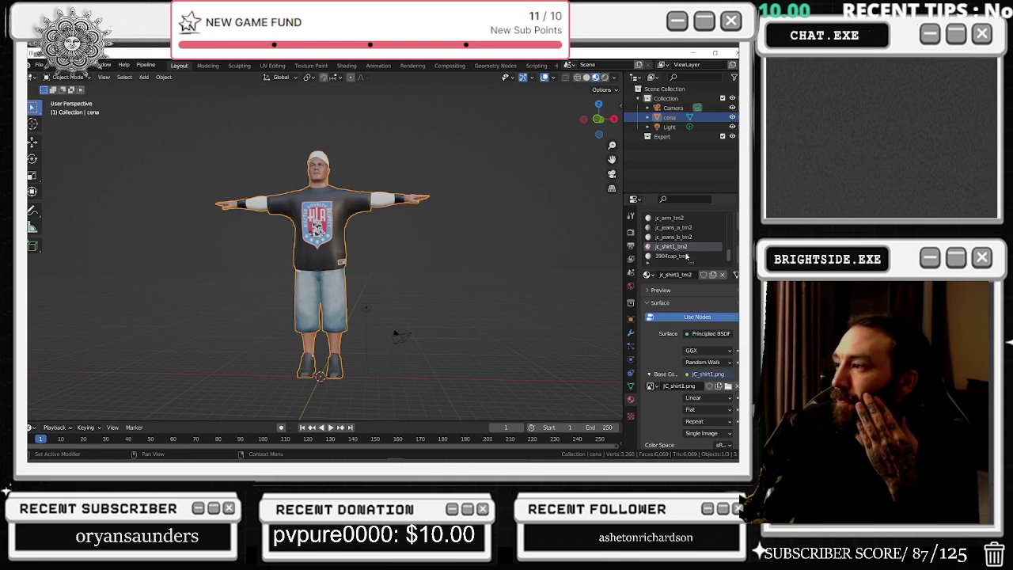
# - Give the 3904cap_tm2 cap material an image-texture base colour
pyautogui.click(686, 255)
pyautogui.click(682, 375)
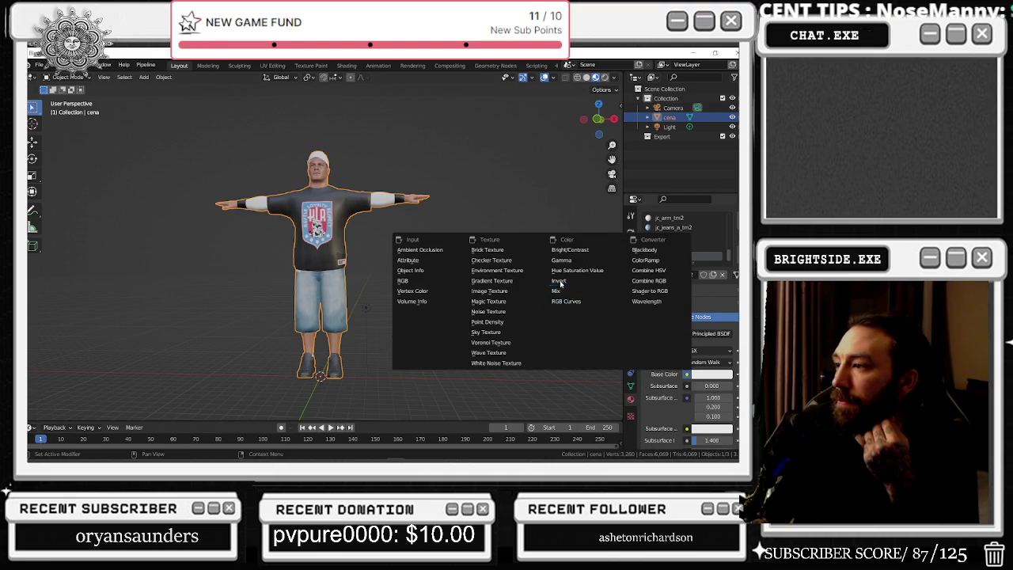
pyautogui.click(489, 290)
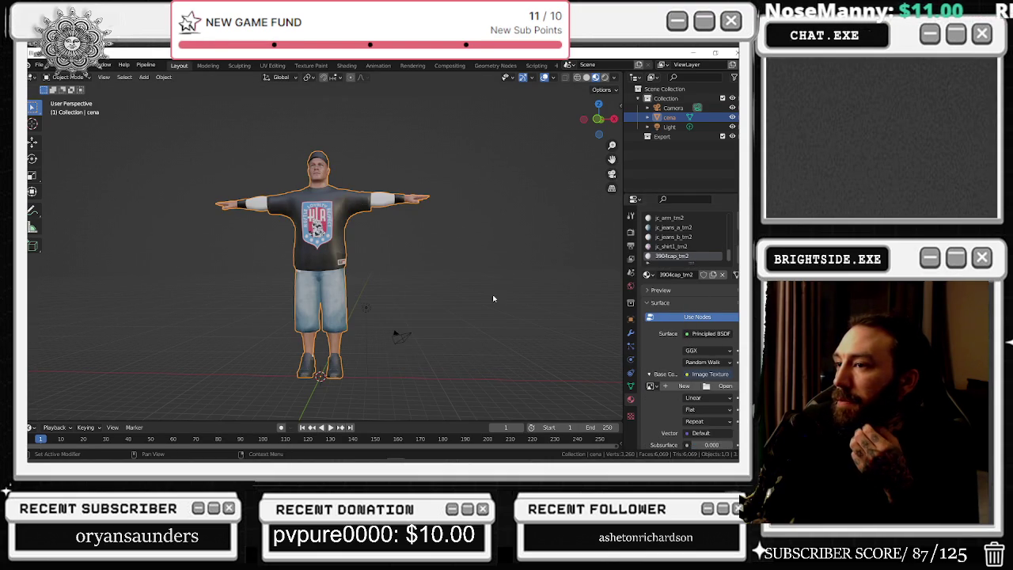
pyautogui.moveTo(427, 203)
pyautogui.mouseDown()
pyautogui.moveTo(497, 211)
pyautogui.moveTo(465, 193)
pyautogui.moveTo(549, 171)
pyautogui.moveTo(443, 246)
pyautogui.moveTo(255, 224)
pyautogui.moveTo(441, 198)
pyautogui.moveTo(444, 211)
pyautogui.mouseUp()
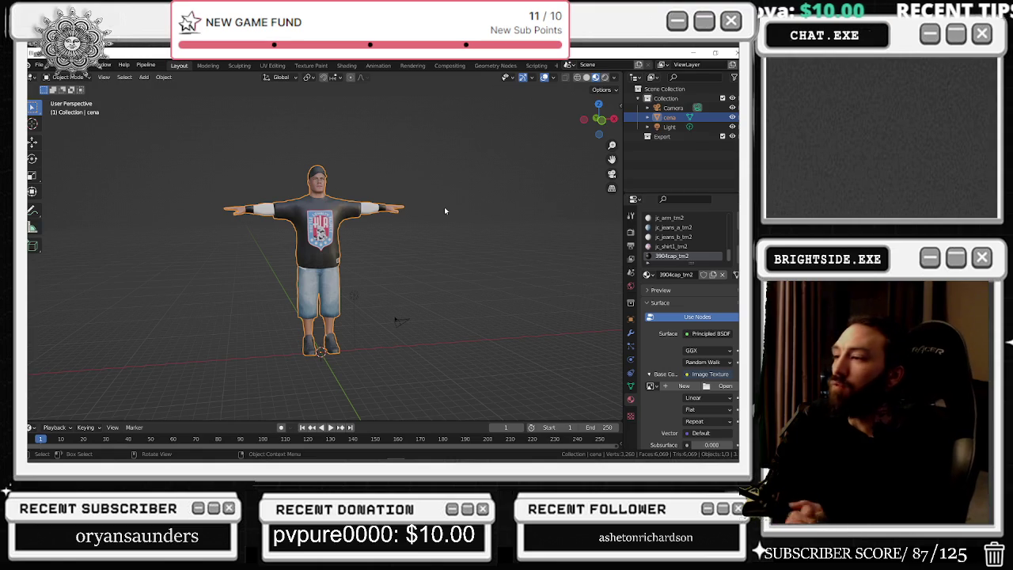
pyautogui.click(669, 126)
pyautogui.moveTo(481, 319)
pyautogui.mouseDown()
pyautogui.moveTo(370, 313)
pyautogui.moveTo(432, 309)
pyautogui.mouseUp()
pyautogui.moveTo(338, 209); pyautogui.dragTo(380, 223)
pyautogui.scroll(4, 380, 223)
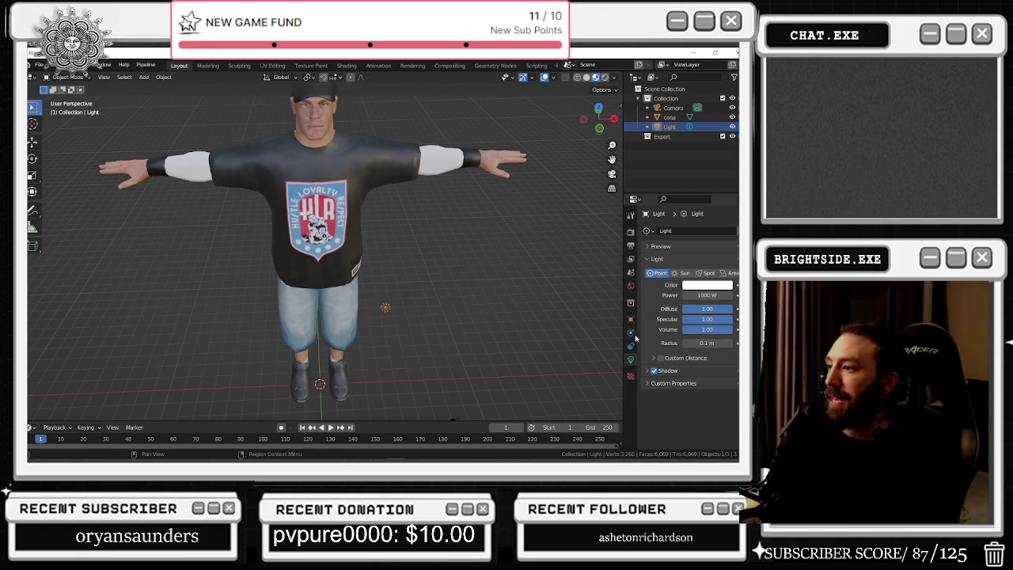
pyautogui.click(630, 333)
pyautogui.click(670, 117)
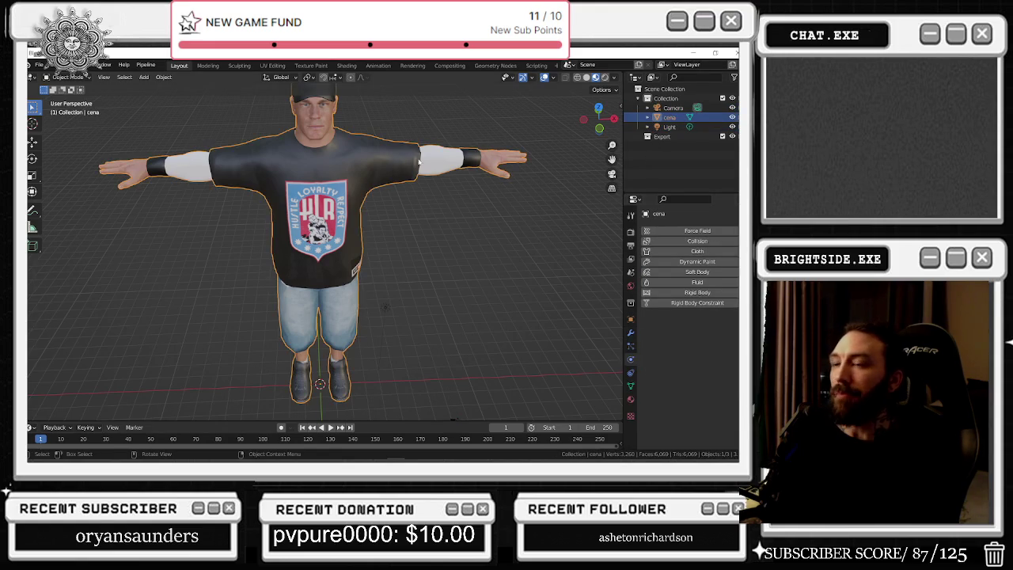
pyautogui.scroll(-3, 419, 162)
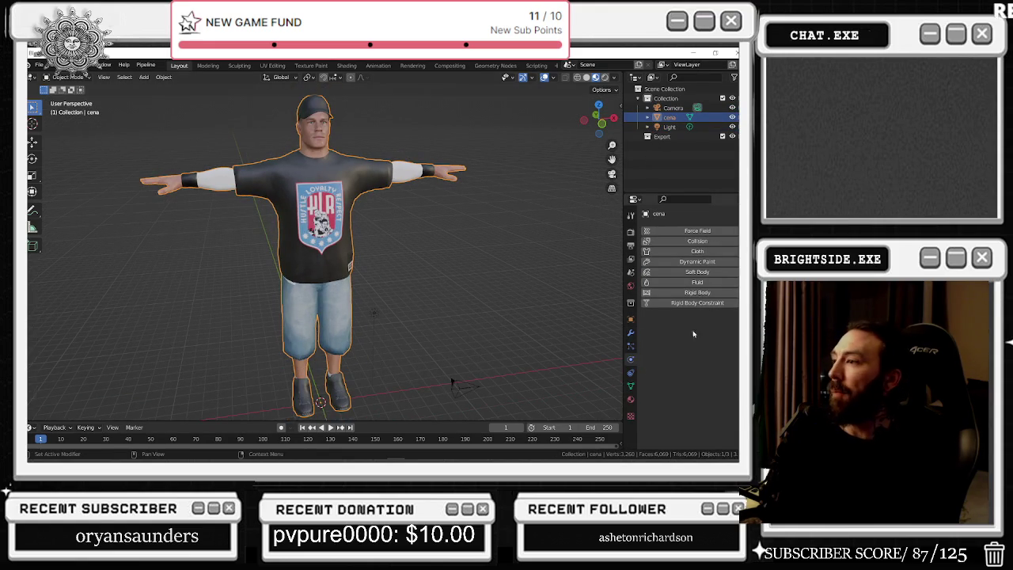
pyautogui.click(631, 399)
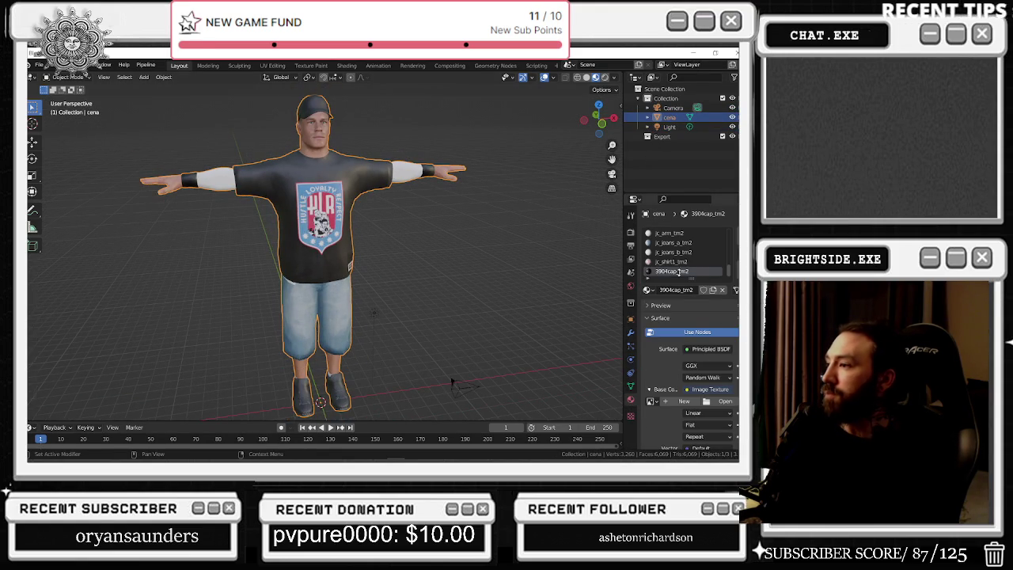
pyautogui.click(631, 416)
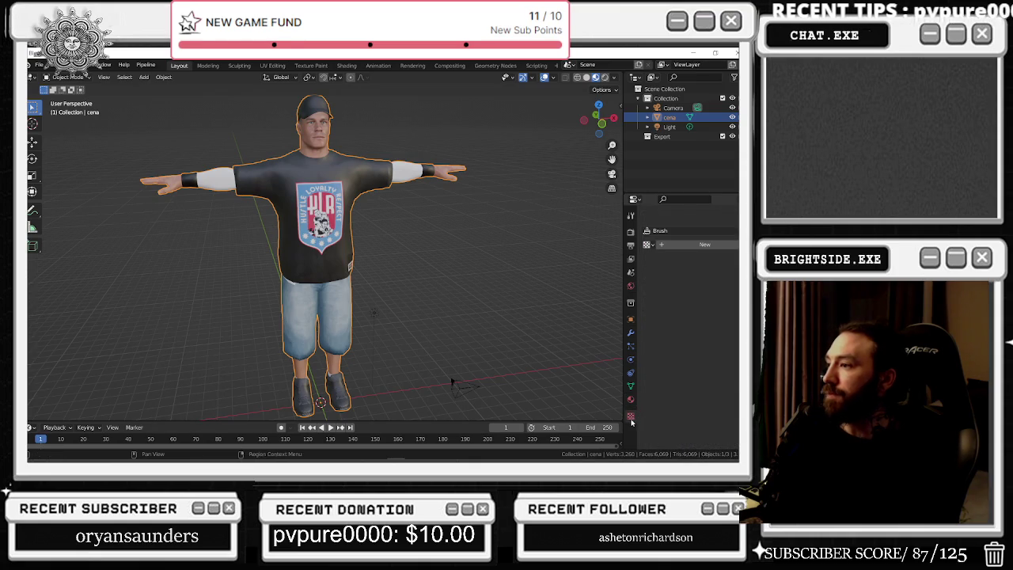
pyautogui.click(630, 404)
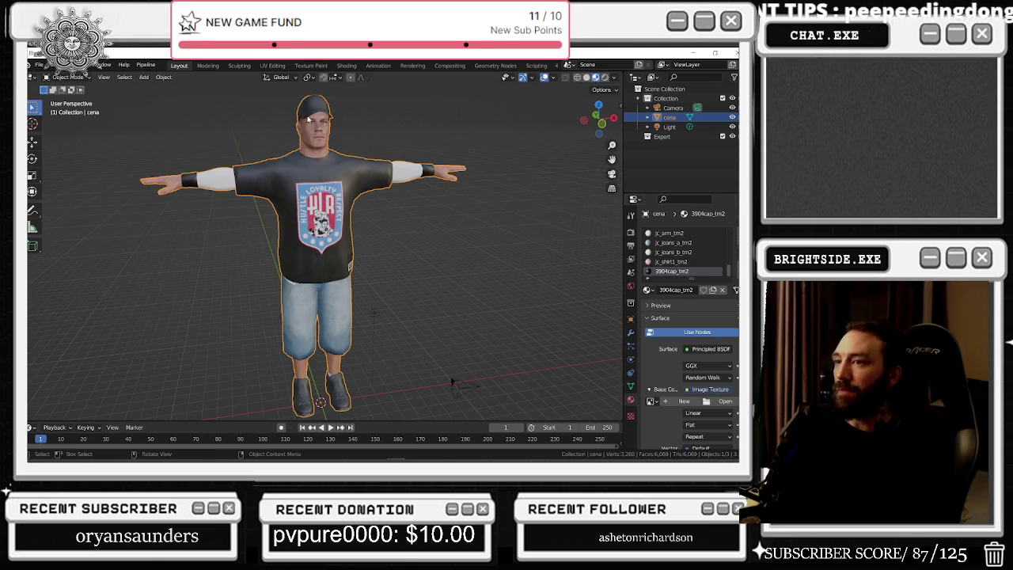
pyautogui.click(38, 65)
# - Start an FBX export and enlarge the export file window to full size
pyautogui.moveTo(79, 202)
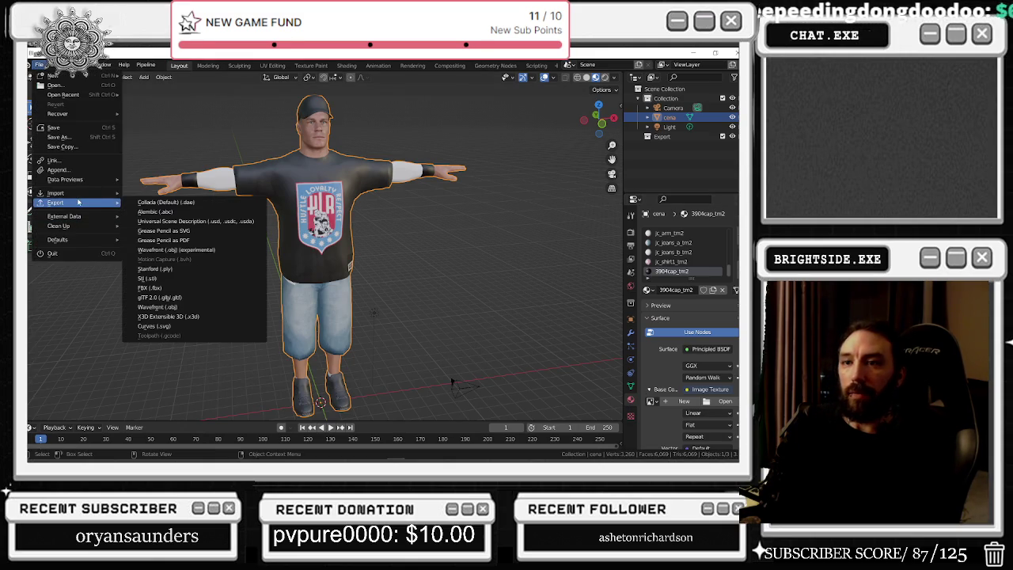
pyautogui.click(151, 287)
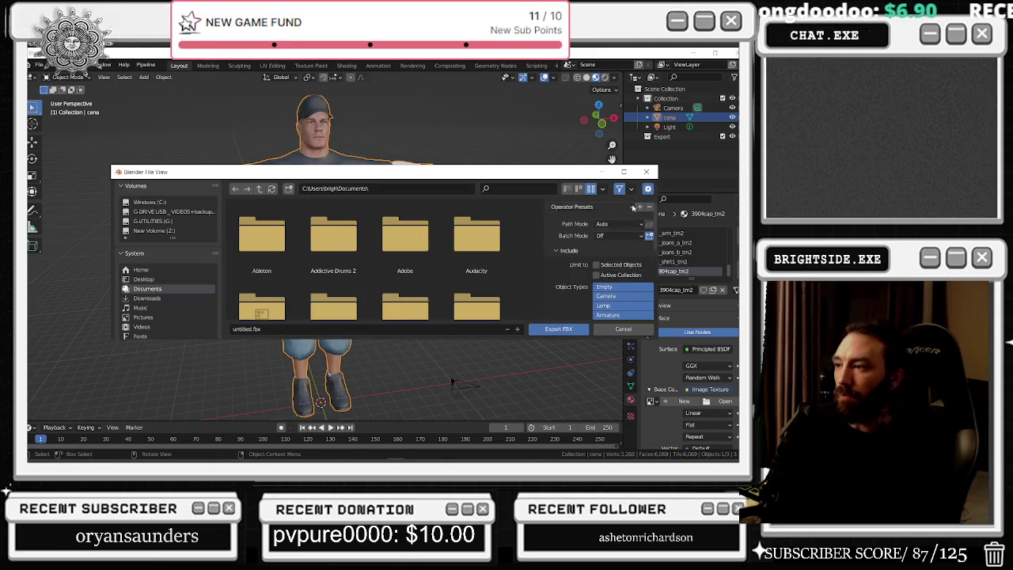
pyautogui.click(624, 171)
pyautogui.moveTo(554, 62)
pyautogui.mouseDown()
pyautogui.moveTo(512, 157)
pyautogui.moveTo(549, 134)
pyautogui.mouseUp()
pyautogui.click(488, 143)
# - Set path mode to Copy, limit export to armature and mesh, and use Edge smoothing
pyautogui.click(698, 106)
pyautogui.click(704, 167)
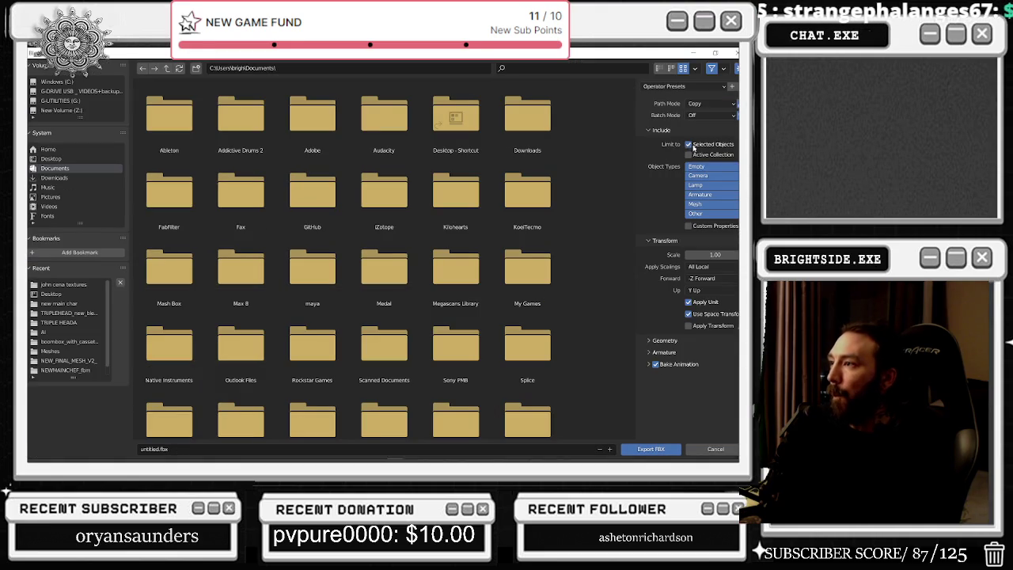
pyautogui.click(699, 194)
pyautogui.keyDown('shift'); pyautogui.click(697, 203); pyautogui.keyUp('shift')
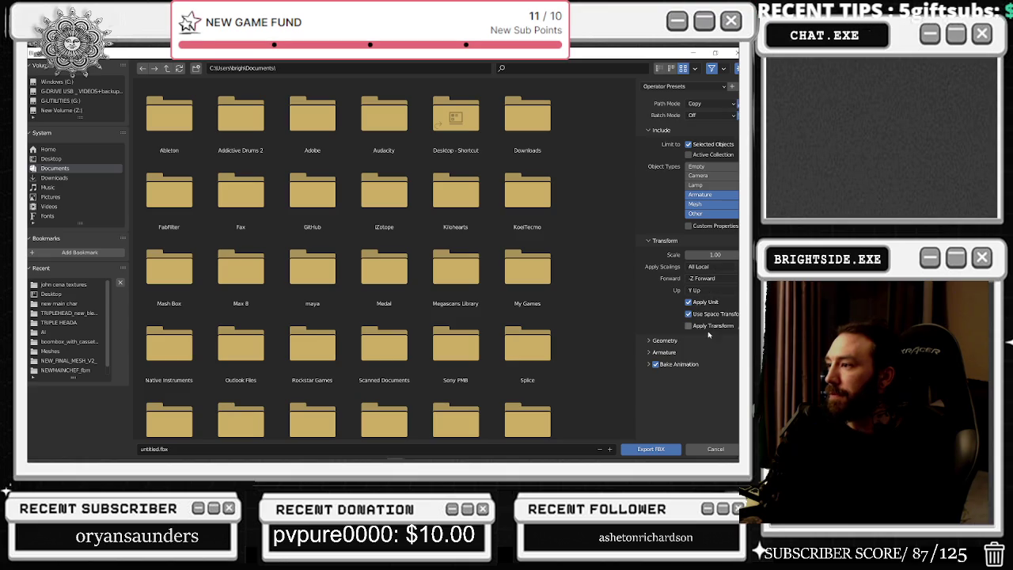
pyautogui.click(679, 341)
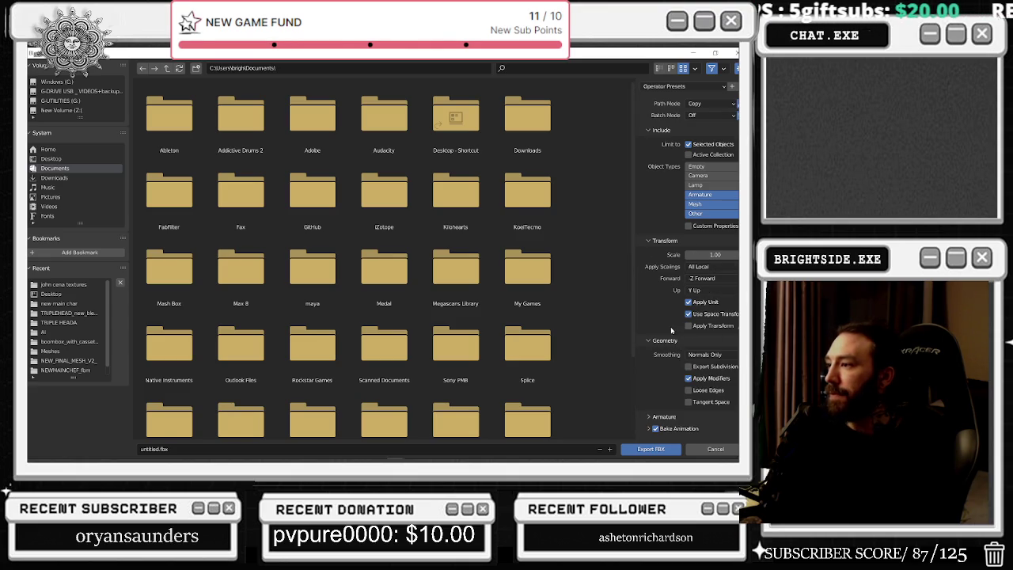
pyautogui.click(706, 355)
pyautogui.click(721, 364)
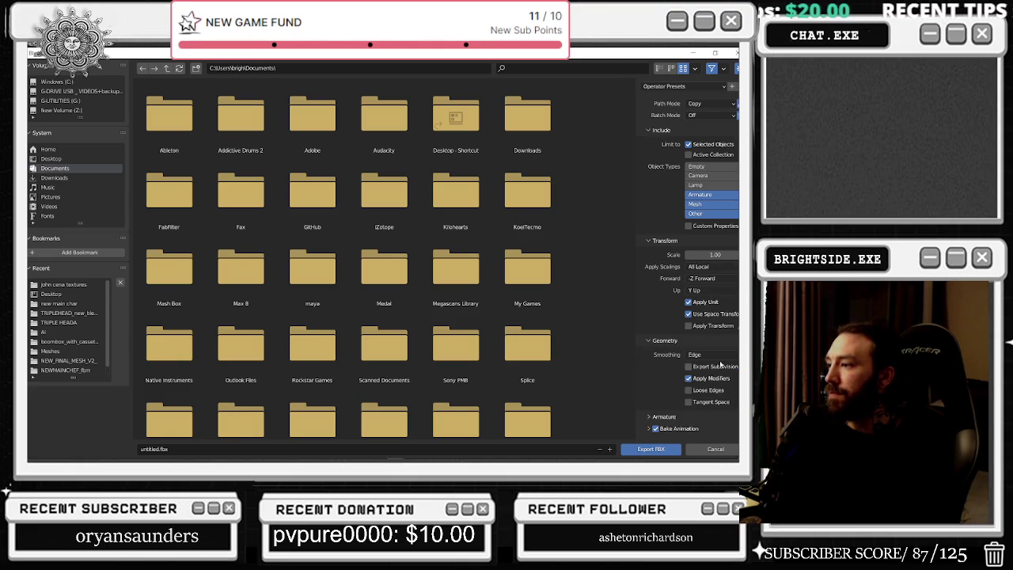
pyautogui.click(658, 417)
pyautogui.scroll(-2, 680, 408)
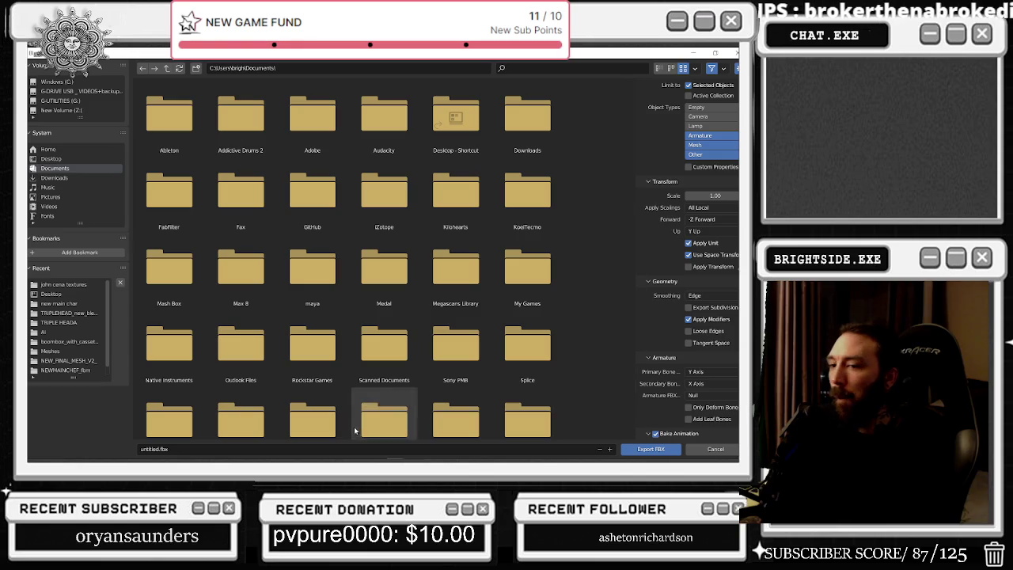
# - Name the export file JOHNCENA_MATERIAL.fbx
pyautogui.click(164, 449)
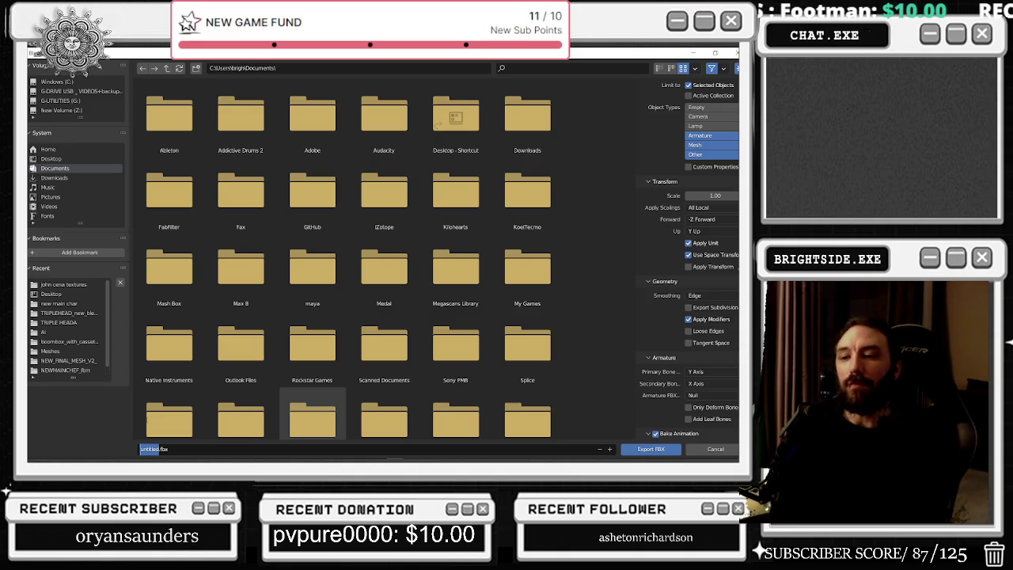
pyautogui.write('jc')
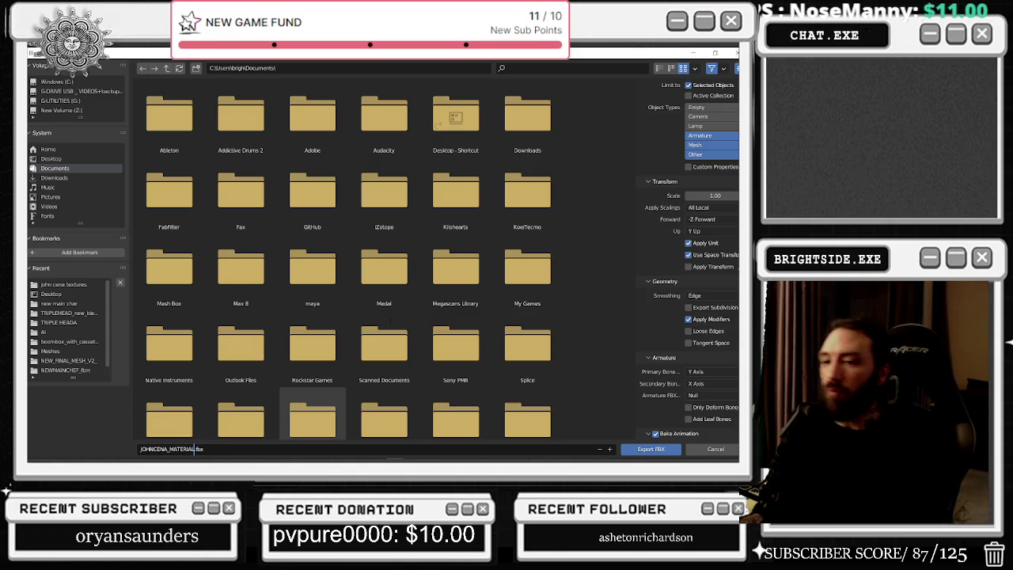
pyautogui.moveTo(689, 449)
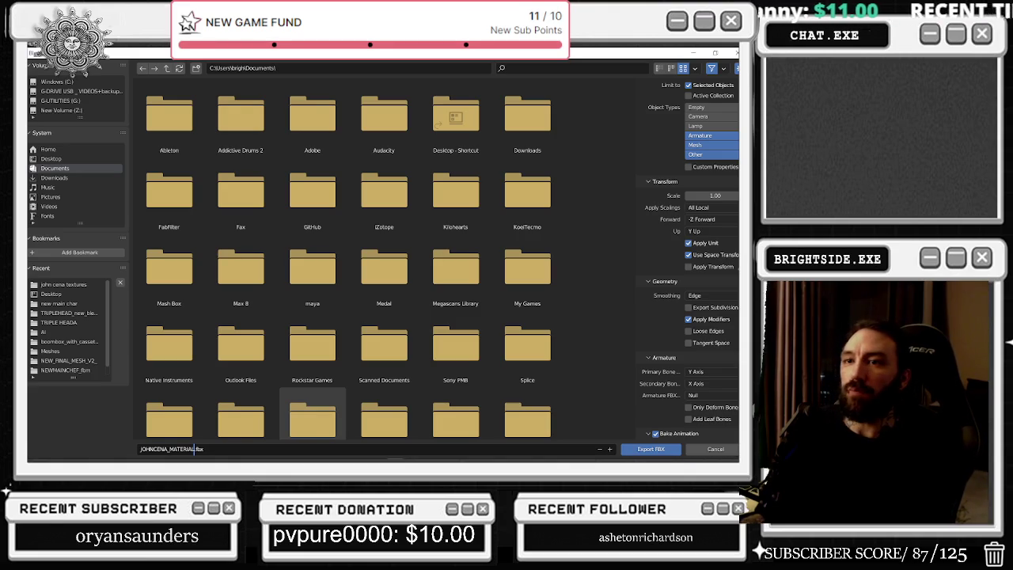
pyautogui.hotkey('alt', 'Tab')
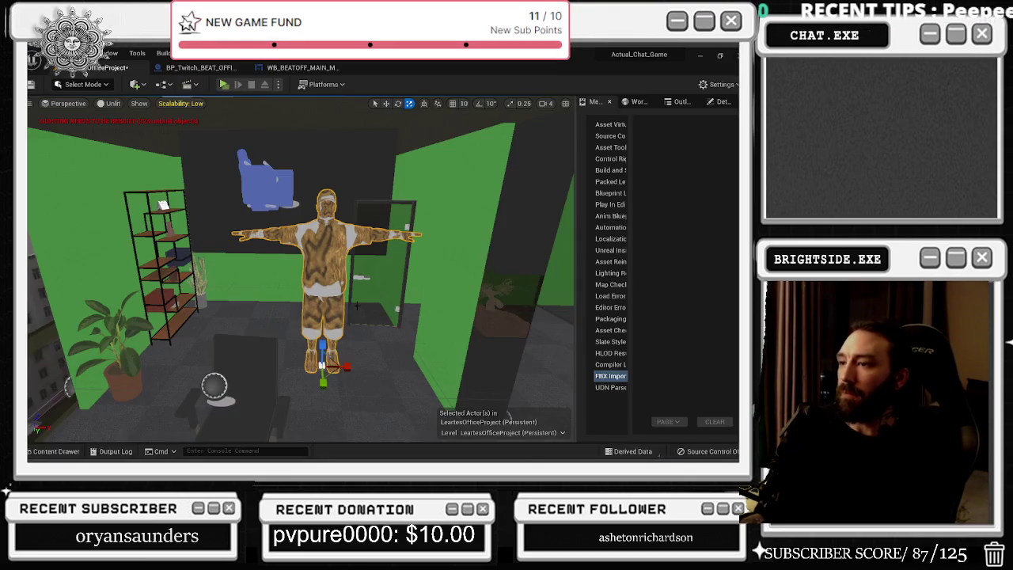
# - Show the cena skeletal mesh's folder in Explorer, then minimize Unreal and return to Blender
pyautogui.hotkey('ctrl', 'space')
pyautogui.rightClick(166, 332)
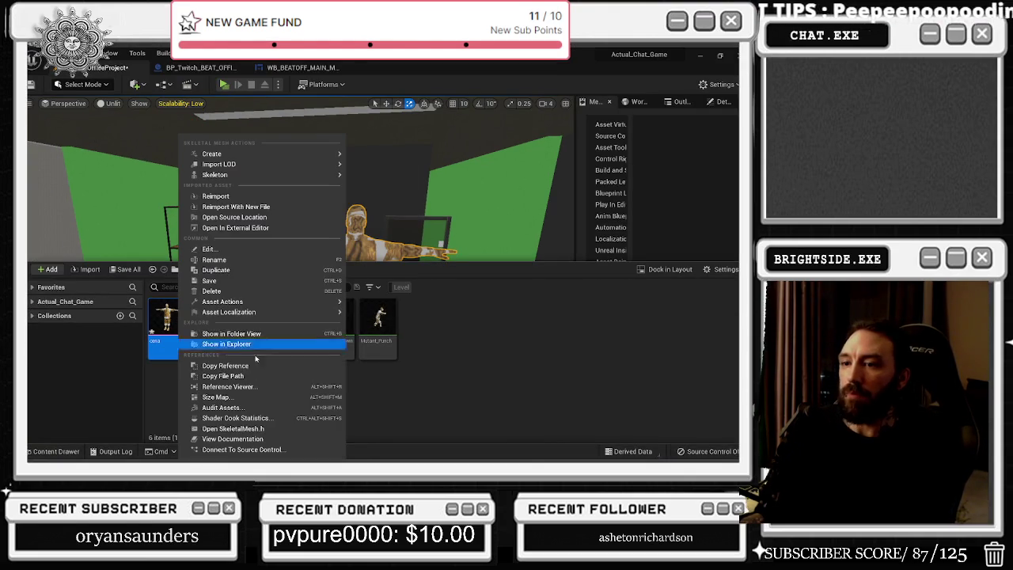
pyautogui.click(226, 343)
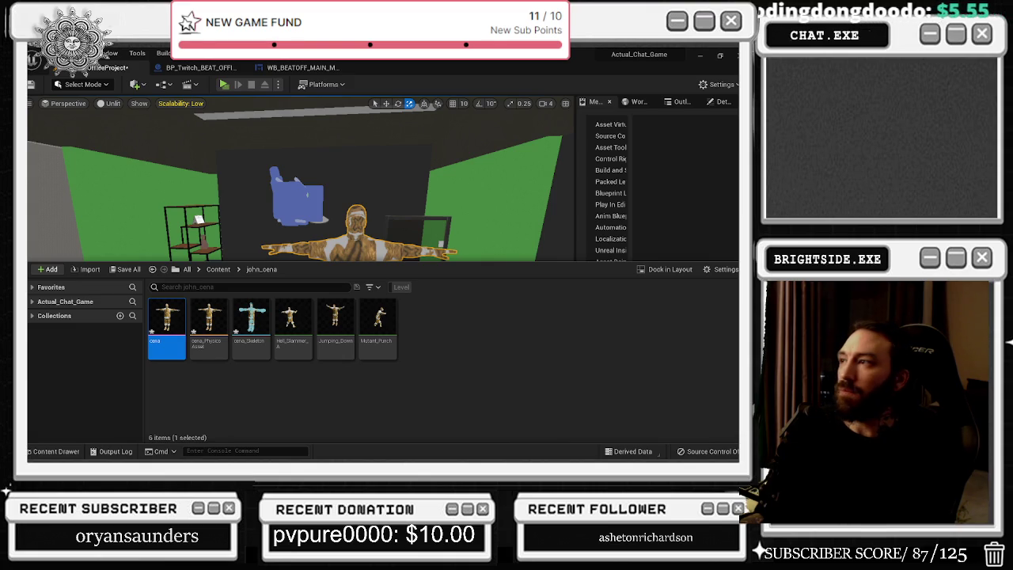
pyautogui.click(701, 54)
pyautogui.hotkey('alt', 'Tab')
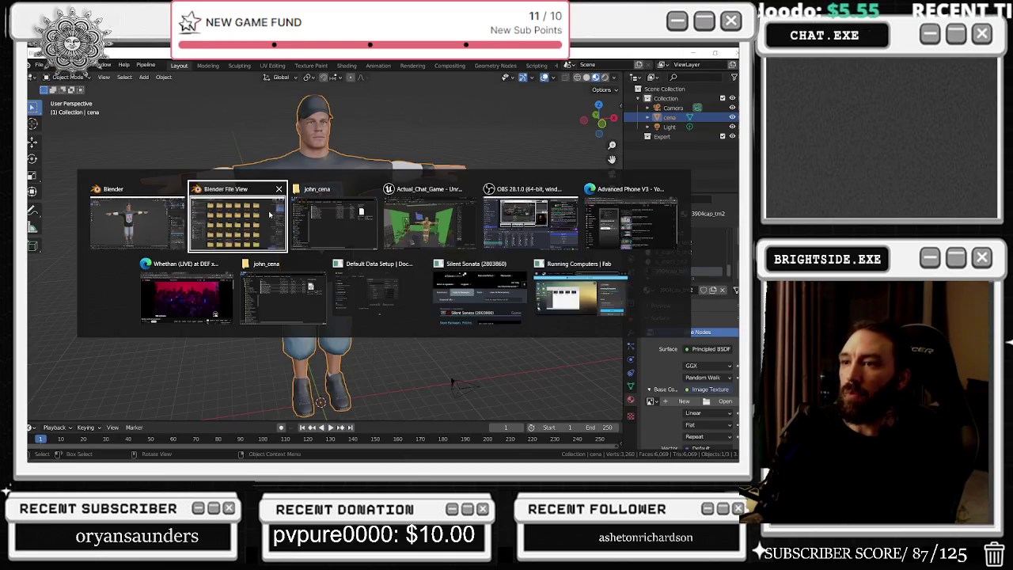
# - Export the FBX into Z:\Unreal Projects\Actual_Chat_Game\Content\john_cena
pyautogui.click(261, 68)
pyautogui.write('Z:\\Unreal Projects\\Actual_Chat_Game\\Content\\john_cena')
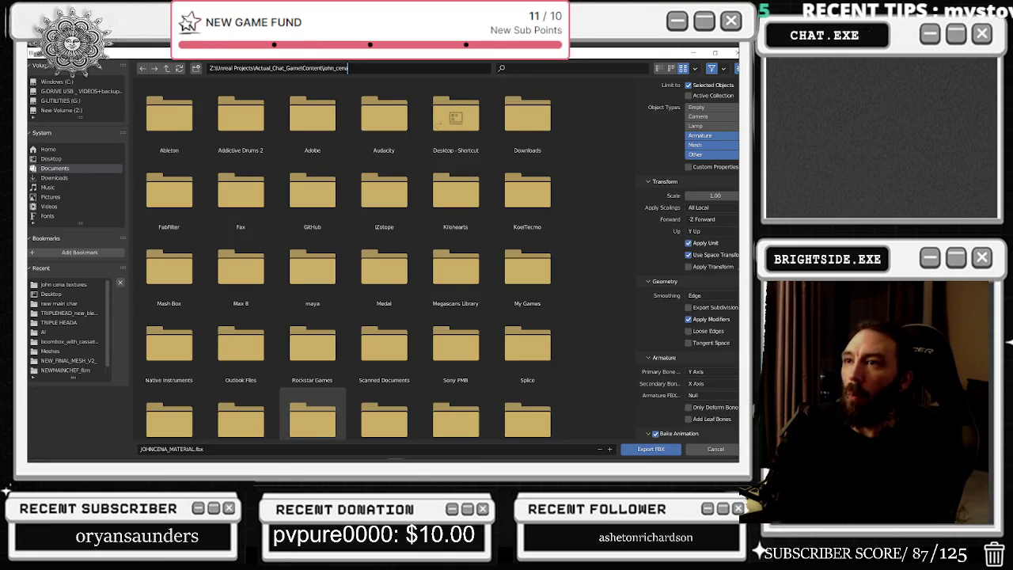
pyautogui.press('Return')
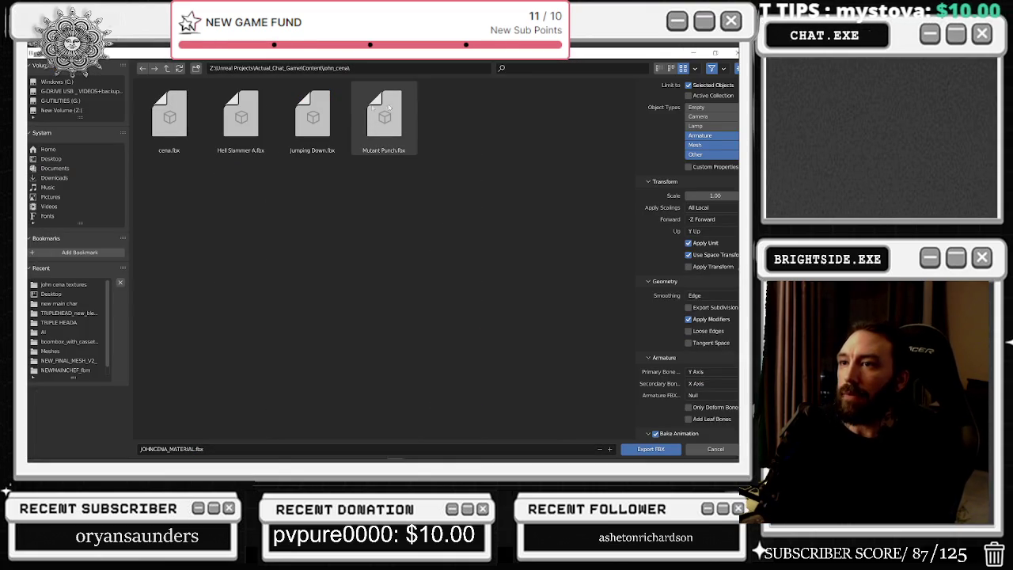
pyautogui.click(651, 449)
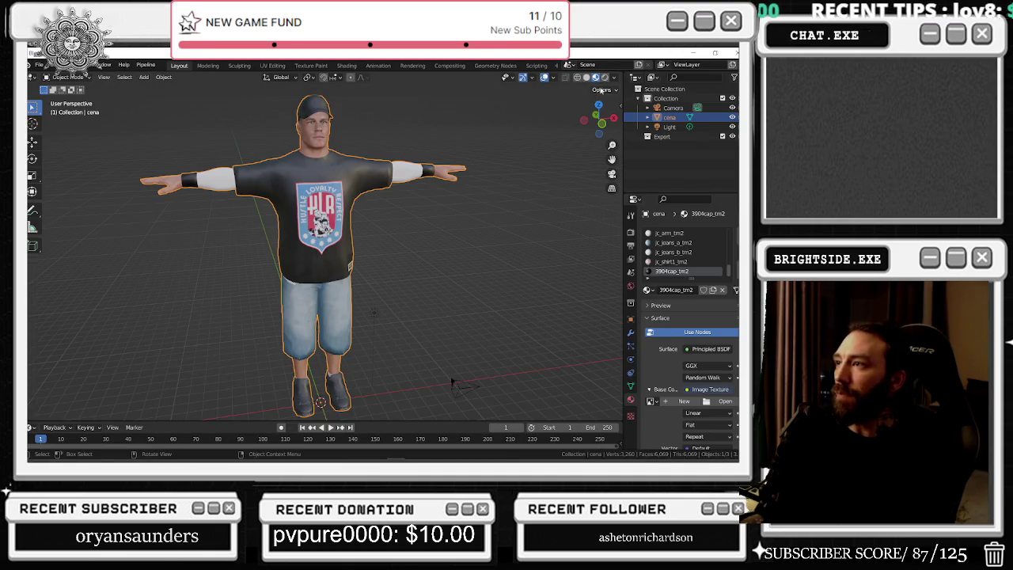
pyautogui.click(577, 79)
# - Accept the changed-source import and Import All for JOHNCENA_MATERIAL in Unreal
pyautogui.hotkey('alt', 'Tab')
pyautogui.hotkey('alt', 'Tab')
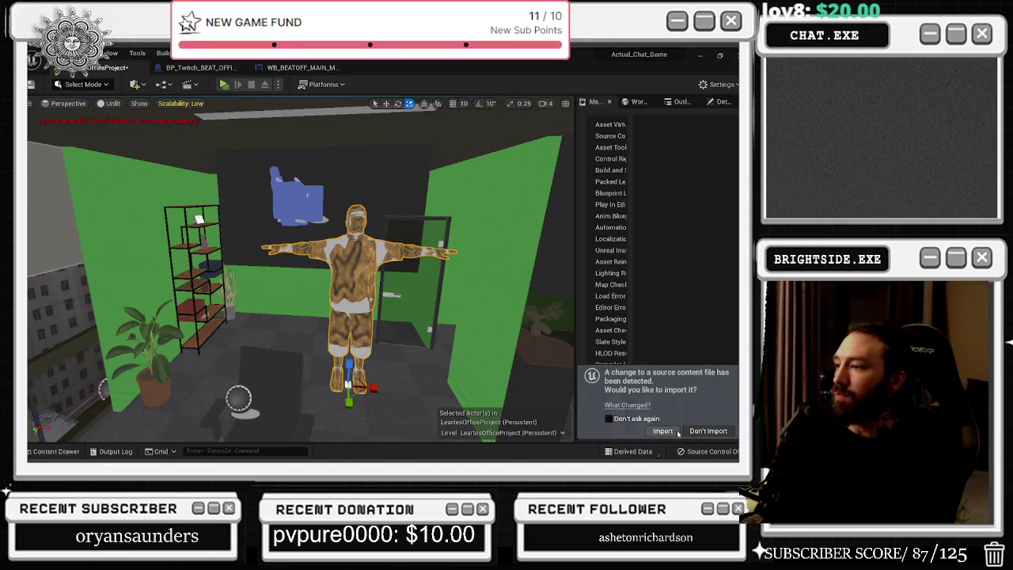
pyautogui.click(676, 431)
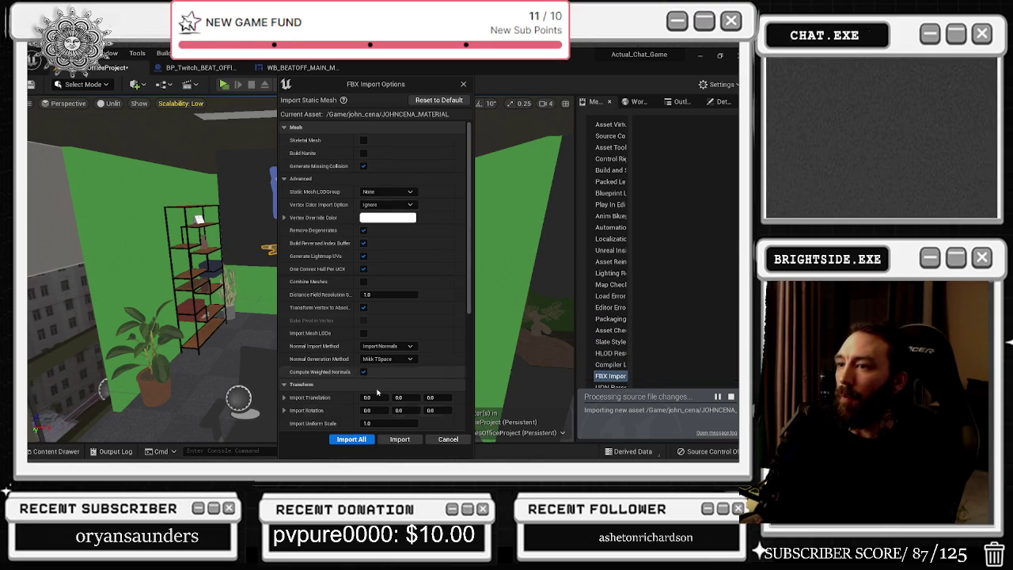
pyautogui.click(399, 440)
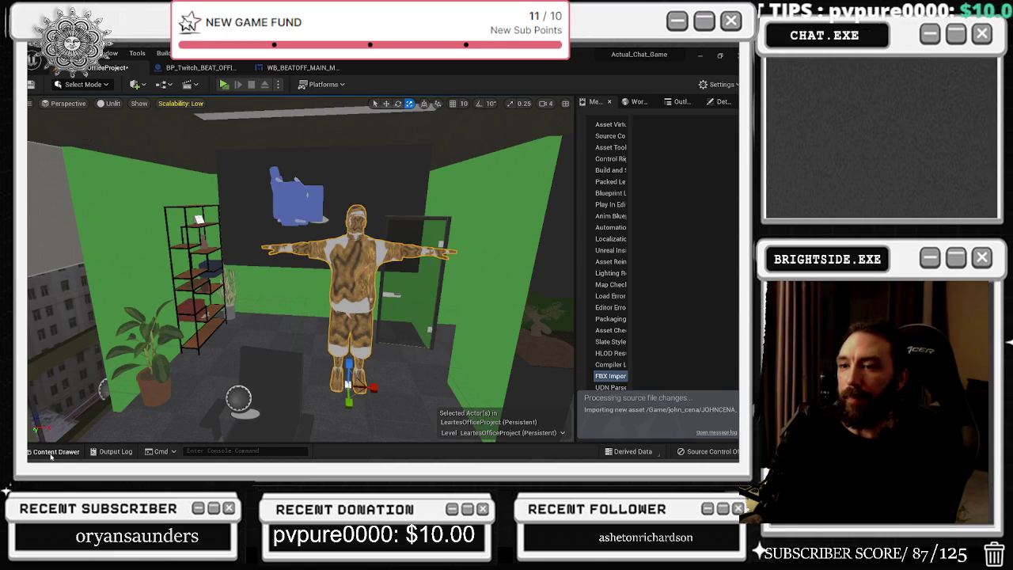
pyautogui.scroll(-3, 380, 317)
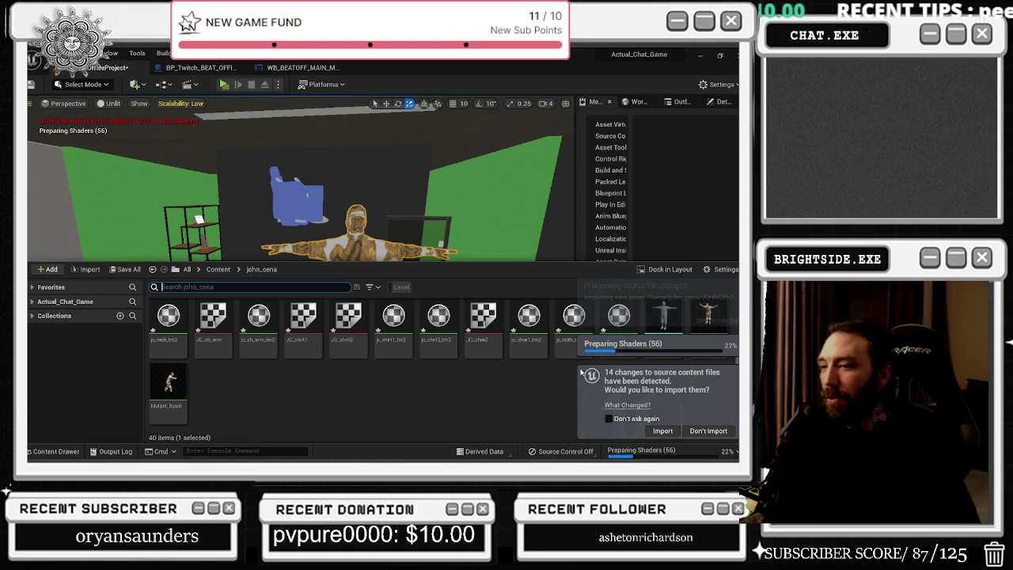
pyautogui.scroll(1, 545, 360)
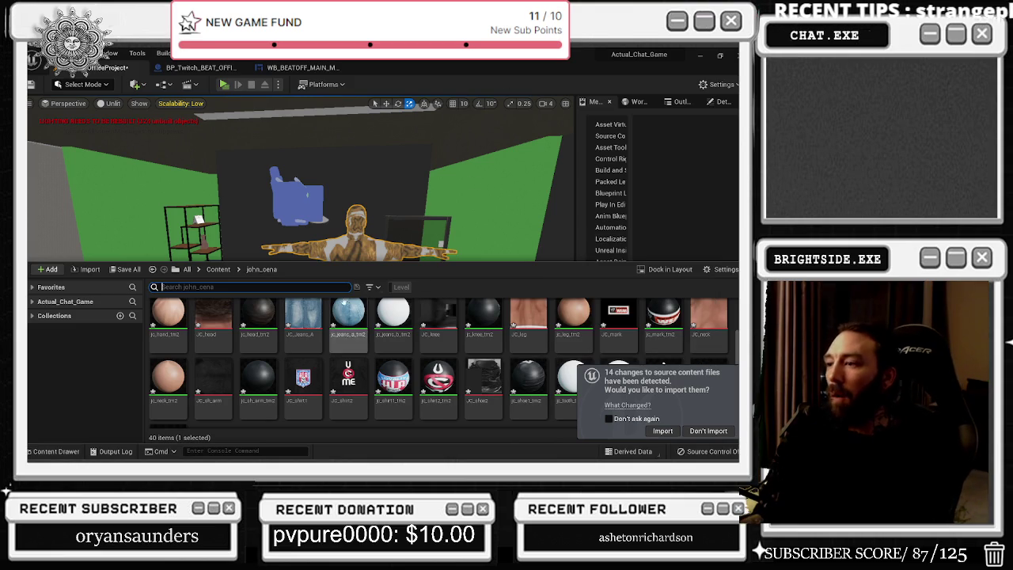
# - Select the 32 jc assets from jc_arm_tm2 through jc_wl_b_tm2 in the john_cena folder
pyautogui.click(167, 315)
pyautogui.scroll(-2, 573, 316)
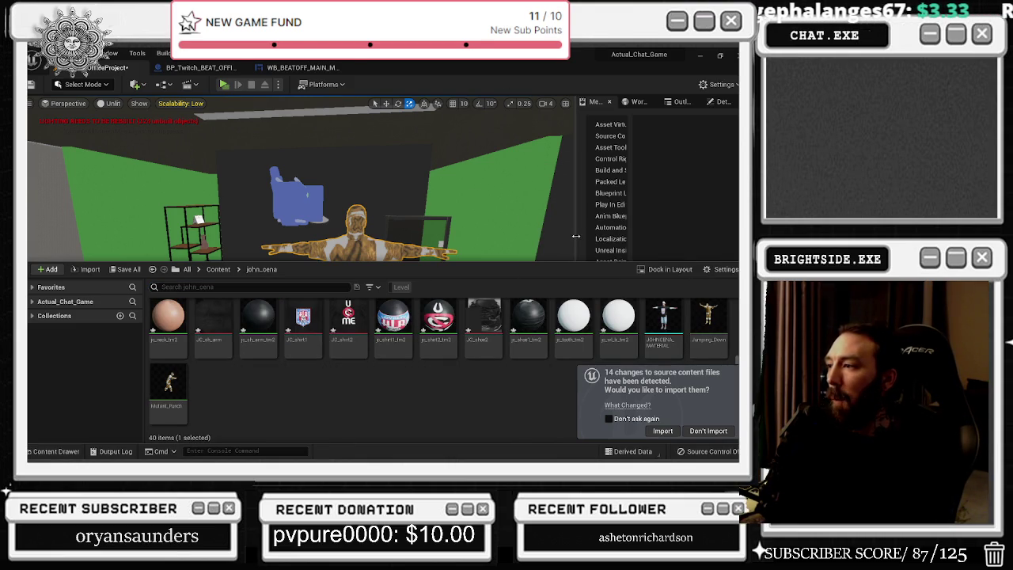
pyautogui.click(734, 300)
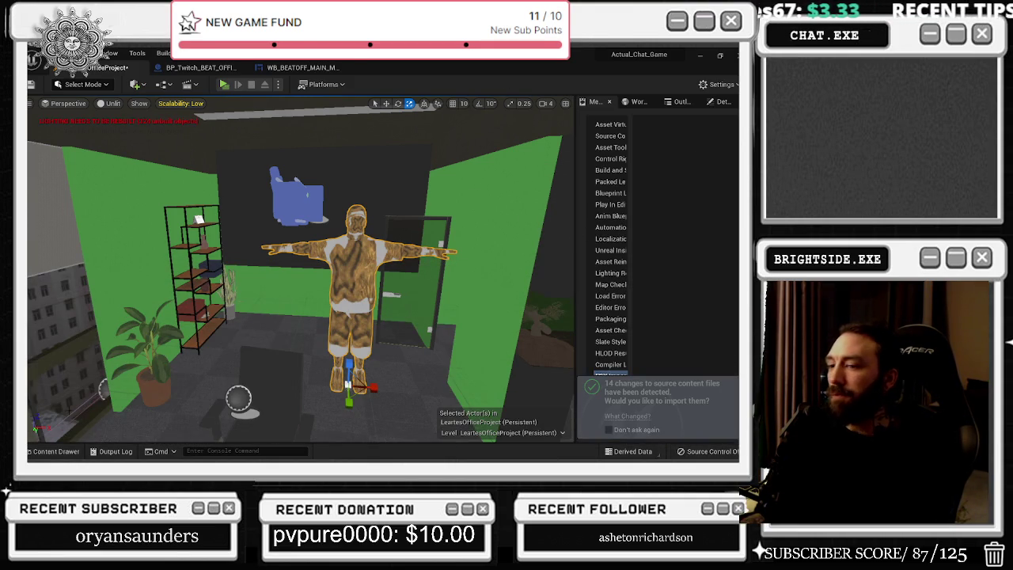
pyautogui.click(52, 451)
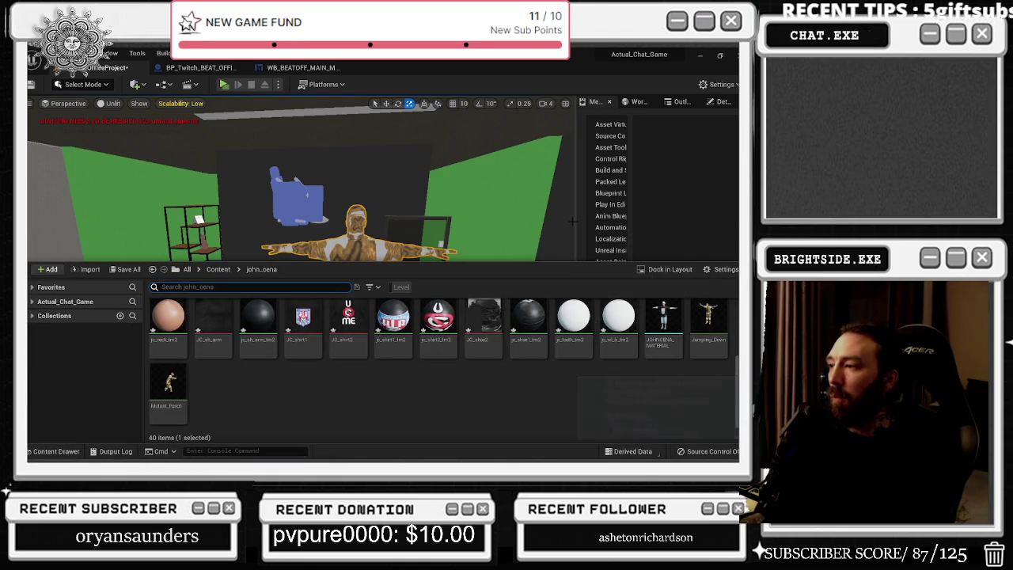
pyautogui.click(618, 319)
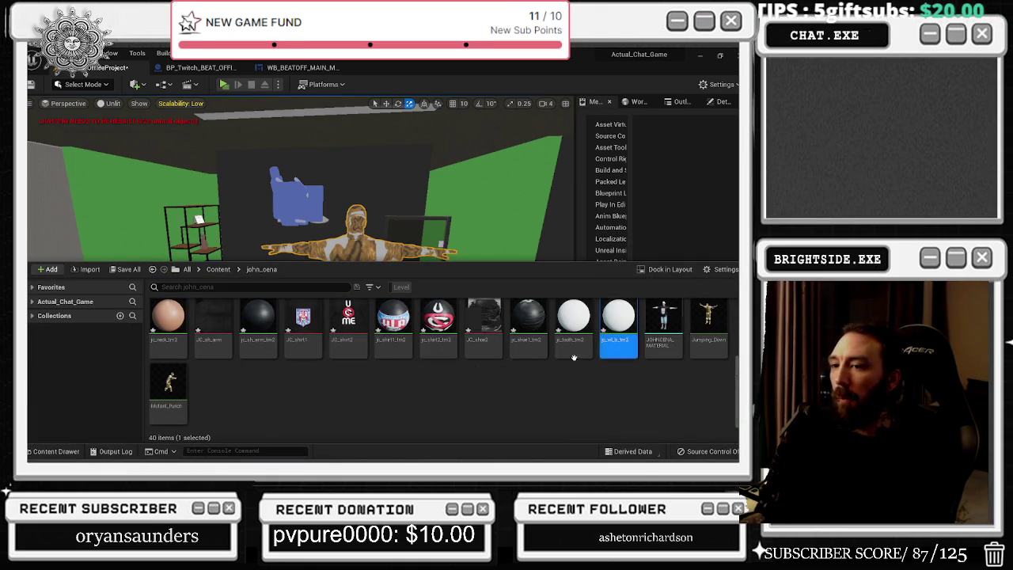
pyautogui.scroll(2, 572, 353)
pyautogui.scroll(2, 572, 353)
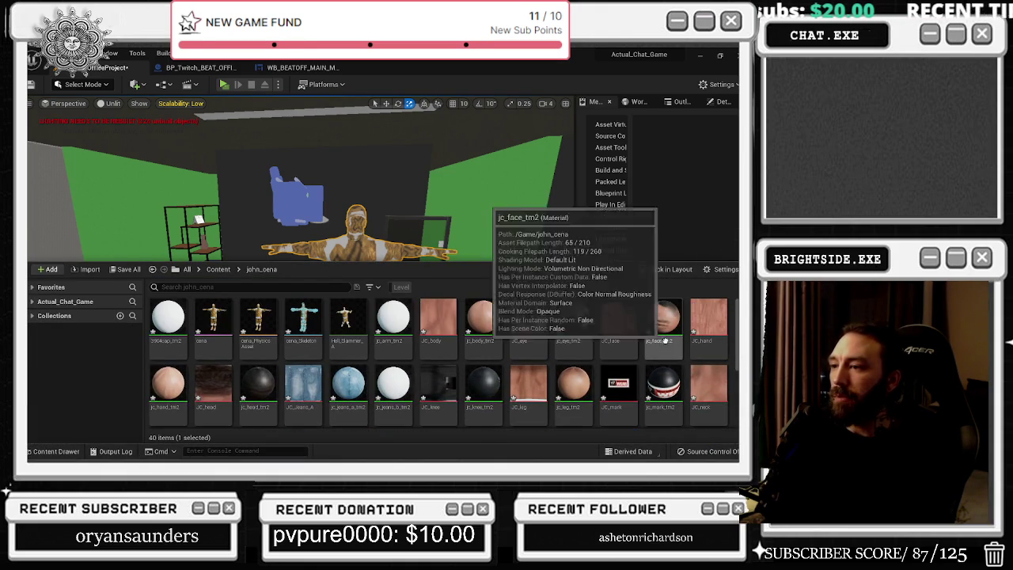
pyautogui.keyDown('shift'); pyautogui.click(392, 320); pyautogui.keyUp('shift')
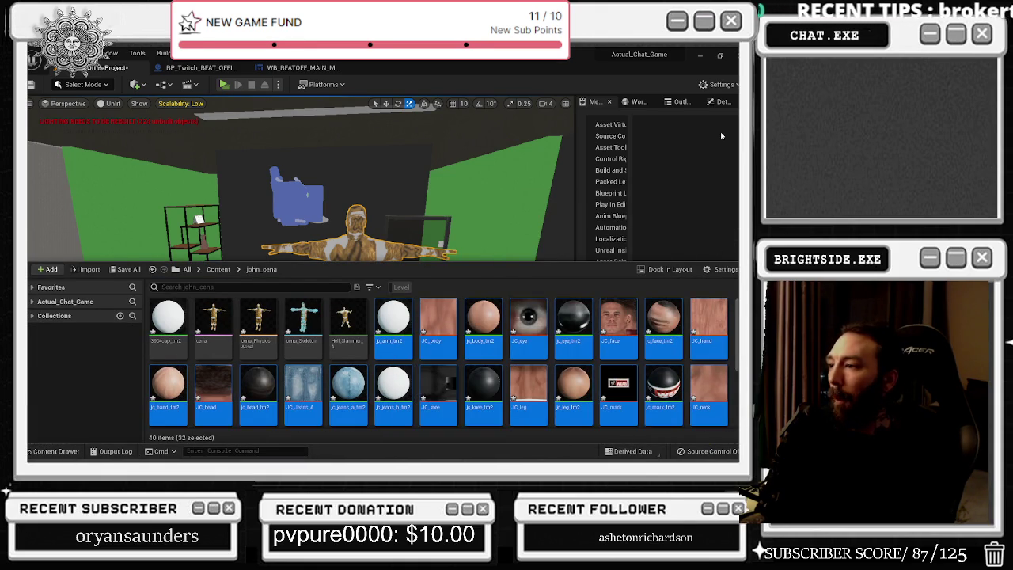
pyautogui.scroll(-2, 615, 342)
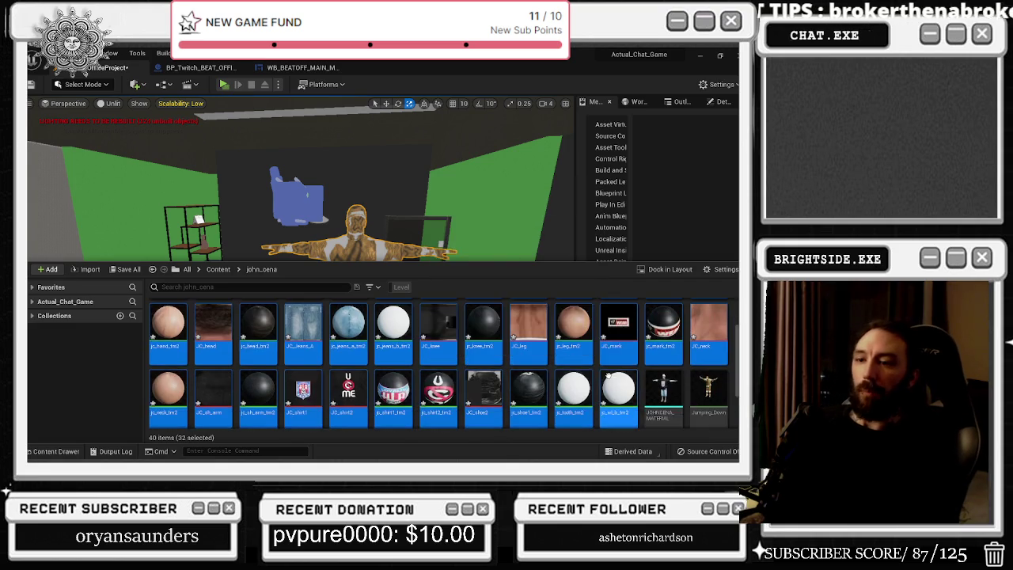
pyautogui.scroll(-2, 609, 331)
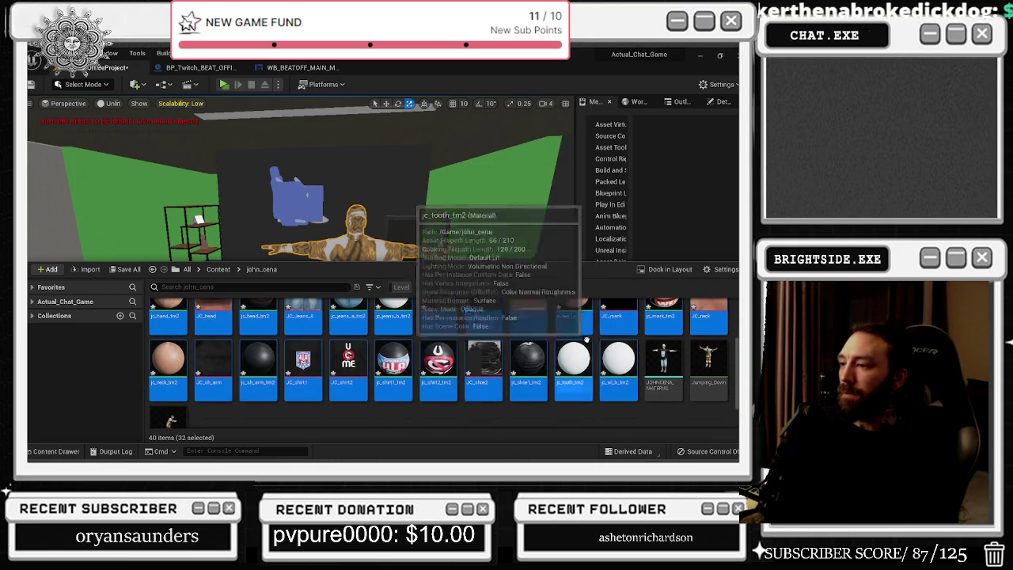
pyautogui.scroll(3, 582, 333)
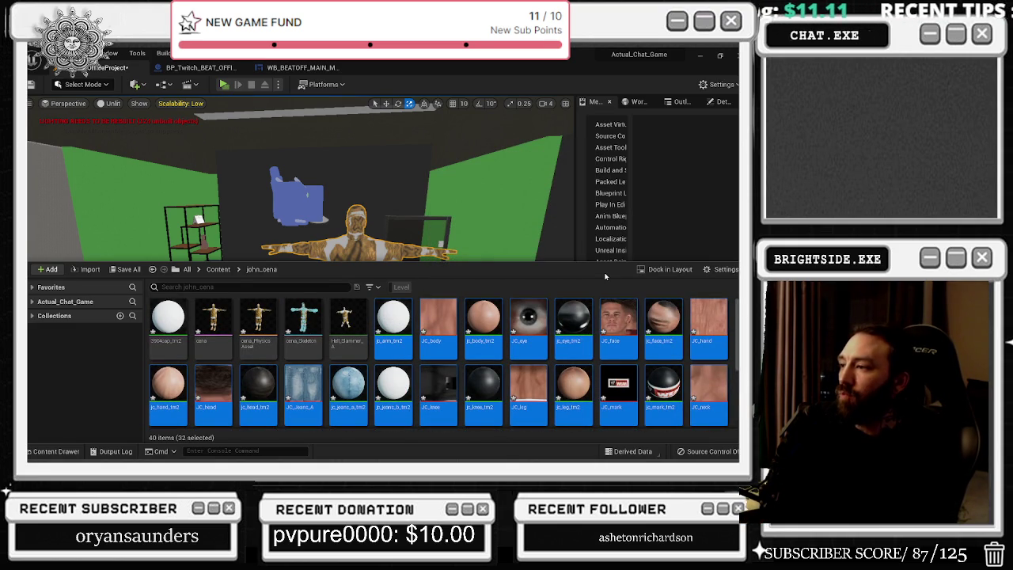
# - Force delete the 32 selected assets despite remaining references
pyautogui.press('Delete')
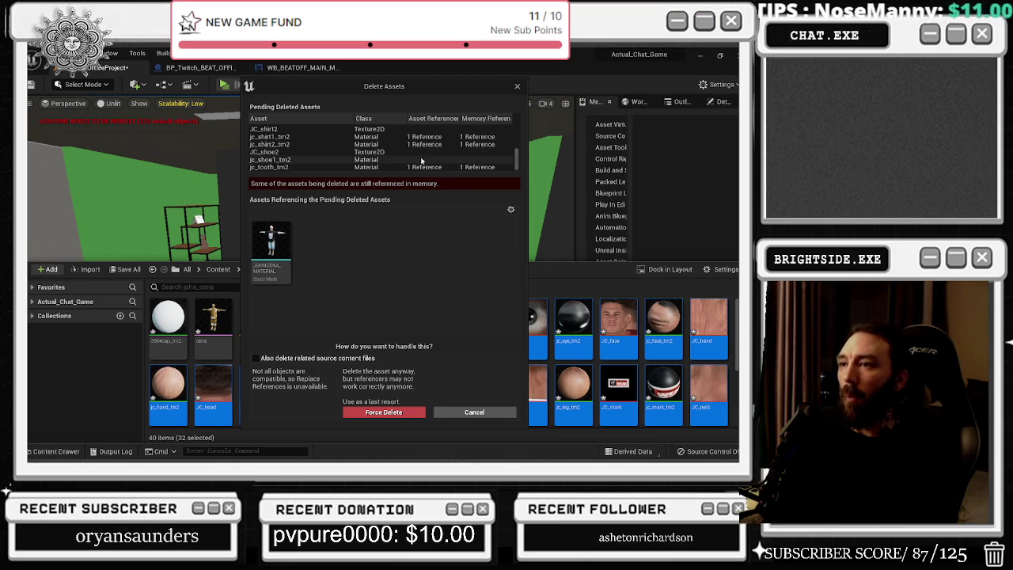
pyautogui.click(405, 412)
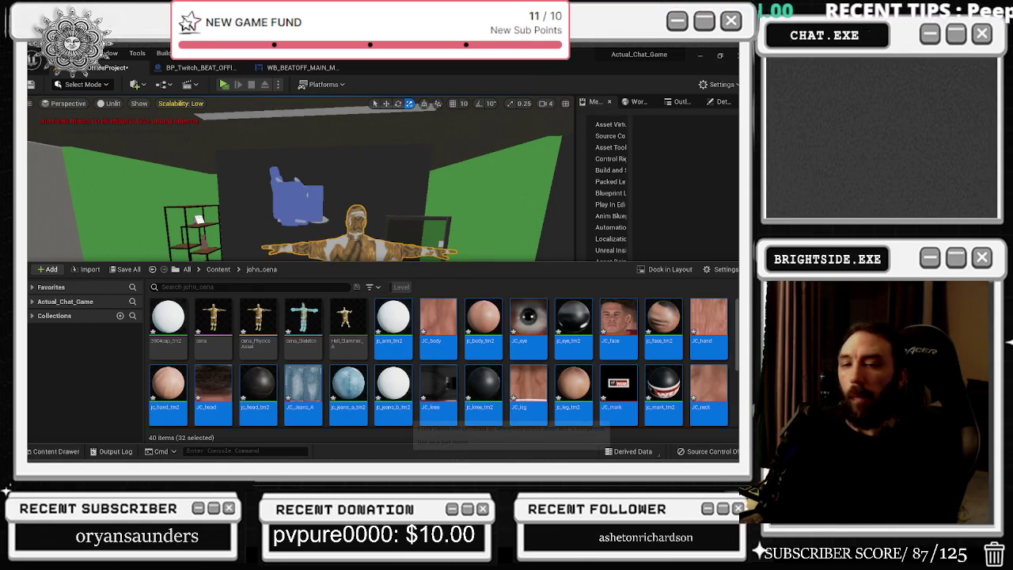
pyautogui.hotkey('alt', 'Tab')
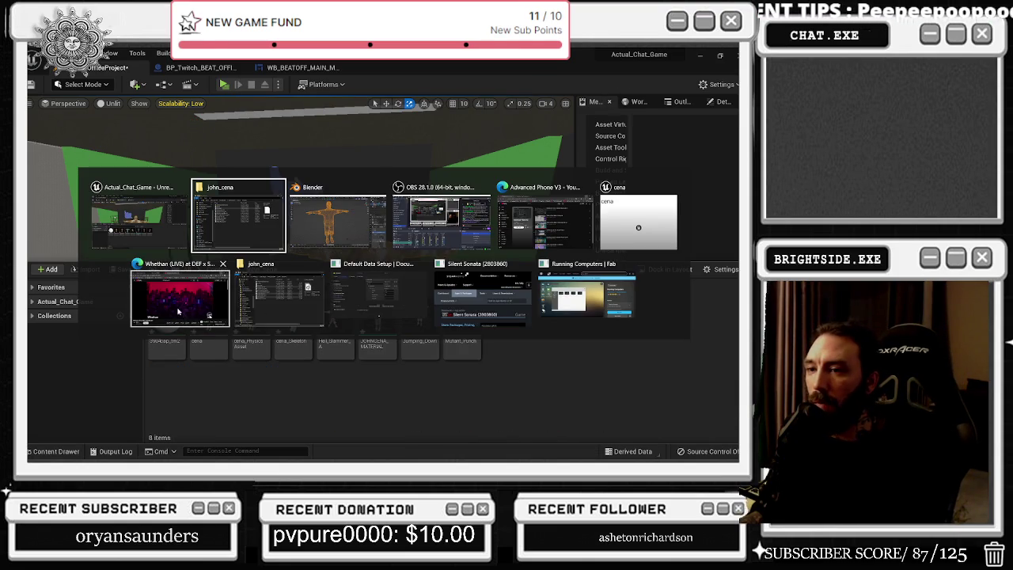
# - Search Edge for 'COMPILE ALL MATERIALS INTO ONE BLENDER' and glance over the results
pyautogui.click(178, 312)
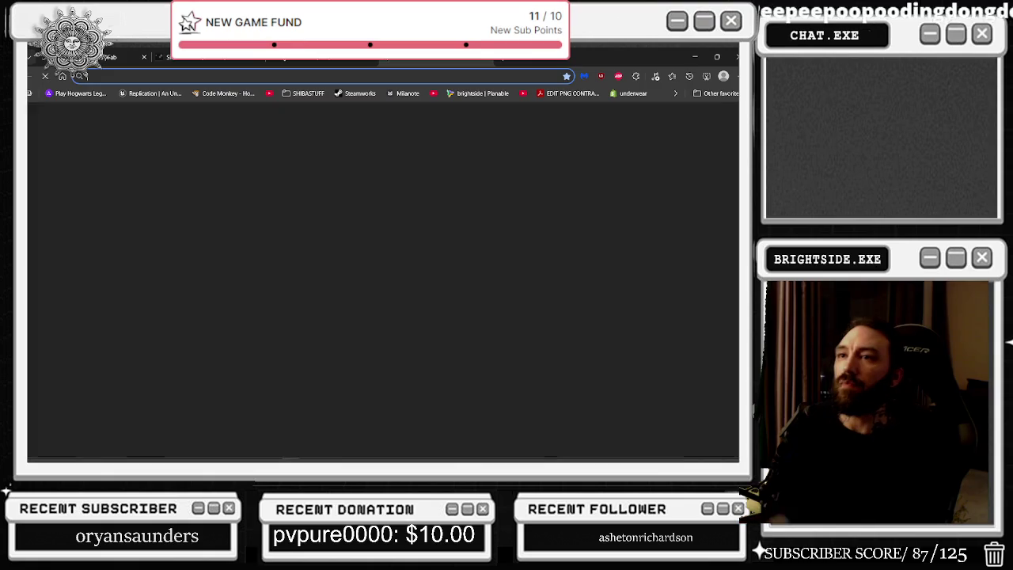
pyautogui.write('HOW TO EXPORT')
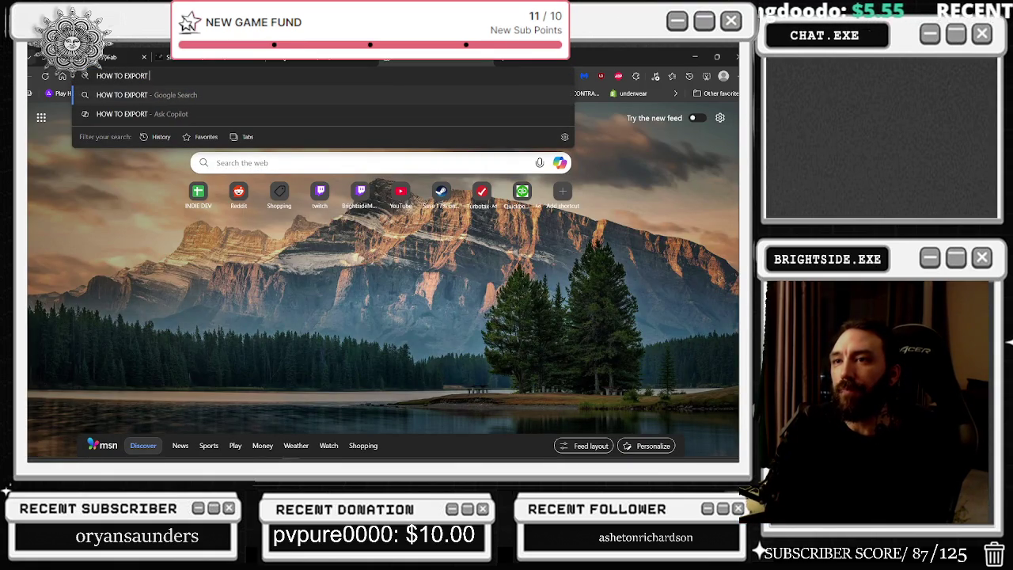
pyautogui.hotkey('ctrl', 'a')
pyautogui.write('COM')
pyautogui.write('IU')
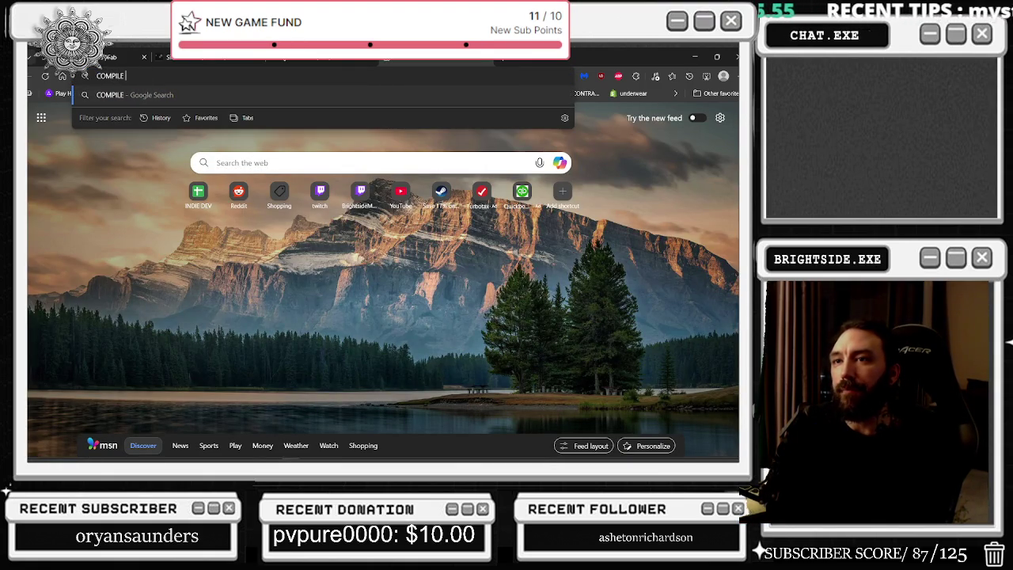
pyautogui.write('MATER')
pyautogui.write('S INTO ONE UNRE')
pyautogui.press('BackSpace')
pyautogui.press('BackSpace')
pyautogui.press('BackSpace')
pyautogui.write('BLENDER')
pyautogui.press('Return')
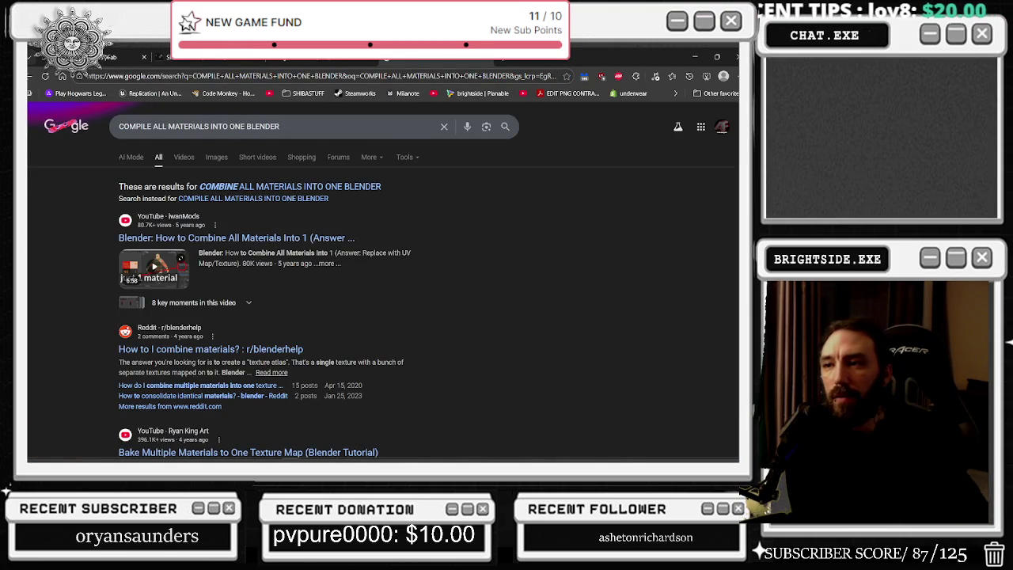
pyautogui.scroll(-2, 218, 366)
pyautogui.scroll(2, 260, 332)
# - Play the combine-all-materials tutorial full screen at 1.6x speed, then exit full screen
pyautogui.click(136, 267)
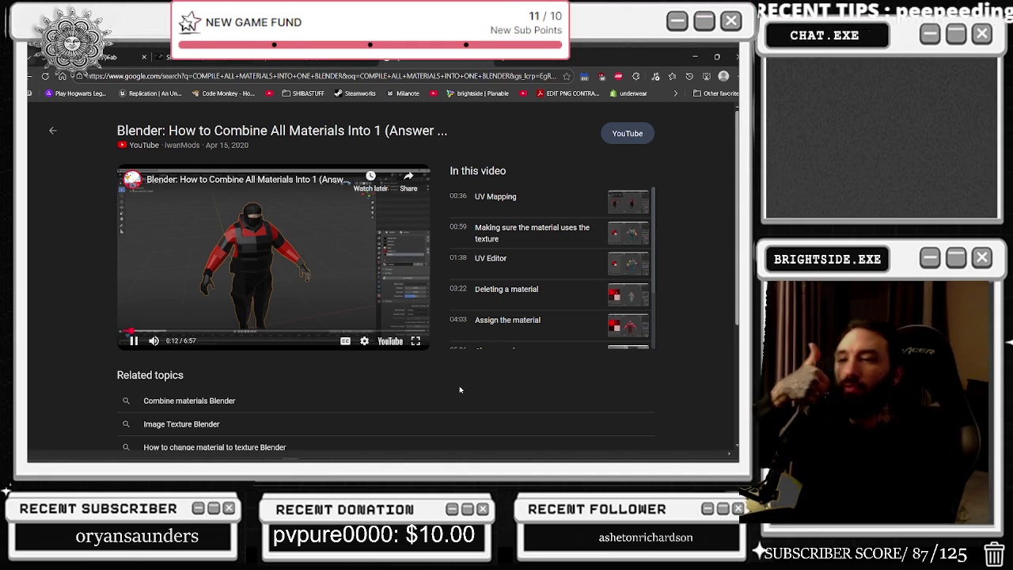
pyautogui.click(415, 341)
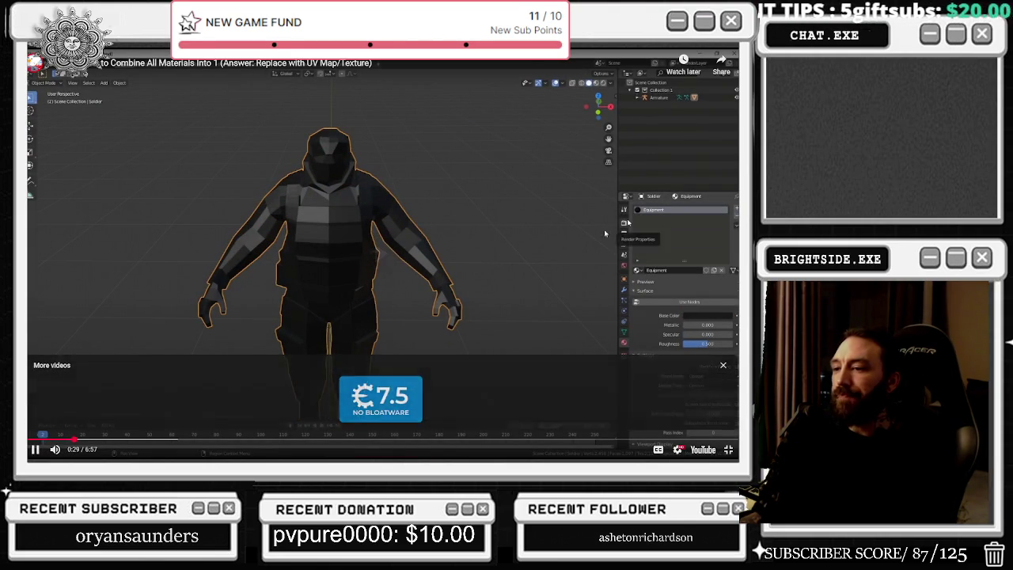
pyautogui.click(676, 448)
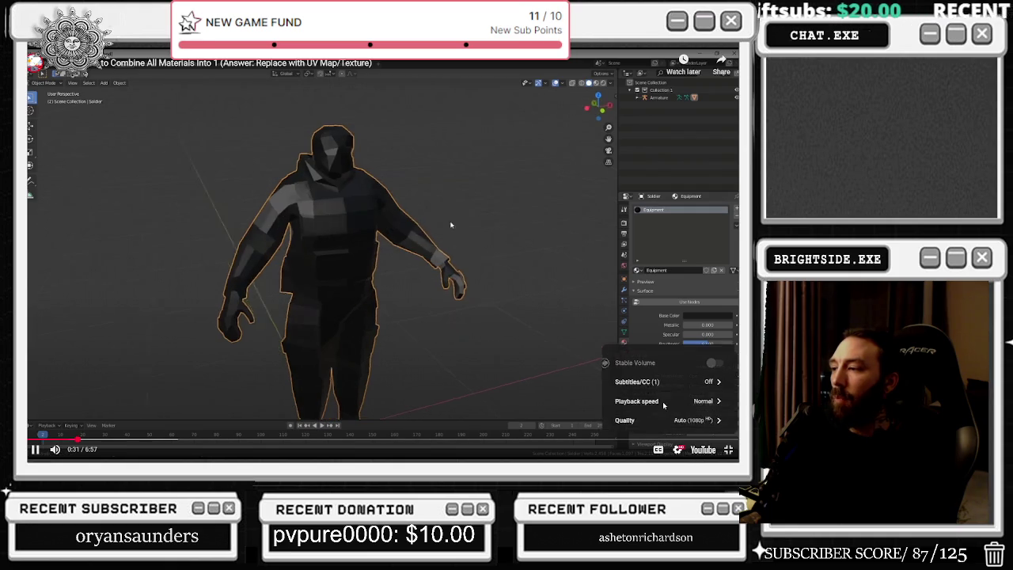
pyautogui.click(656, 400)
pyautogui.moveTo(671, 325); pyautogui.dragTo(690, 325)
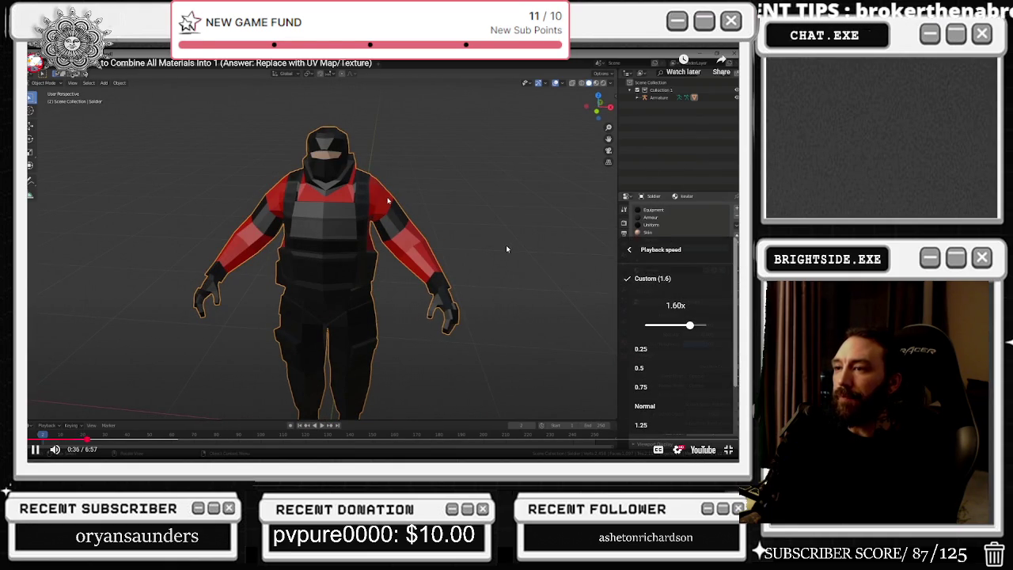
pyautogui.click(730, 451)
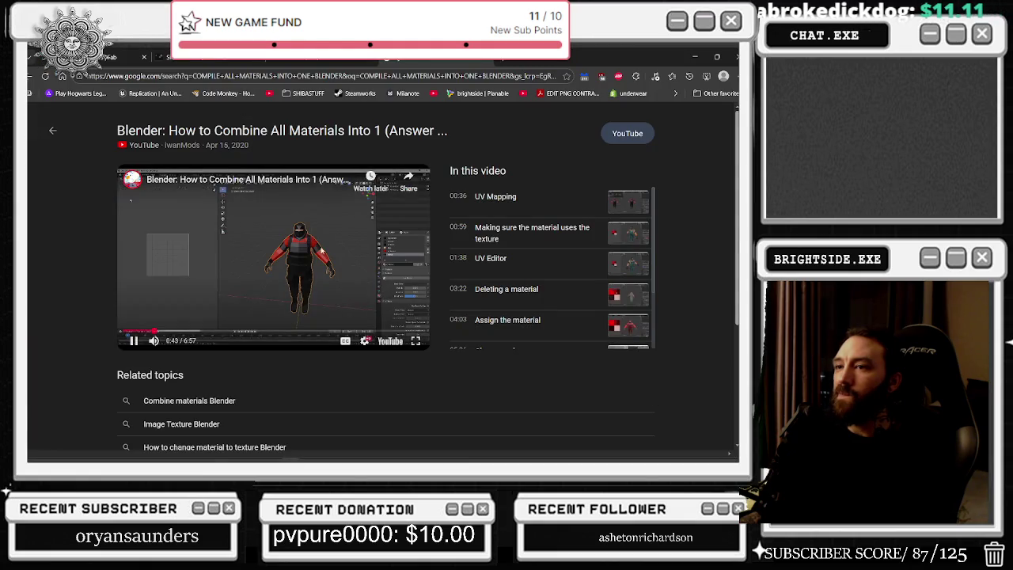
pyautogui.hotkey('alt', 'Tab')
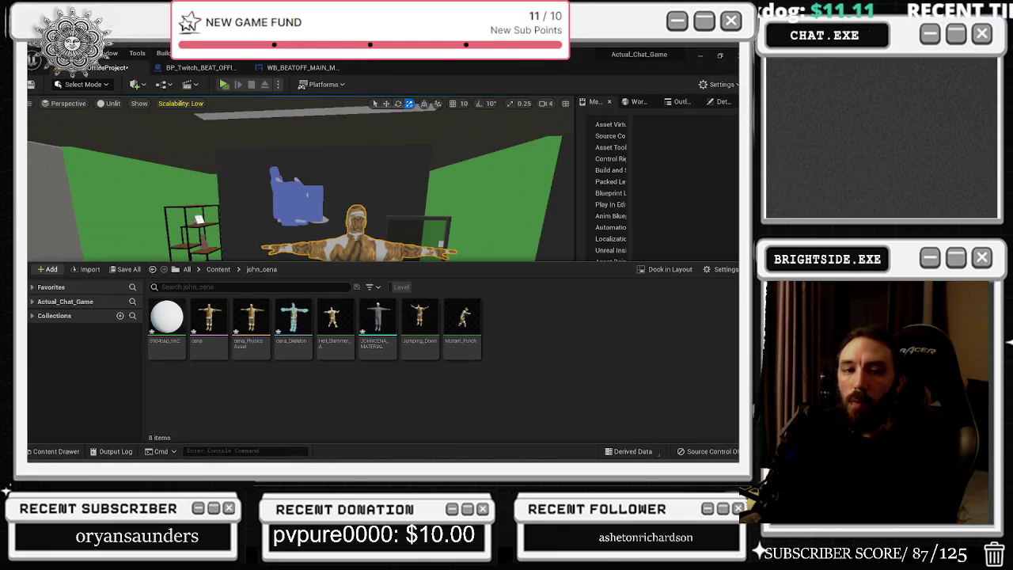
# - Back in Blender, split the 3D viewport and make the left area a UV Editor beside the cena model
pyautogui.hotkey('alt', 'Tab')
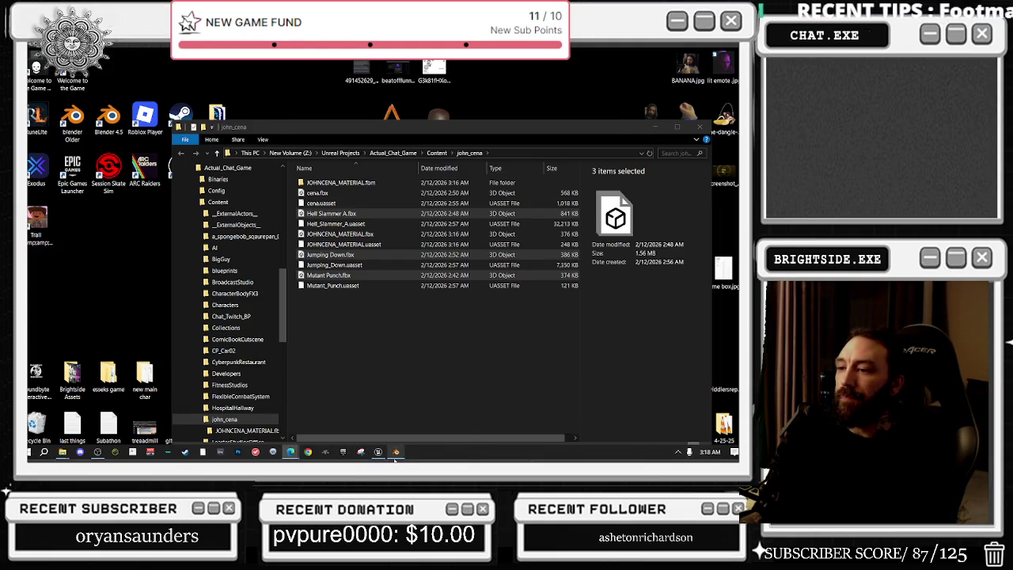
pyautogui.click(395, 452)
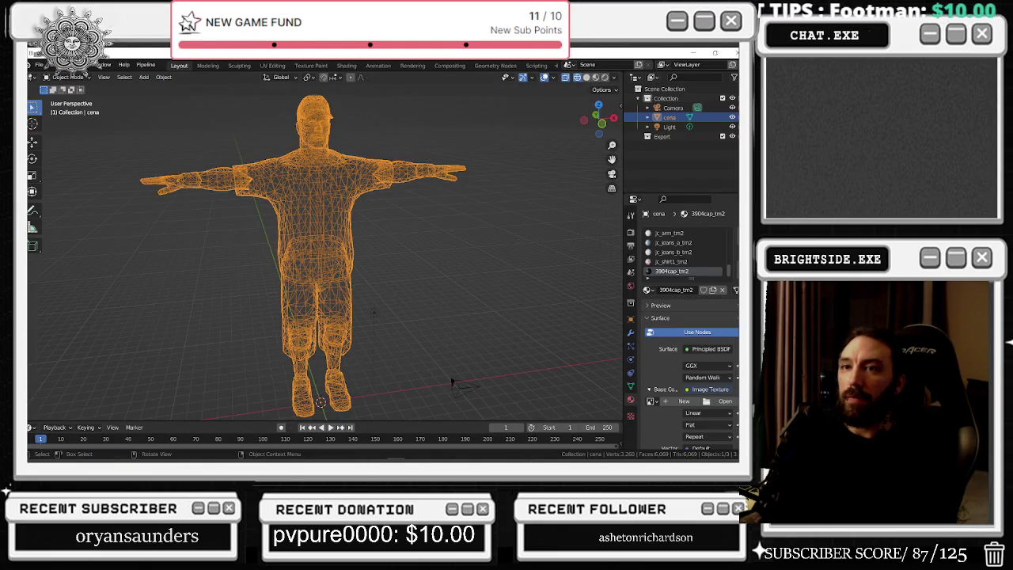
pyautogui.moveTo(28, 73); pyautogui.dragTo(222, 118)
pyautogui.click(33, 77)
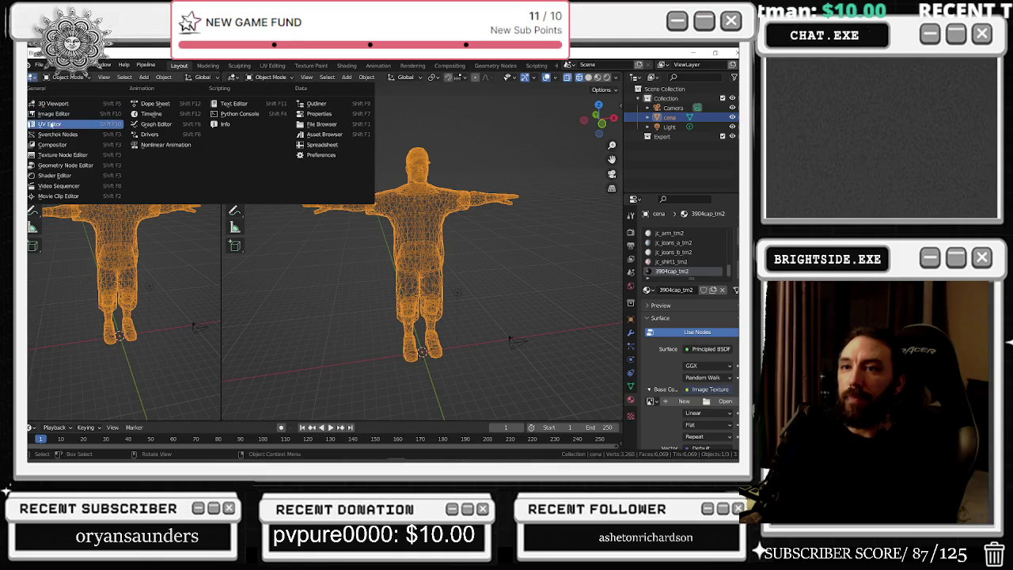
pyautogui.click(49, 124)
pyautogui.moveTo(225, 72)
pyautogui.mouseDown()
pyautogui.moveTo(269, 79)
pyautogui.moveTo(227, 82)
pyautogui.mouseUp()
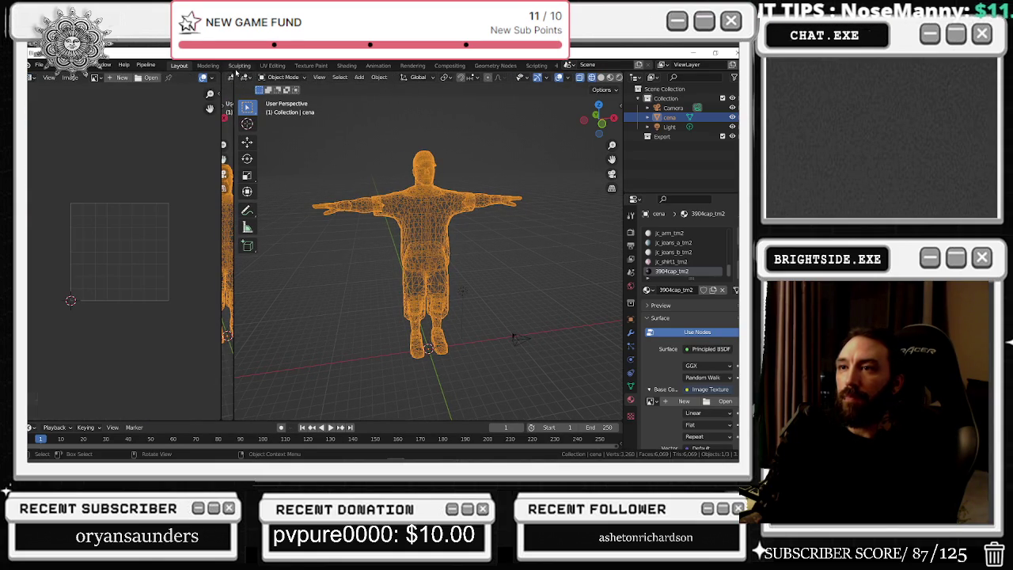
pyautogui.moveTo(227, 82)
pyautogui.mouseDown()
pyautogui.moveTo(217, 117)
pyautogui.moveTo(359, 118)
pyautogui.mouseUp()
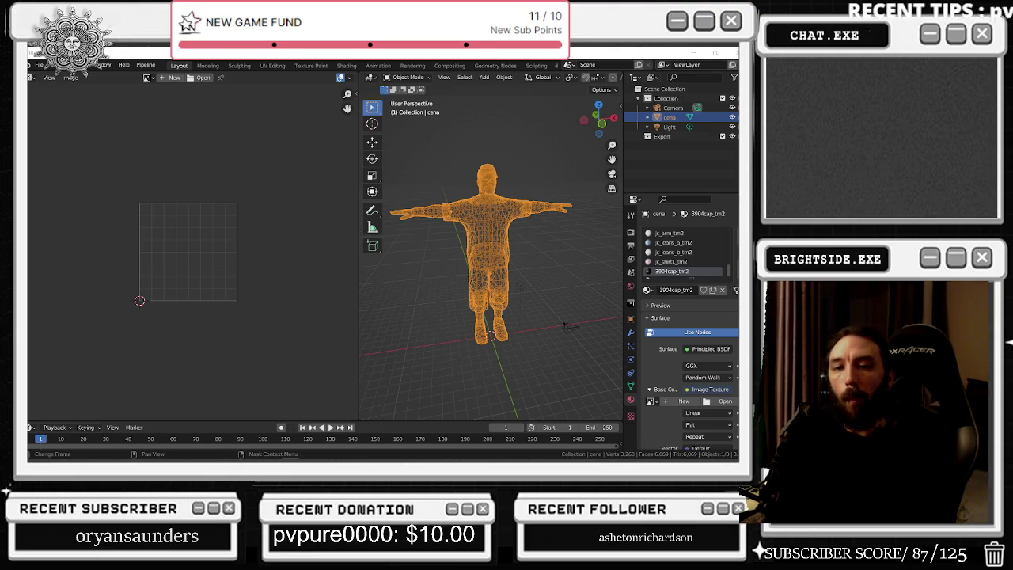
# - Step through the jc_shirt1, jc_eye, jc_tooth and jc_shirt2 material slots to see each one's texture
pyautogui.click(685, 262)
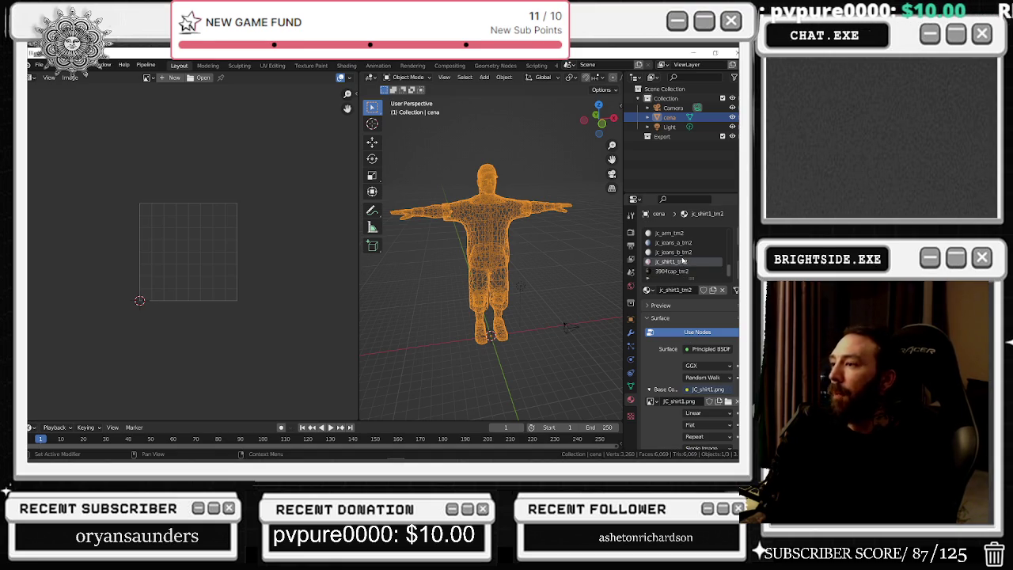
pyautogui.press('Up')
pyautogui.press('Up')
pyautogui.press('Up')
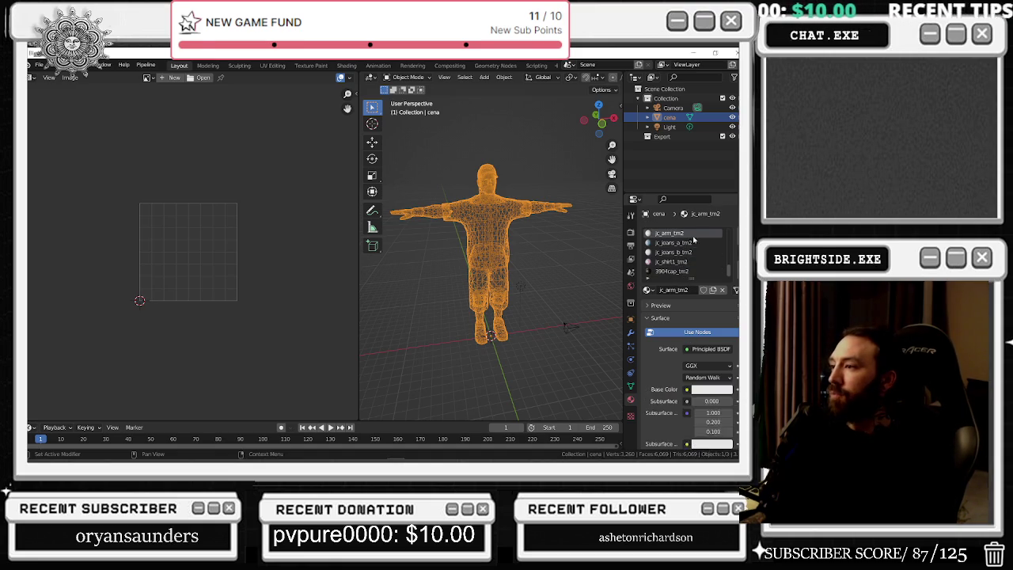
pyautogui.press('Down')
pyautogui.press('Down')
pyautogui.press('Down')
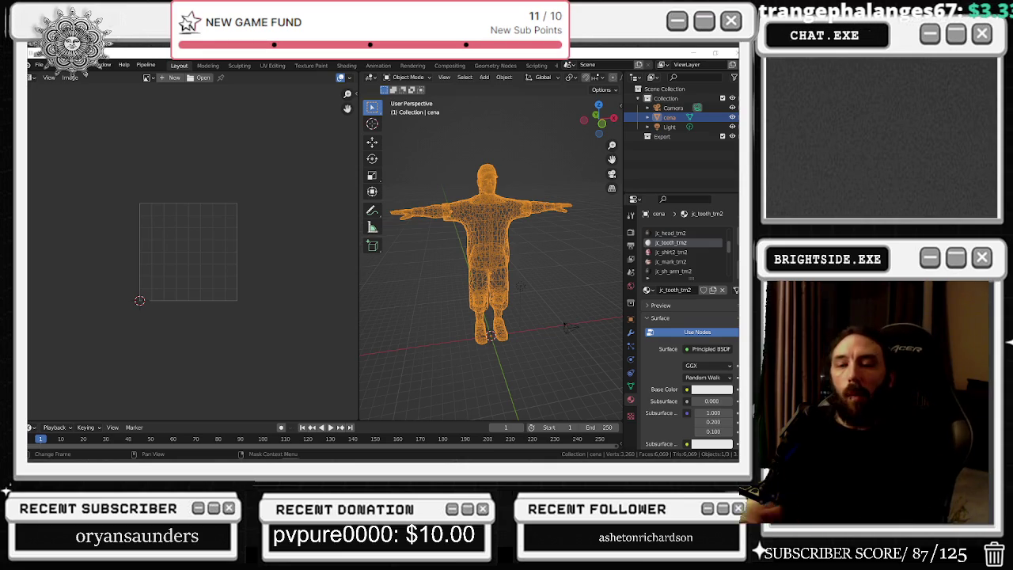
pyautogui.click(656, 251)
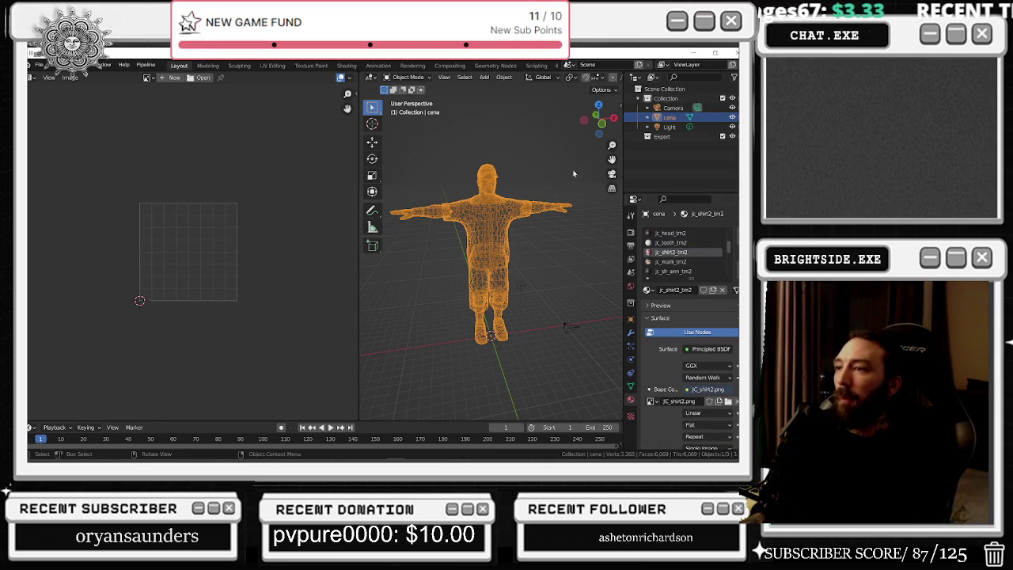
pyautogui.click(147, 77)
# - Load JC_eye.png into the UV Editor, zoom in, and return to the browser tutorial
pyautogui.click(198, 132)
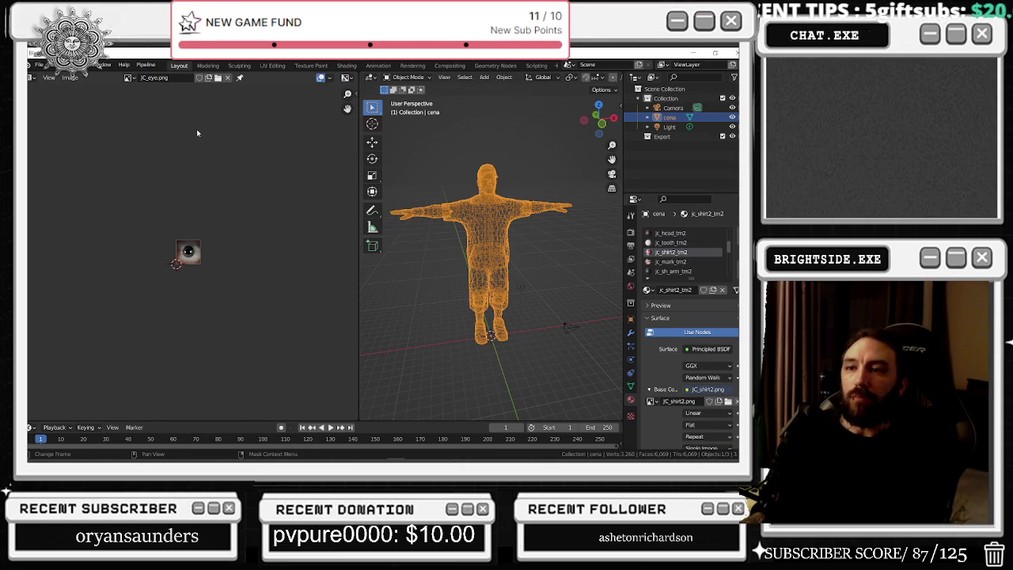
pyautogui.scroll(6, 288, 184)
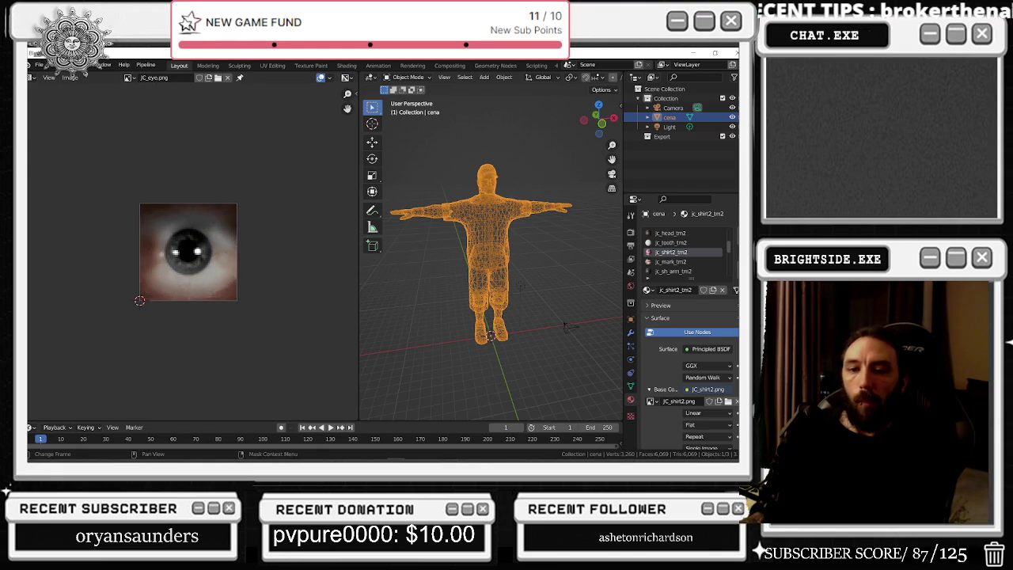
pyautogui.hotkey('alt', 'Tab')
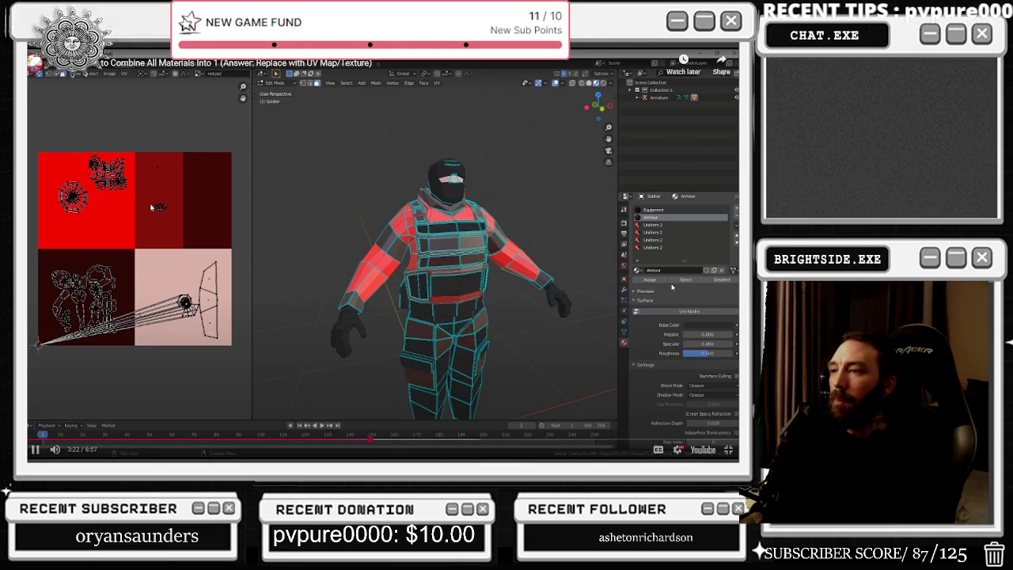
# - Skim the combine-materials tutorial ahead to about 5:45, then leave full screen
pyautogui.click(342, 405)
pyautogui.moveTo(374, 436); pyautogui.dragTo(470, 436)
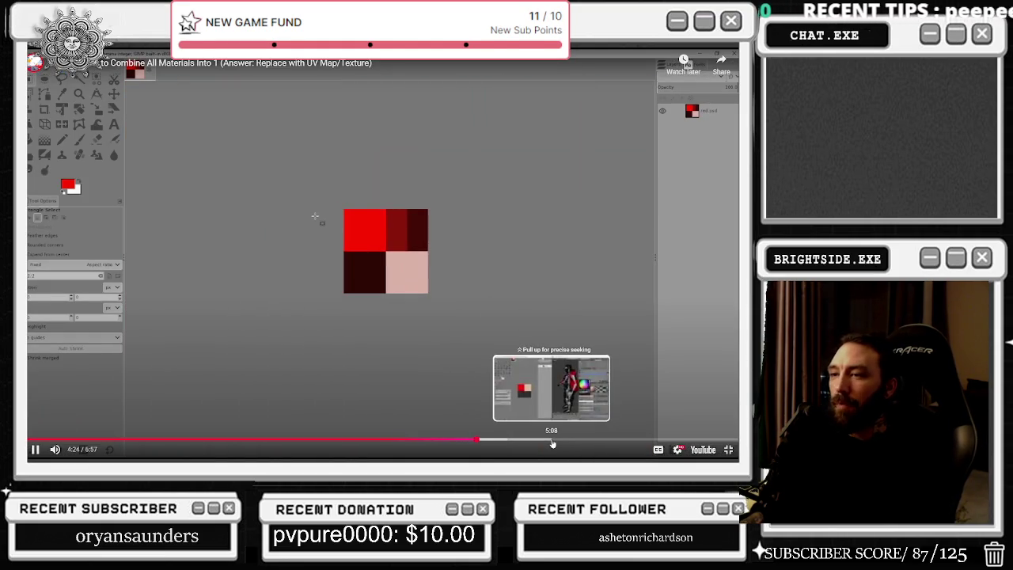
pyautogui.click(552, 444)
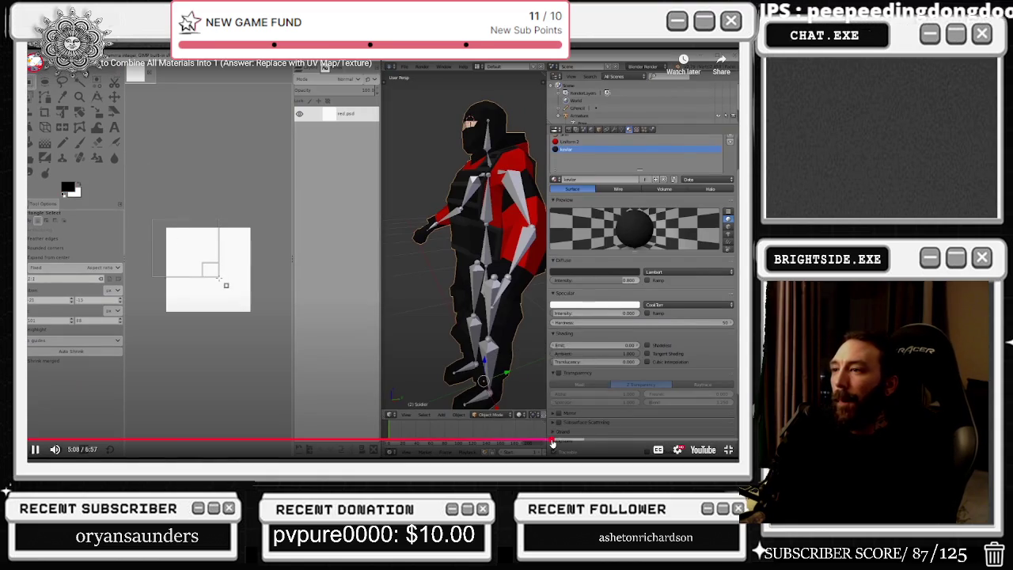
pyautogui.click(614, 440)
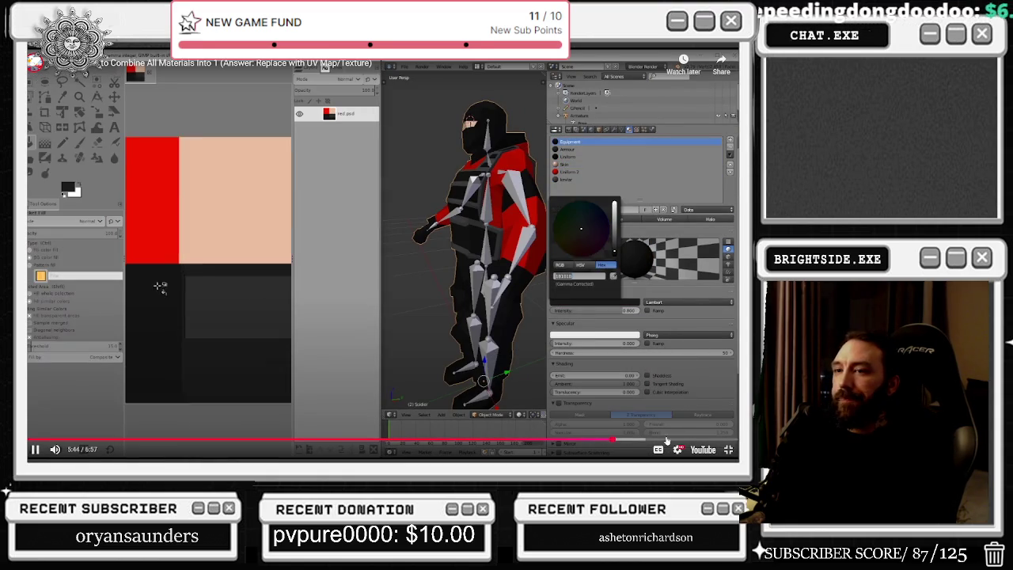
pyautogui.click(733, 457)
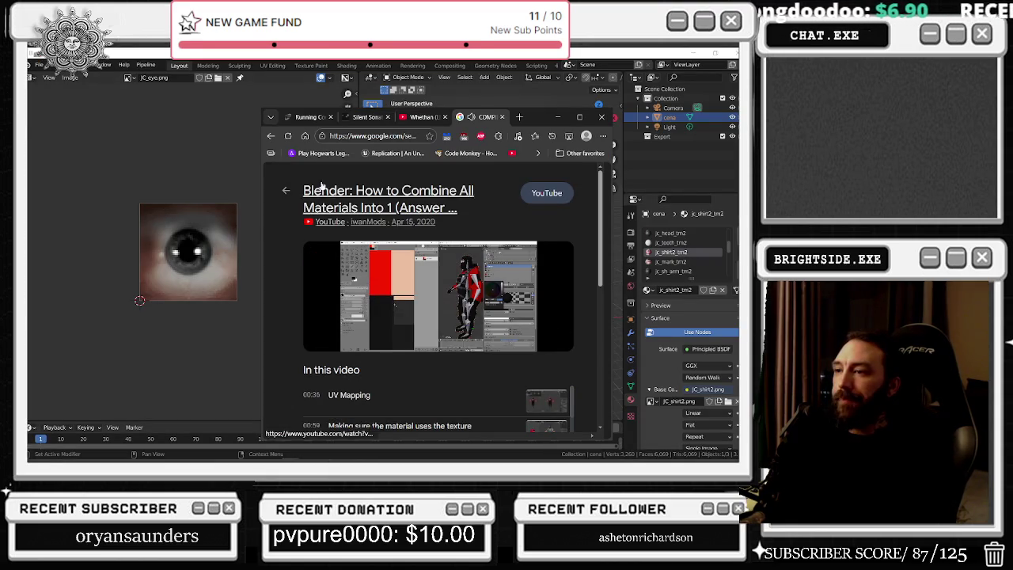
# - Open the 'Bake Multiple Materials to One Texture Map' video from the search results and watch it maximized, full screen
pyautogui.click(270, 137)
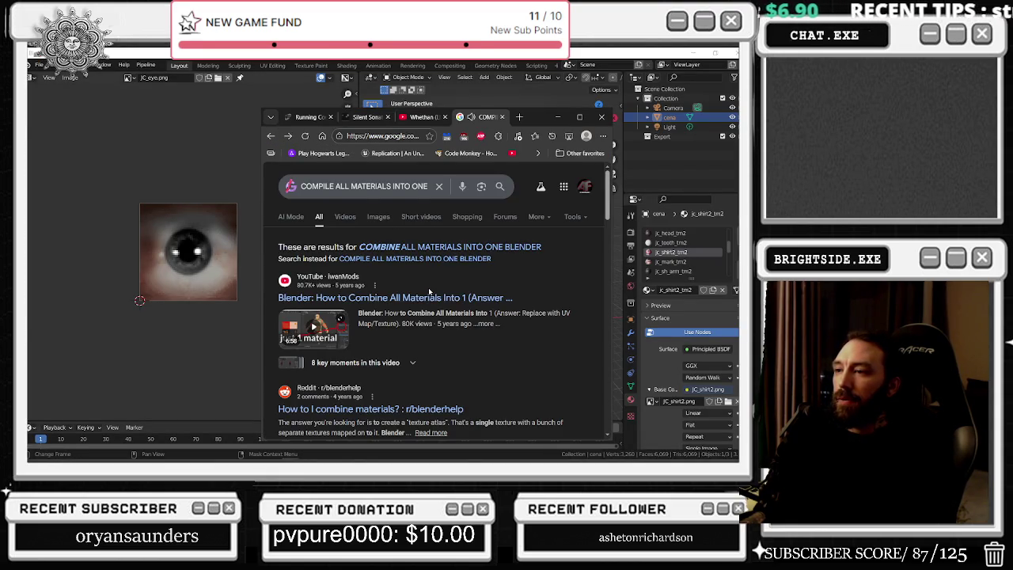
pyautogui.scroll(-3, 428, 287)
pyautogui.click(379, 361)
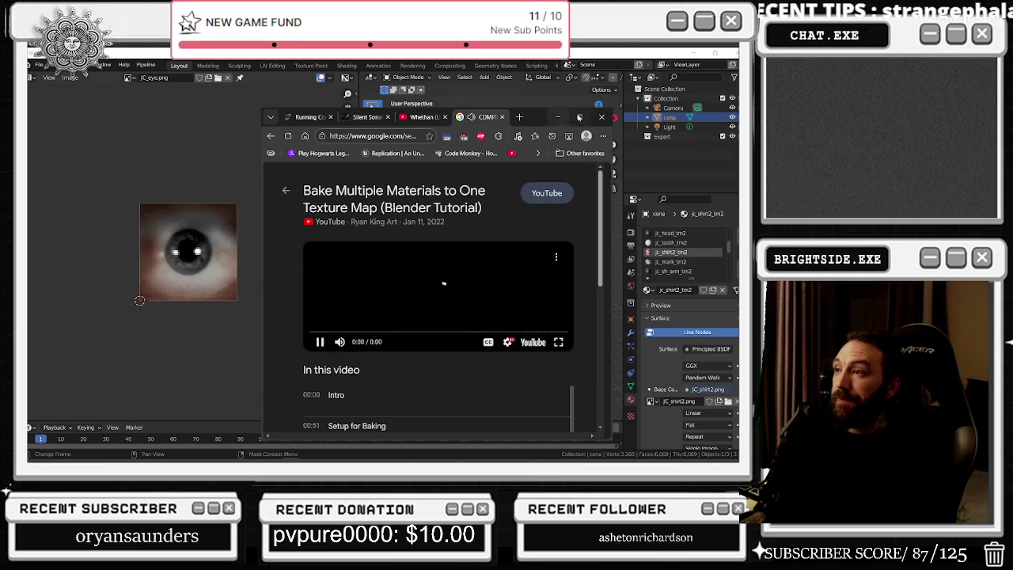
pyautogui.click(579, 117)
pyautogui.click(416, 340)
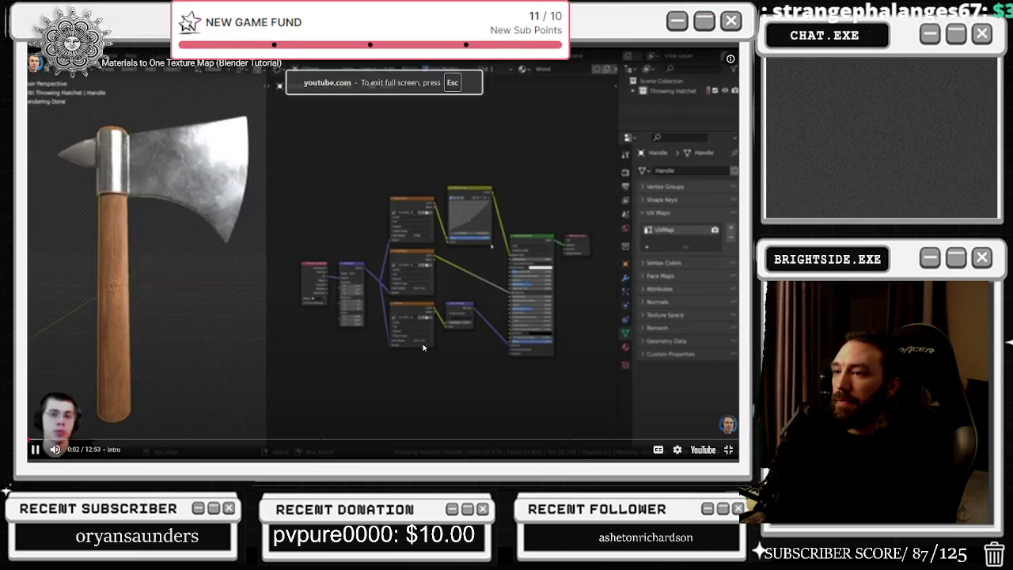
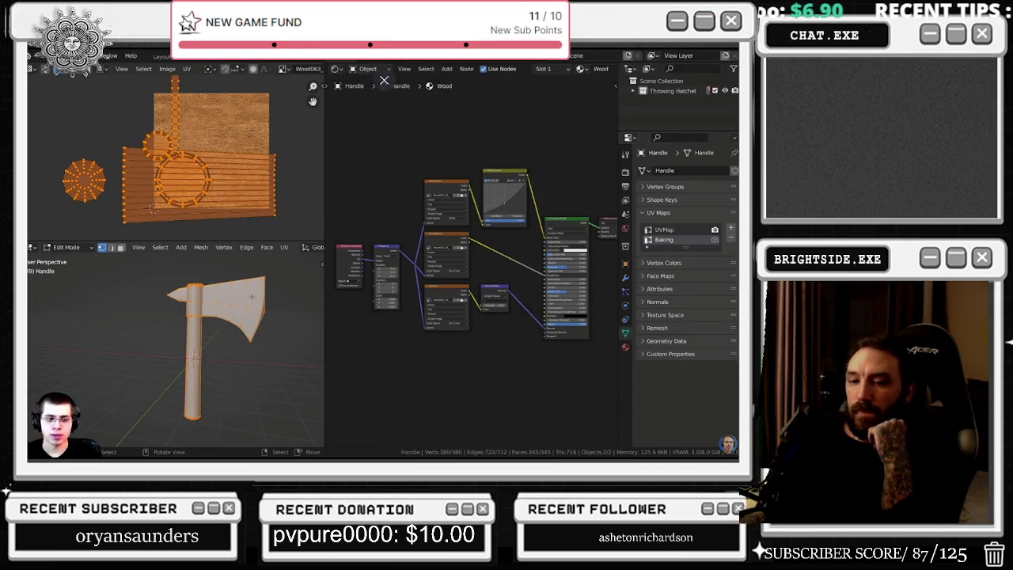
# - Skim the Blender baking tutorial fullscreen, skipping ahead to 10:43, then close the video preview
pyautogui.click(731, 454)
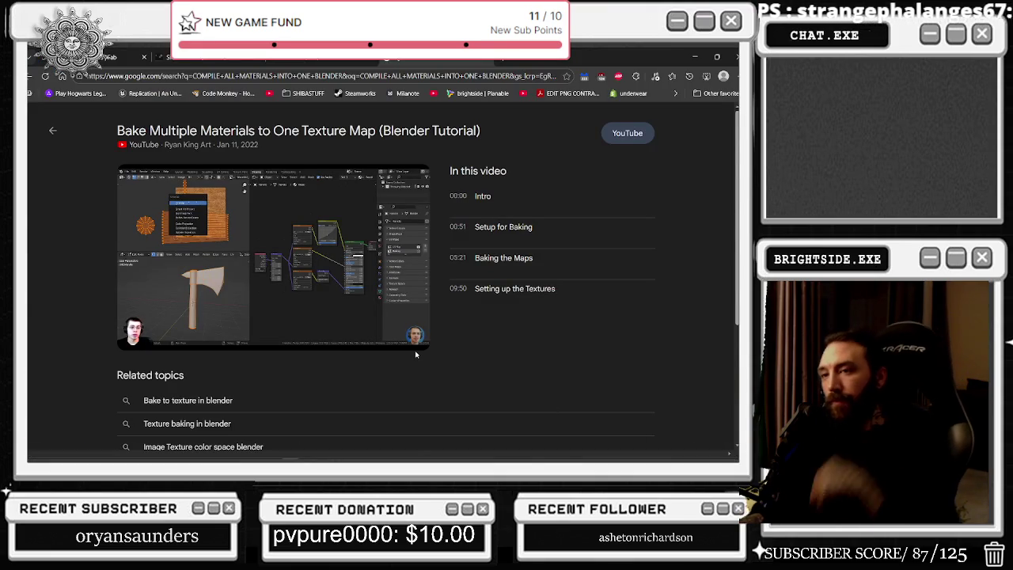
pyautogui.moveTo(388, 341)
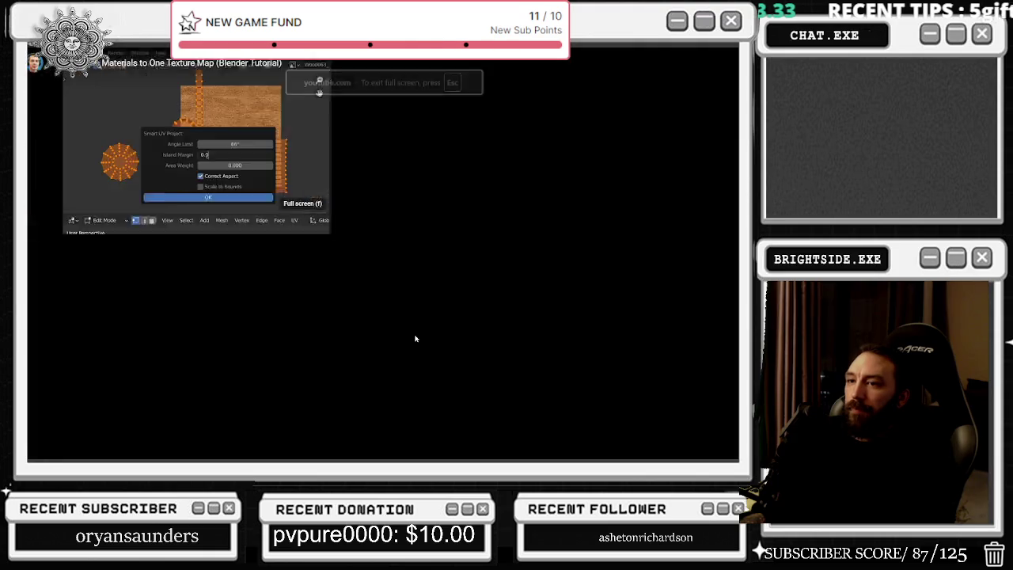
pyautogui.click(415, 339)
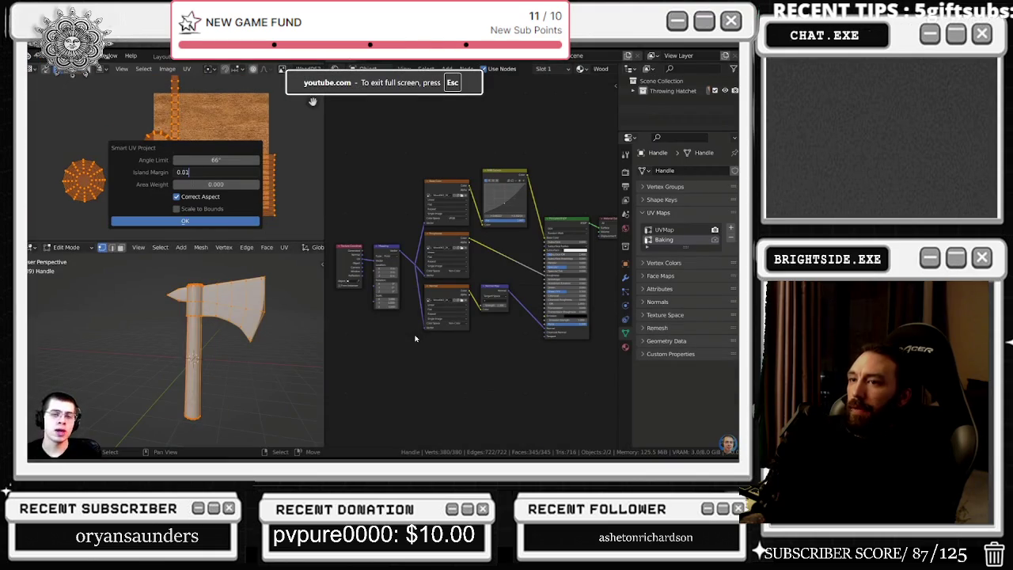
pyautogui.click(195, 440)
pyautogui.moveTo(196, 441); pyautogui.dragTo(275, 439)
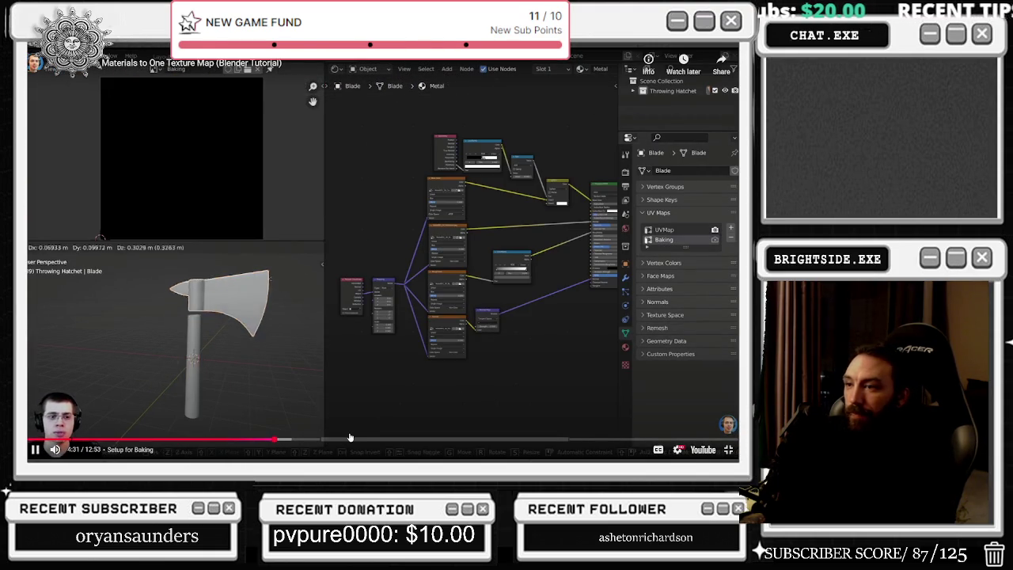
pyautogui.moveTo(349, 438); pyautogui.dragTo(495, 439)
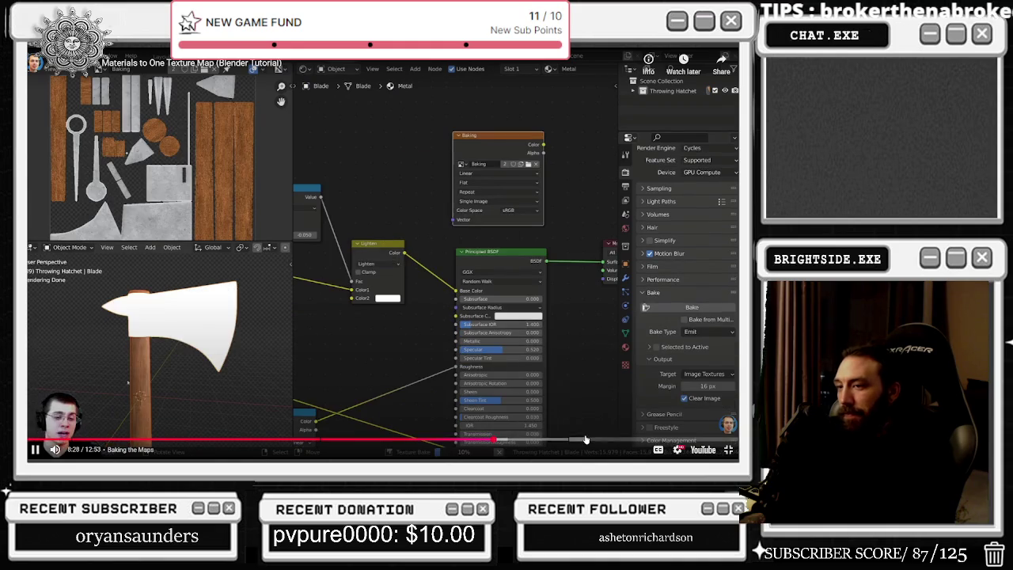
pyautogui.click(618, 439)
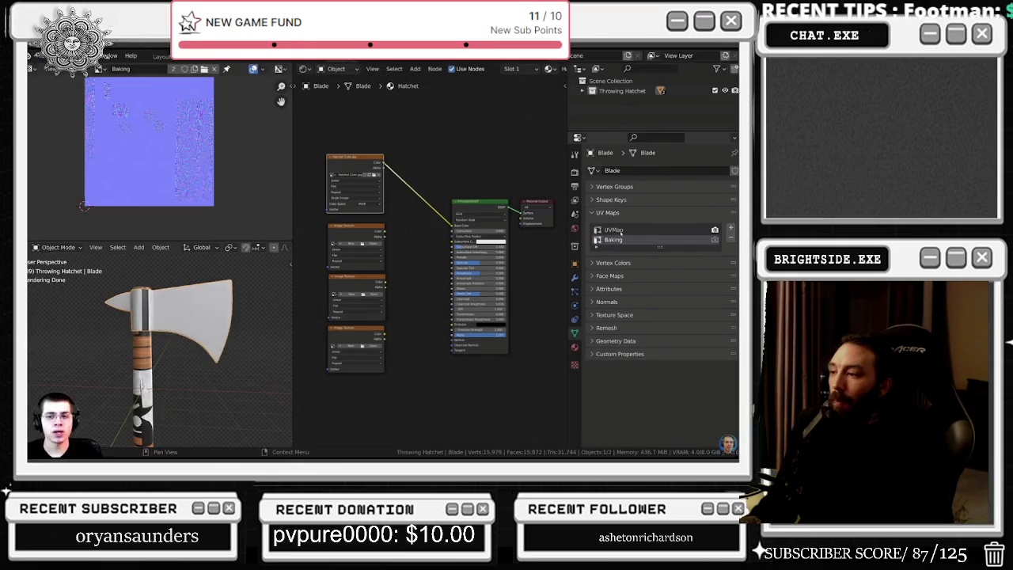
pyautogui.press('Escape')
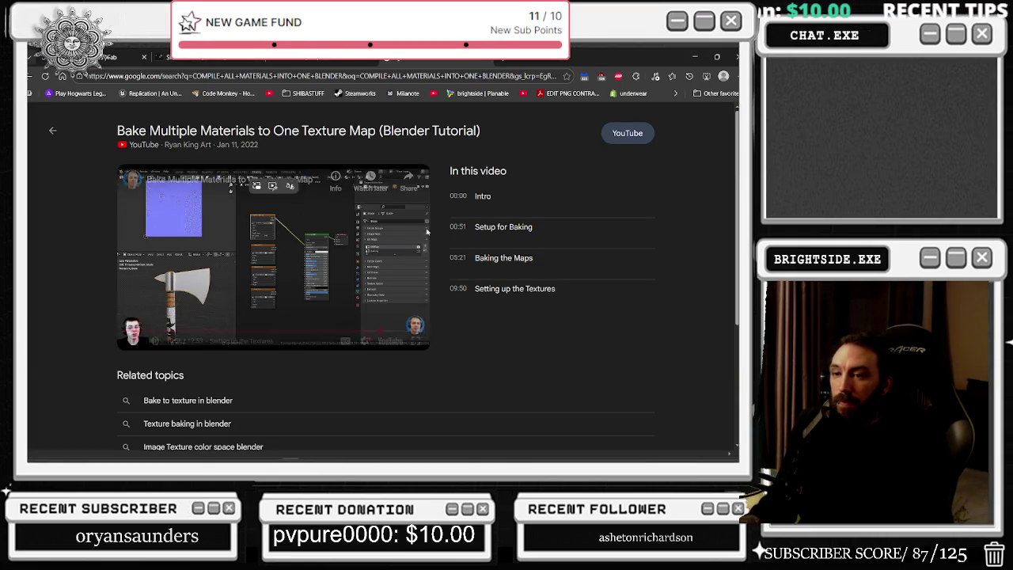
pyautogui.press('Escape')
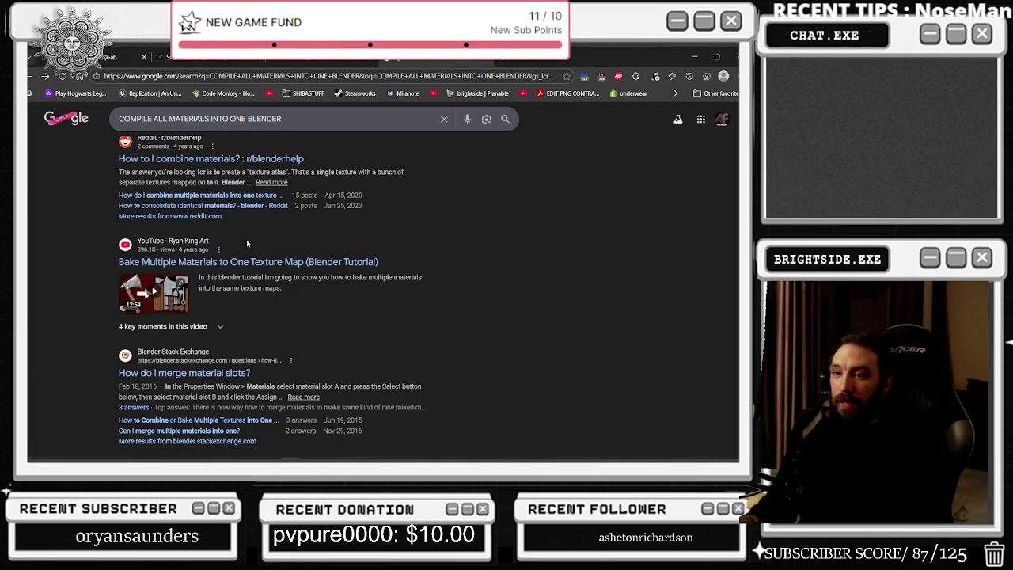
# - Scroll further down the Google results for compiling all materials into one
pyautogui.scroll(-3, 314, 116)
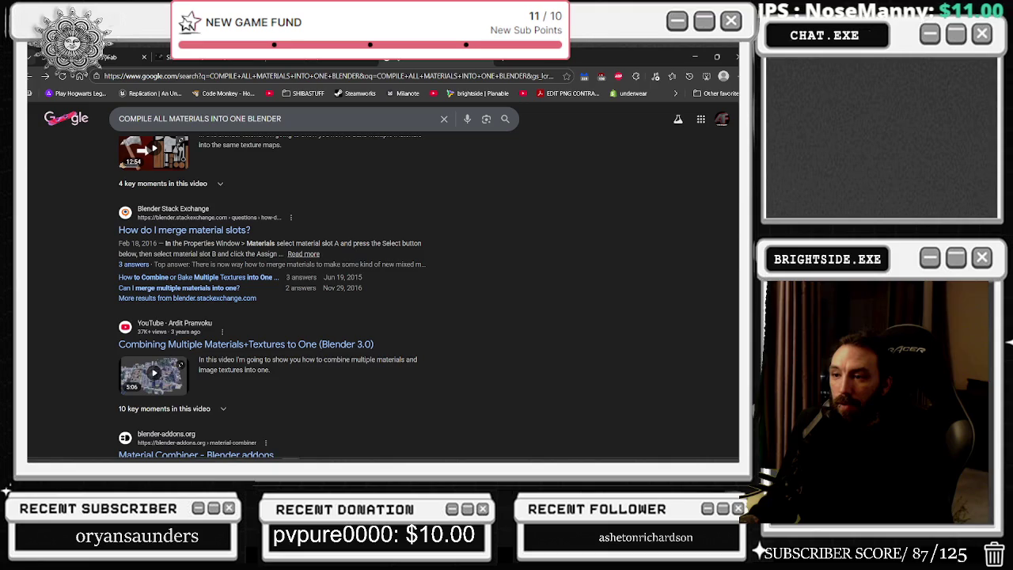
pyautogui.scroll(-4, 244, 245)
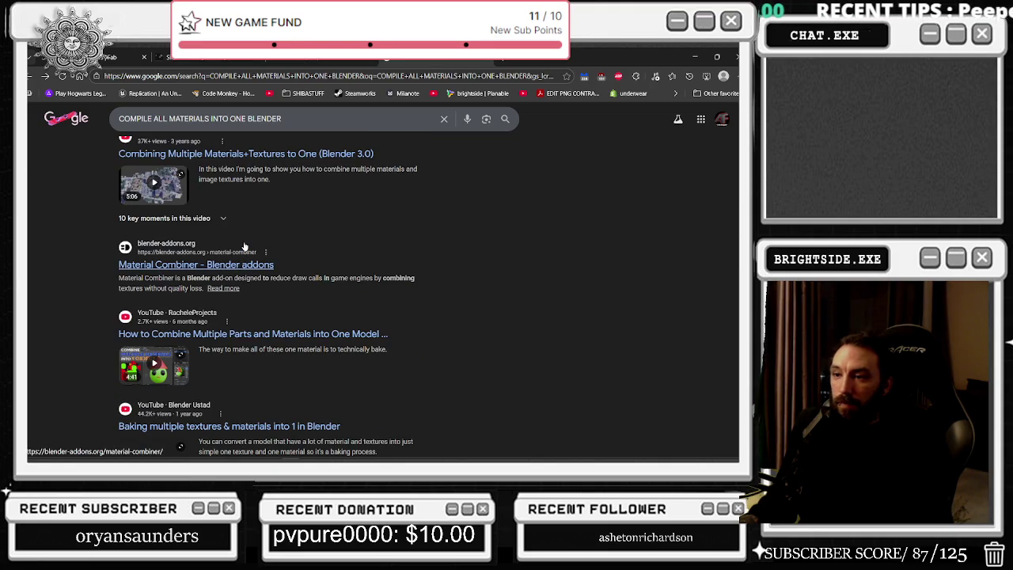
pyautogui.scroll(-3, 245, 246)
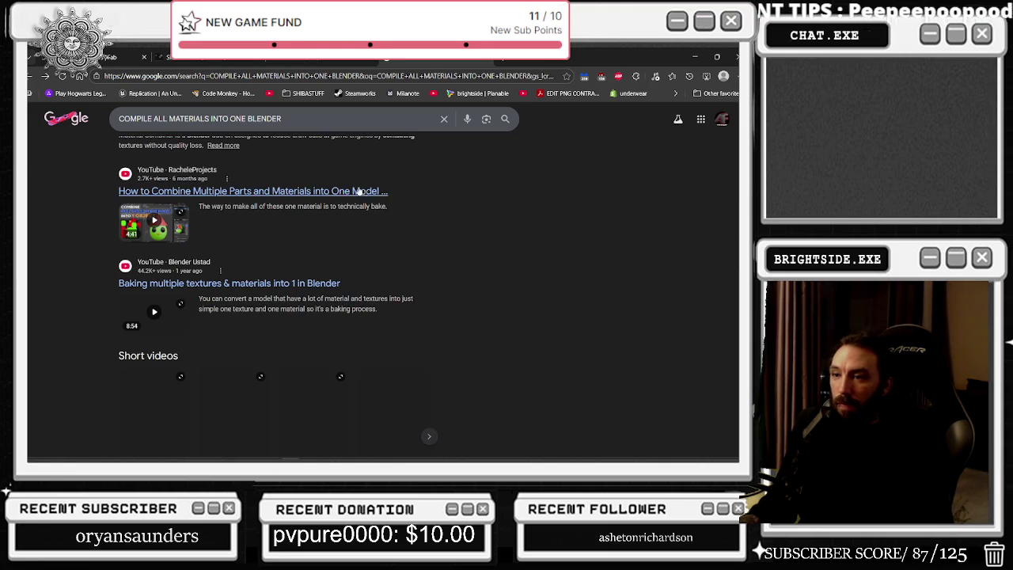
# - Resume the Whethan live video in the other tab and minimize the browser
pyautogui.hotkey('ctrl', 'Tab')
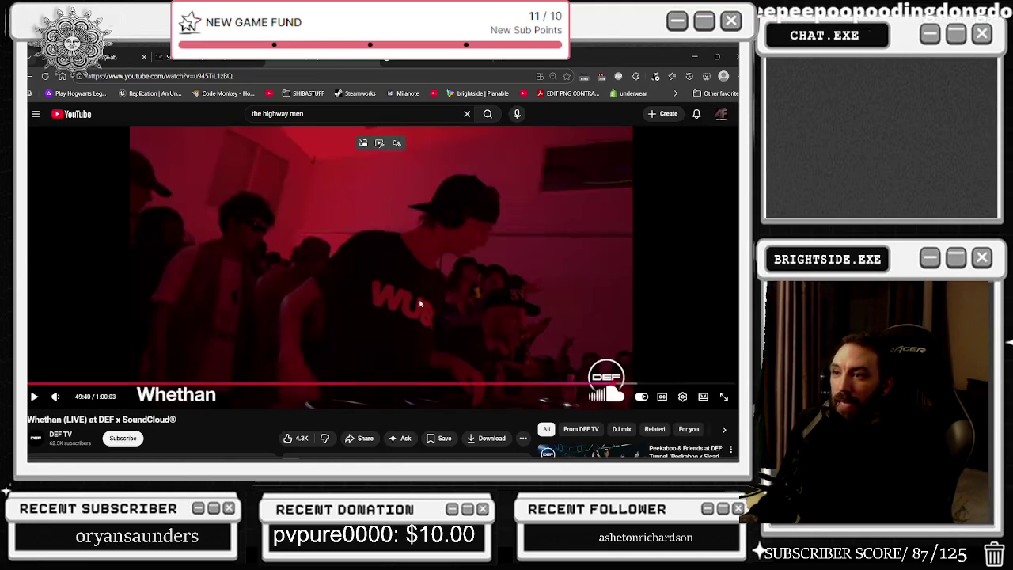
pyautogui.click(205, 366)
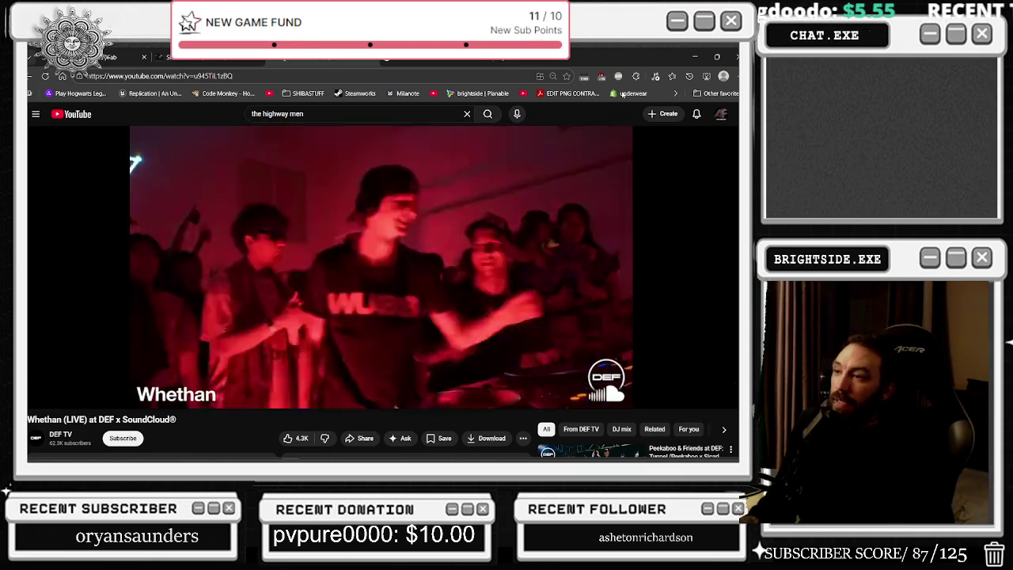
pyautogui.click(694, 57)
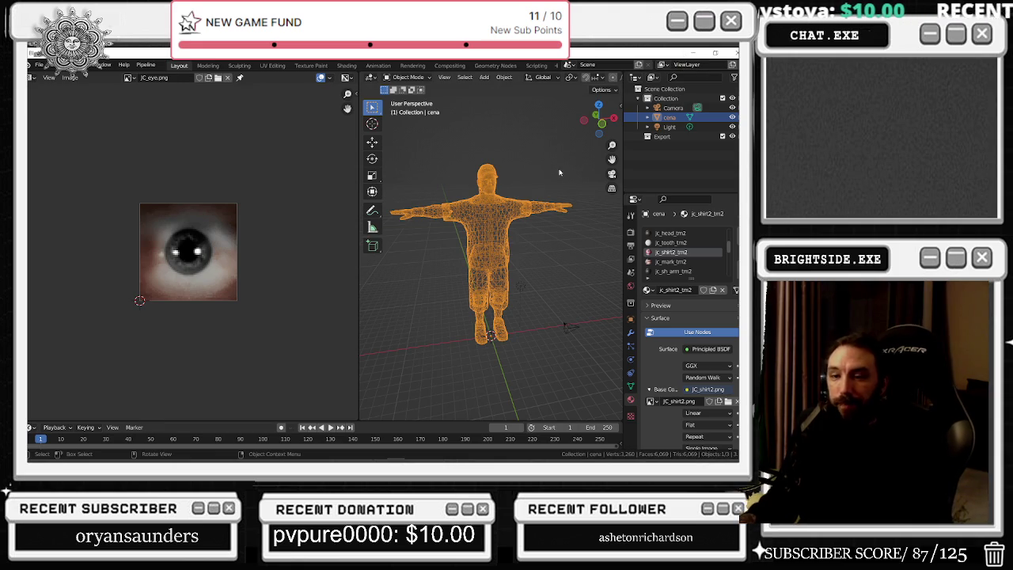
# - Make jc_head_tm2 the active material slot of the cena model
pyautogui.click(671, 260)
pyautogui.scroll(1, 671, 253)
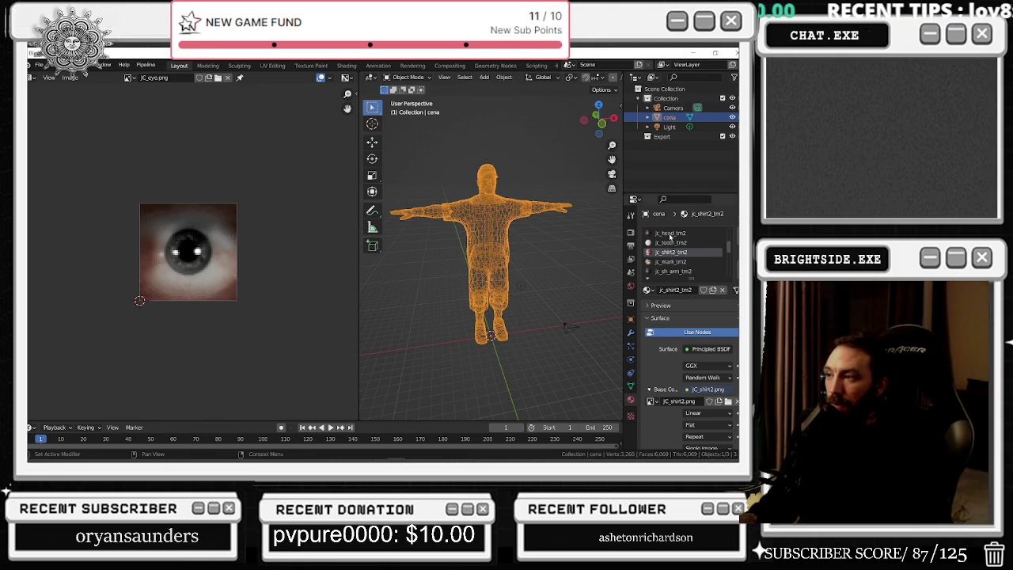
pyautogui.click(671, 242)
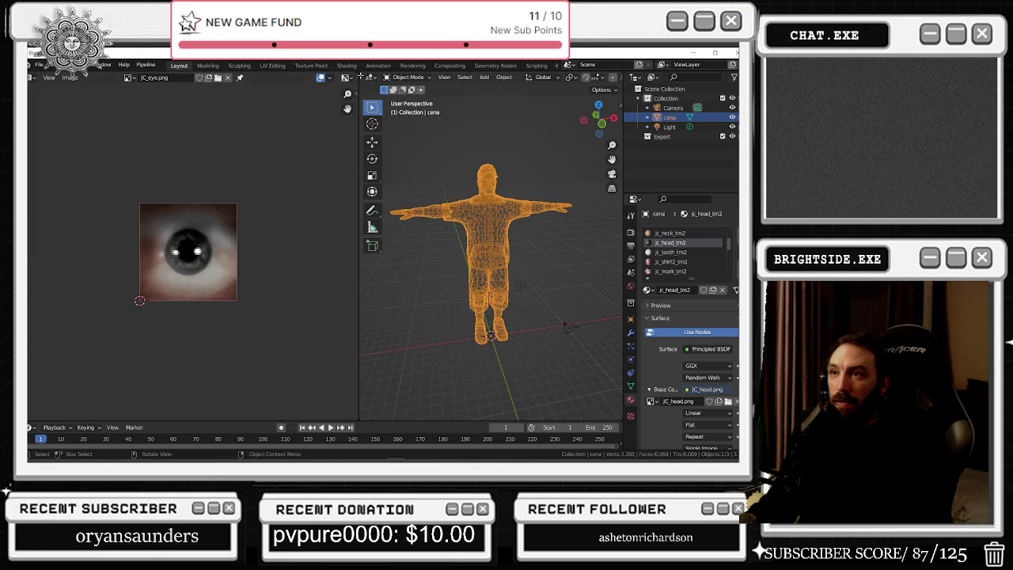
# - Show the textured cena model in a full-width Material Preview view, orbit it, then minimize Blender
pyautogui.moveTo(361, 75); pyautogui.dragTo(238, 80)
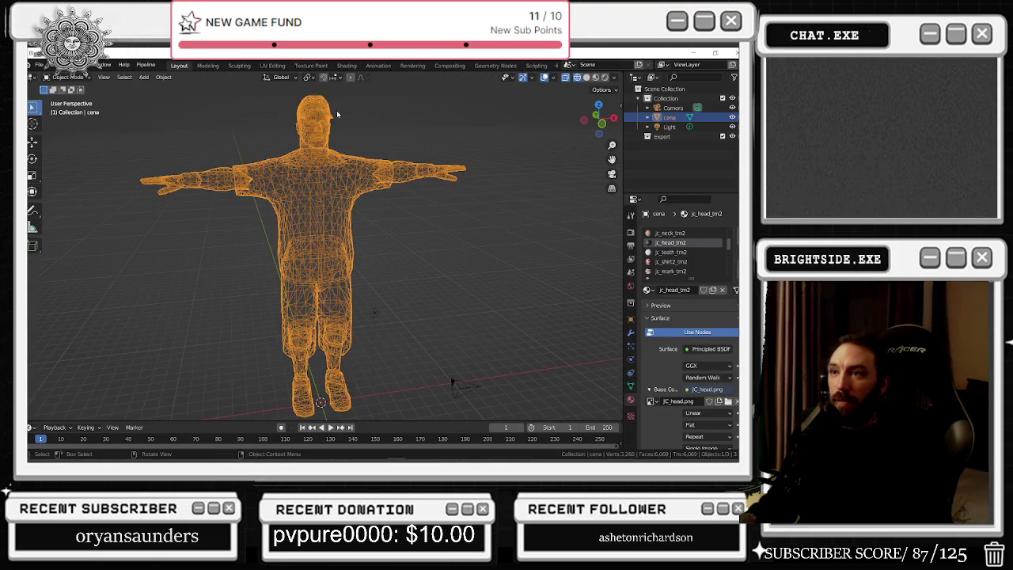
pyautogui.click(596, 77)
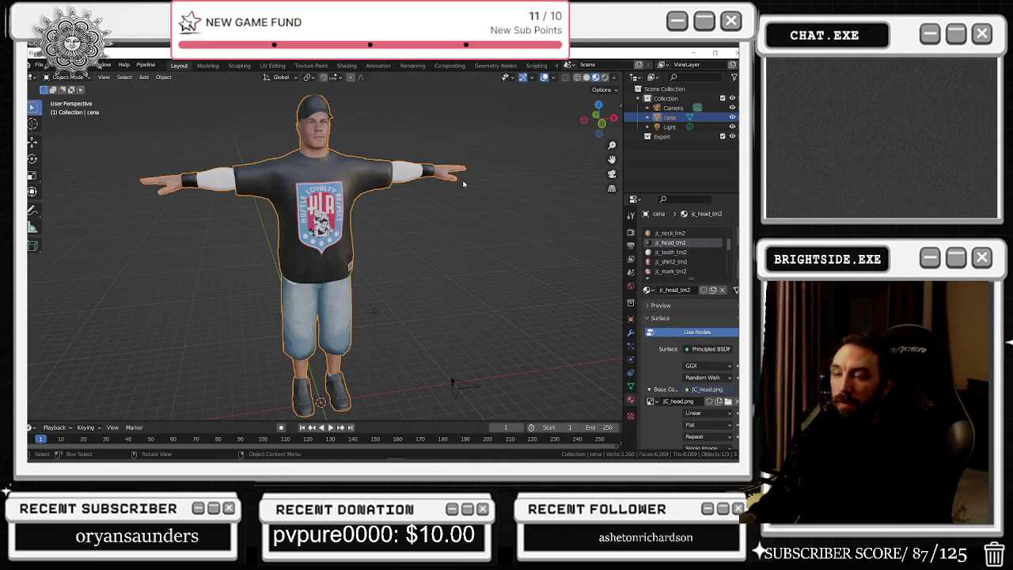
pyautogui.scroll(-3, 445, 280)
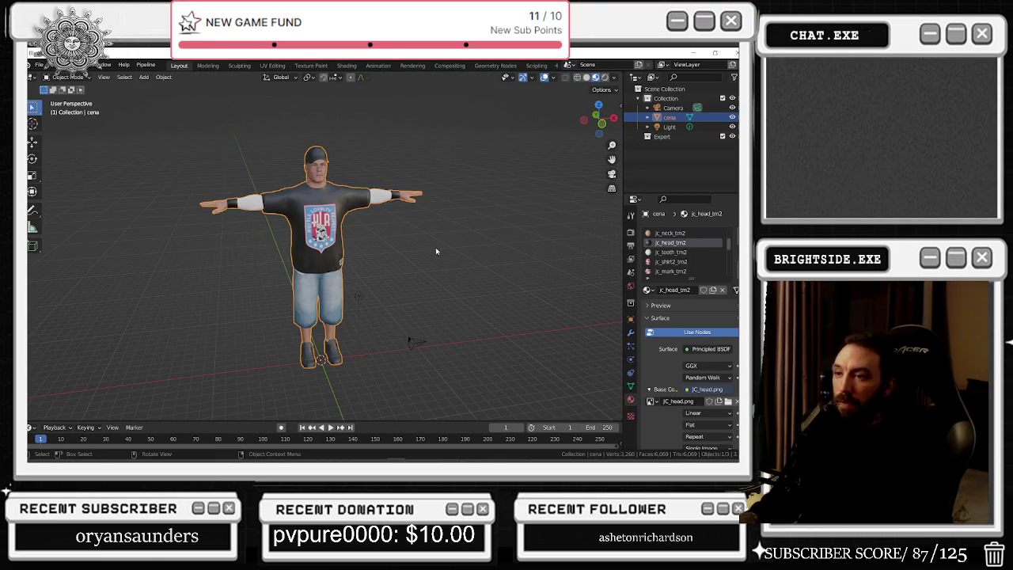
pyautogui.moveTo(435, 251); pyautogui.dragTo(362, 242)
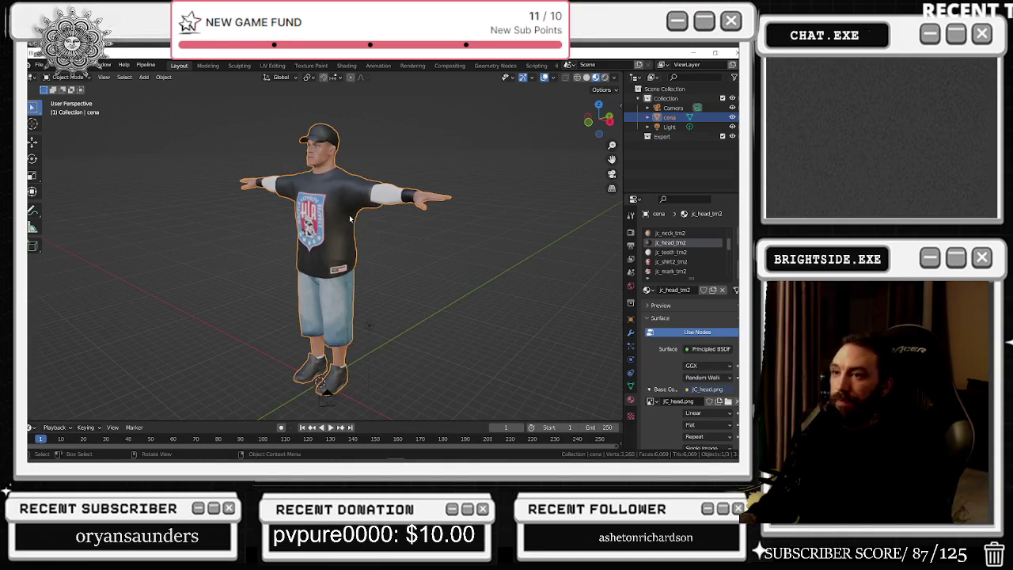
pyautogui.scroll(-8, 351, 219)
pyautogui.moveTo(426, 234); pyautogui.dragTo(445, 257)
pyautogui.click(692, 53)
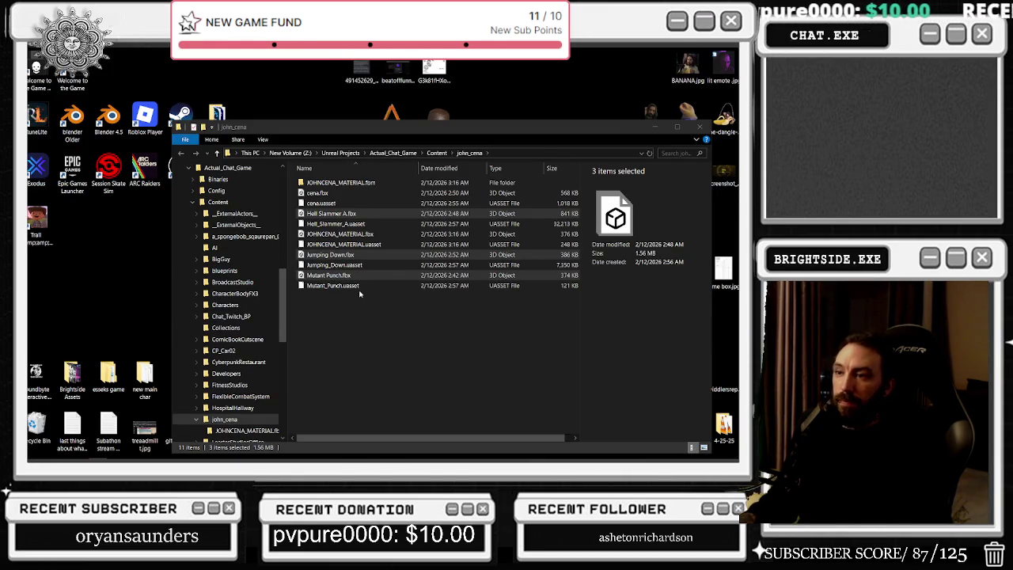
# - Delete JOHNCENA_MATERIAL.fbx and JOHNCENA_MATERIAL.uasset from the john_cena folder
pyautogui.click(338, 235)
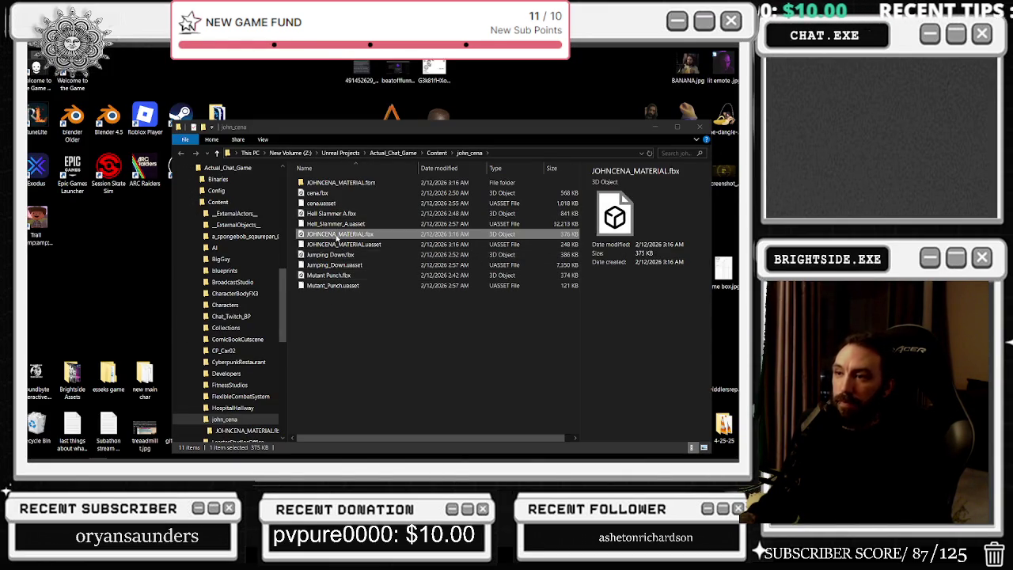
pyautogui.press('Delete')
pyautogui.click(466, 243)
pyautogui.click(466, 238)
pyautogui.press('Delete')
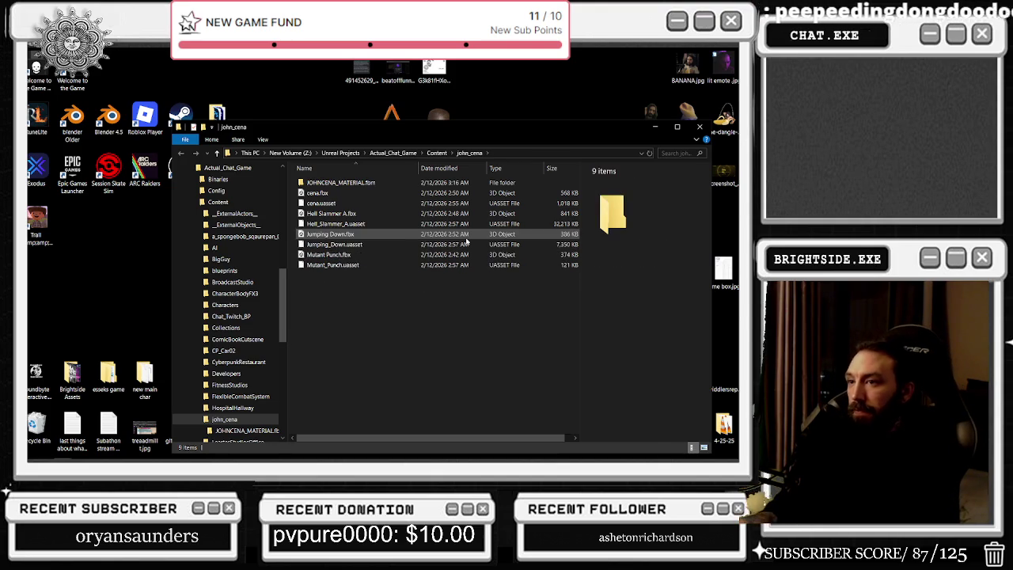
# - Close Blender without saving and bring Unreal Editor to the front
pyautogui.moveTo(291, 456)
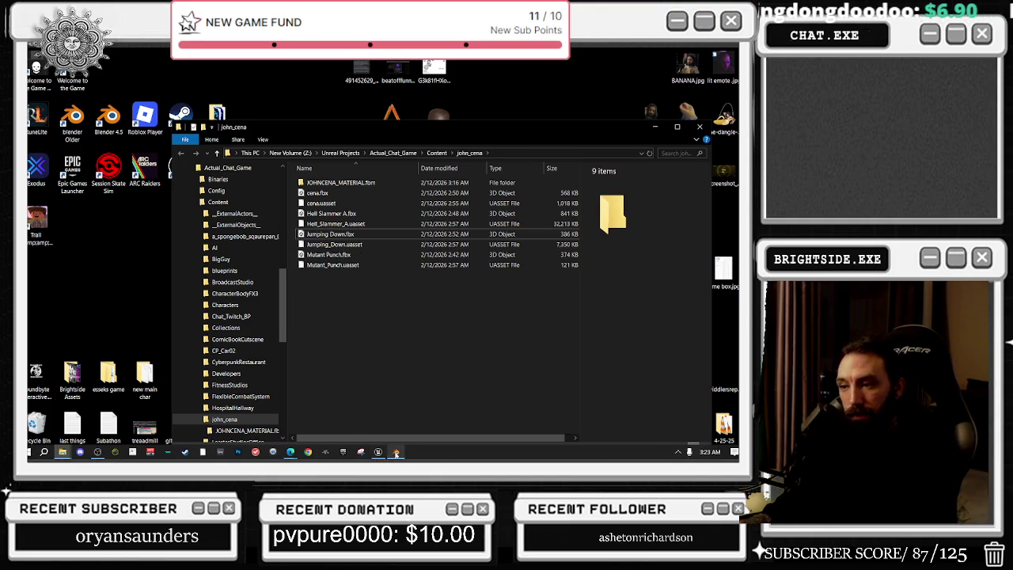
pyautogui.moveTo(395, 453)
pyautogui.click(437, 386)
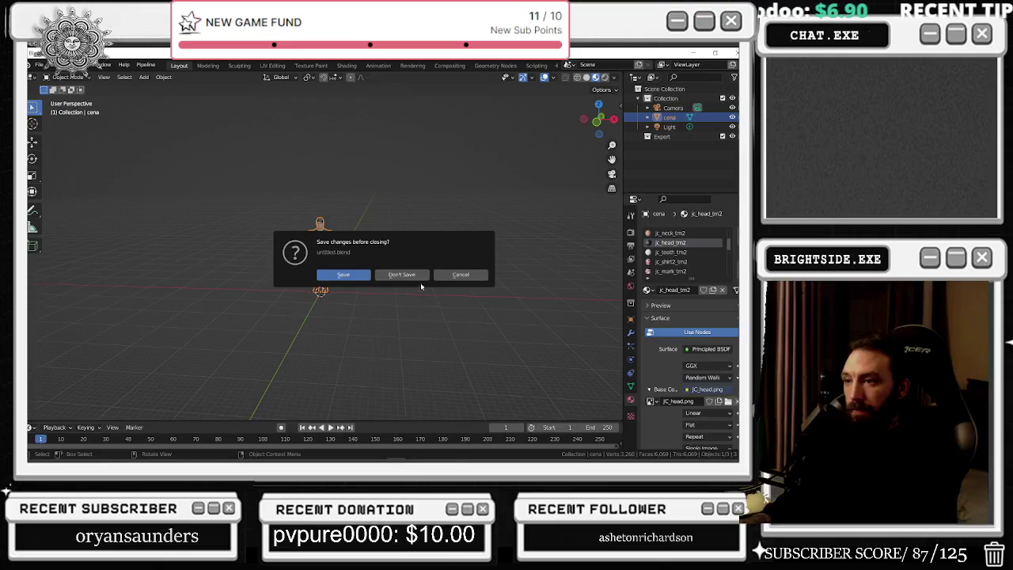
pyautogui.click(402, 275)
pyautogui.click(368, 459)
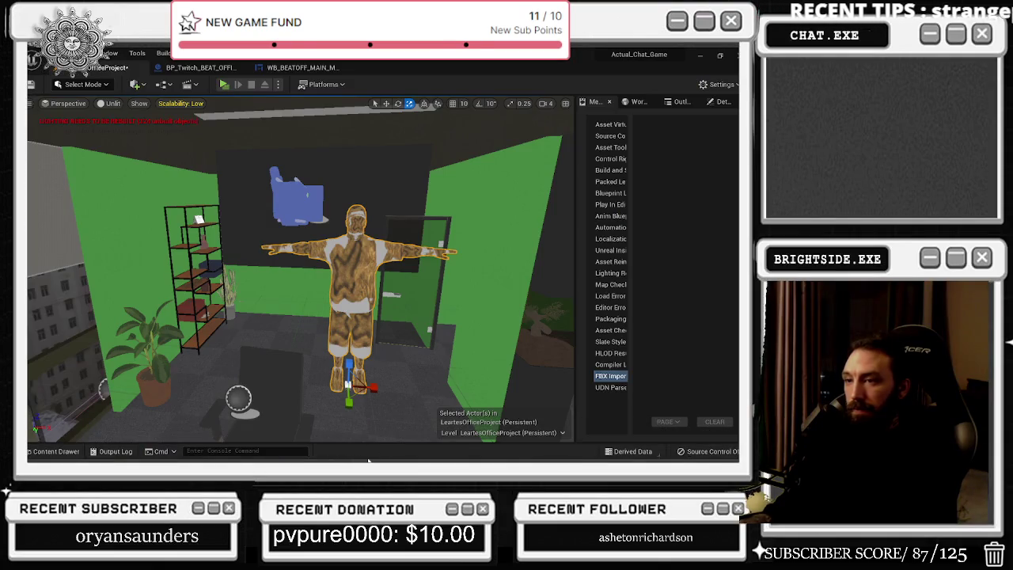
# - Inspect the world settings and the cena character's Element 0 material slot without changing anything
pyautogui.moveTo(404, 345)
pyautogui.mouseDown()
pyautogui.moveTo(404, 320)
pyautogui.moveTo(405, 334)
pyautogui.mouseUp()
pyautogui.click(678, 102)
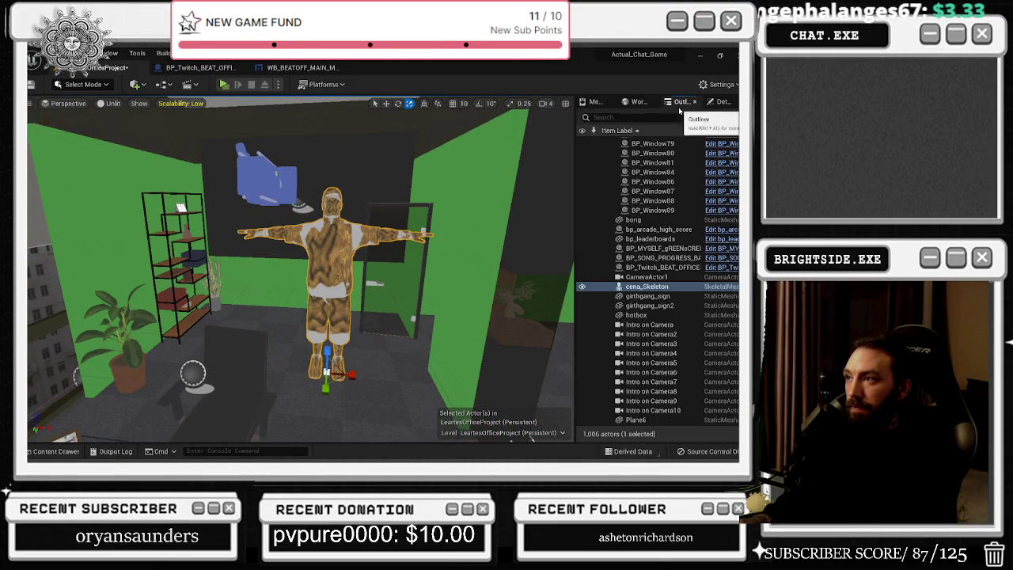
pyautogui.click(638, 102)
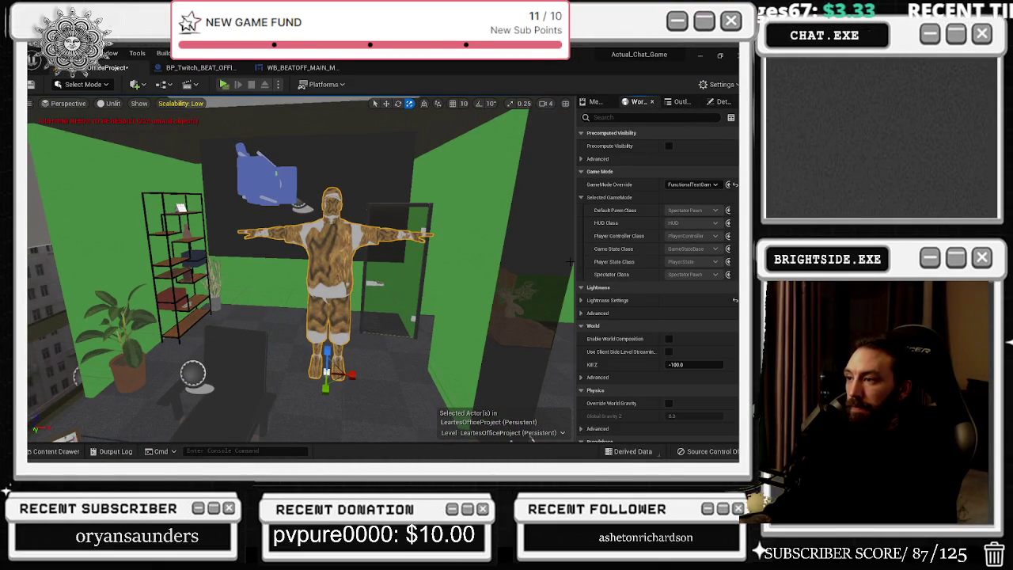
pyautogui.moveTo(575, 262); pyautogui.dragTo(501, 261)
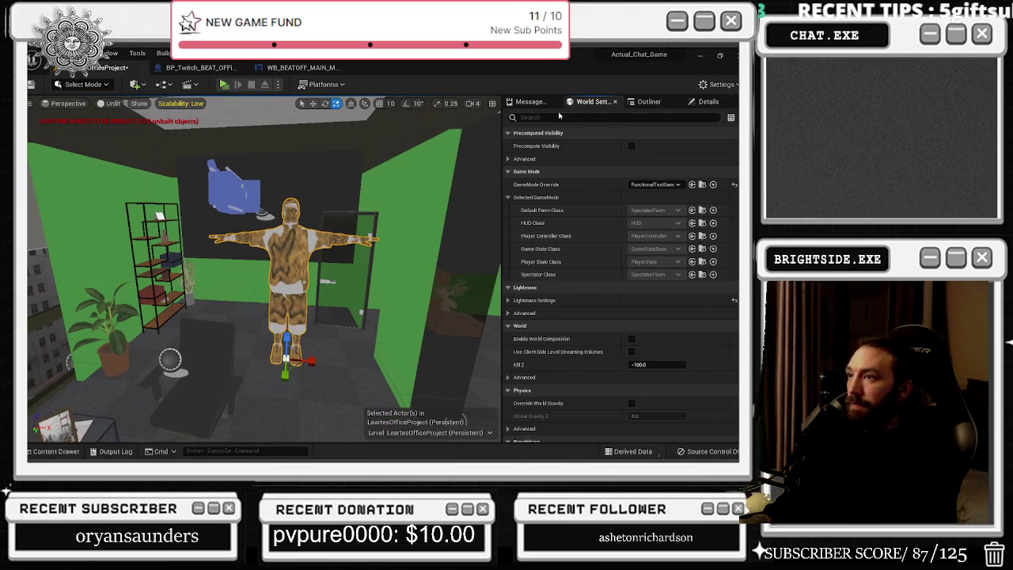
pyautogui.click(704, 101)
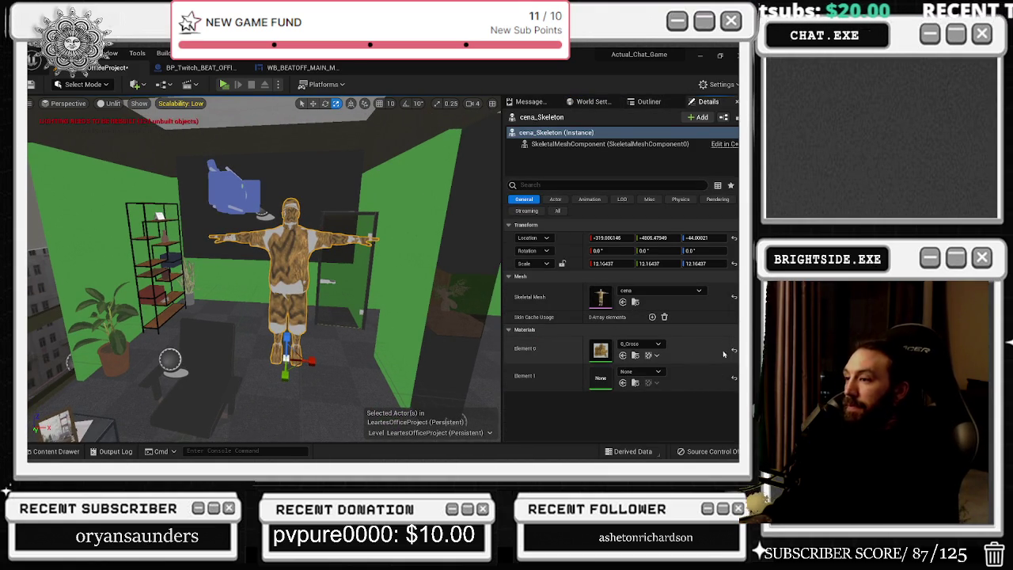
pyautogui.click(620, 343)
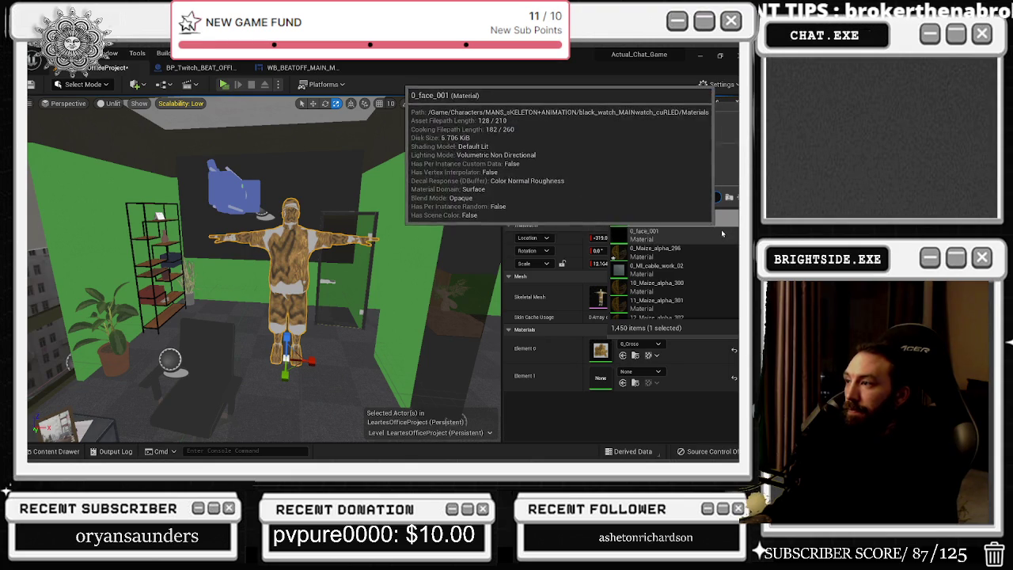
pyautogui.click(574, 356)
pyautogui.hotkey('ctrl', 'space')
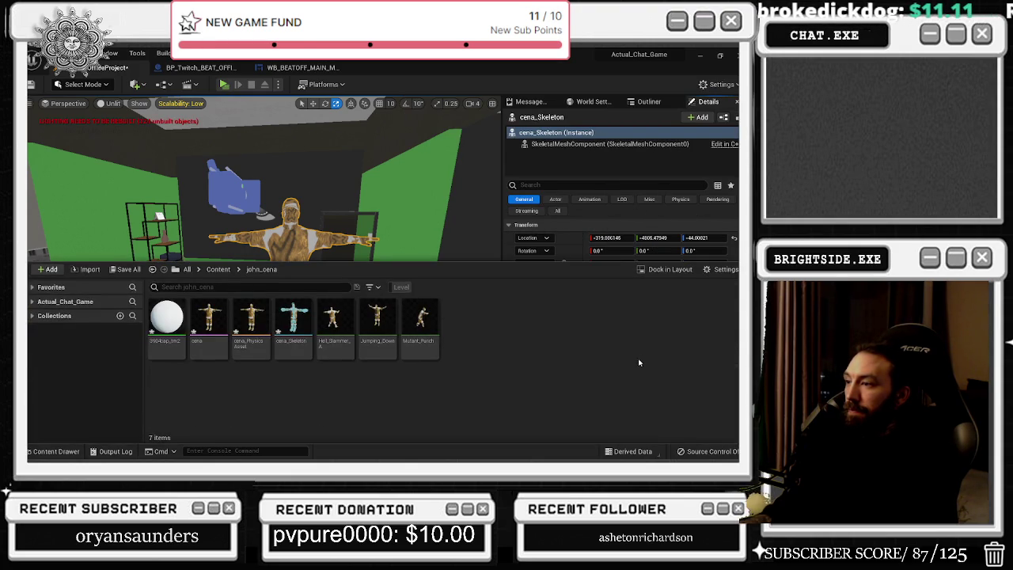
pyautogui.click(60, 452)
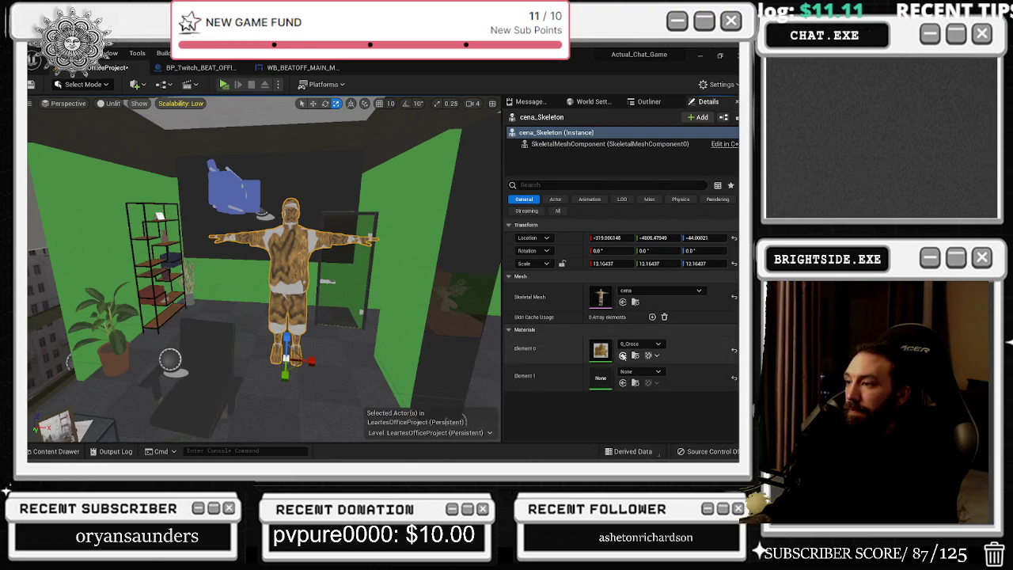
pyautogui.click(639, 344)
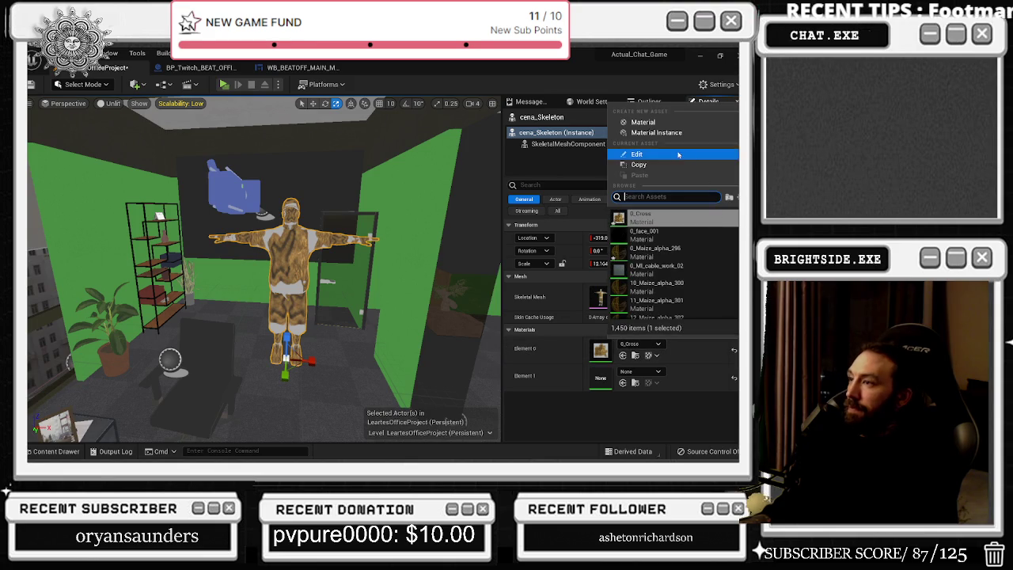
pyautogui.click(336, 314)
# - Delete the cena character from the level and open cena_Skeleton from the Actual_Chat_Game content
pyautogui.click(301, 282)
pyautogui.press('Delete')
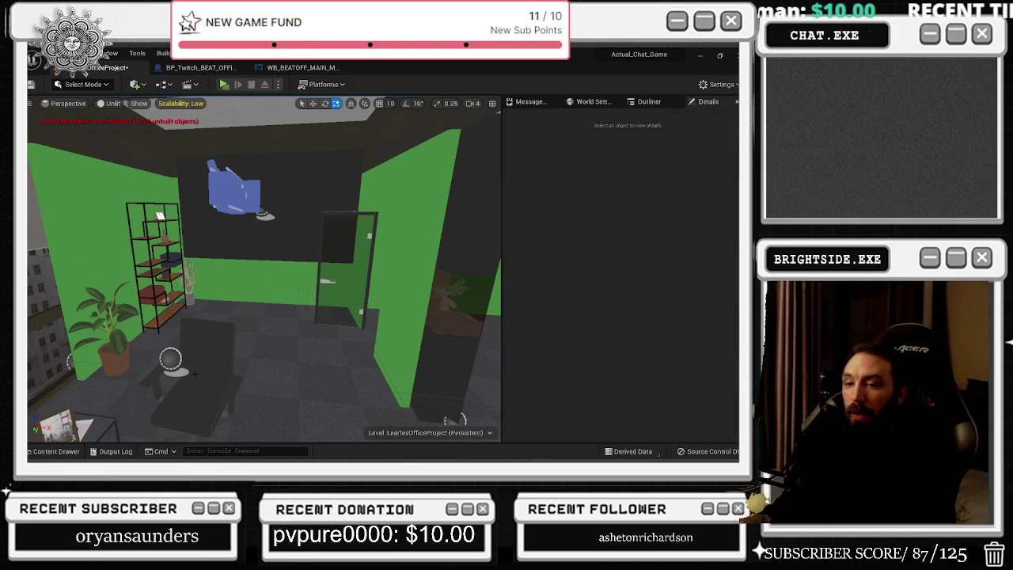
pyautogui.click(68, 456)
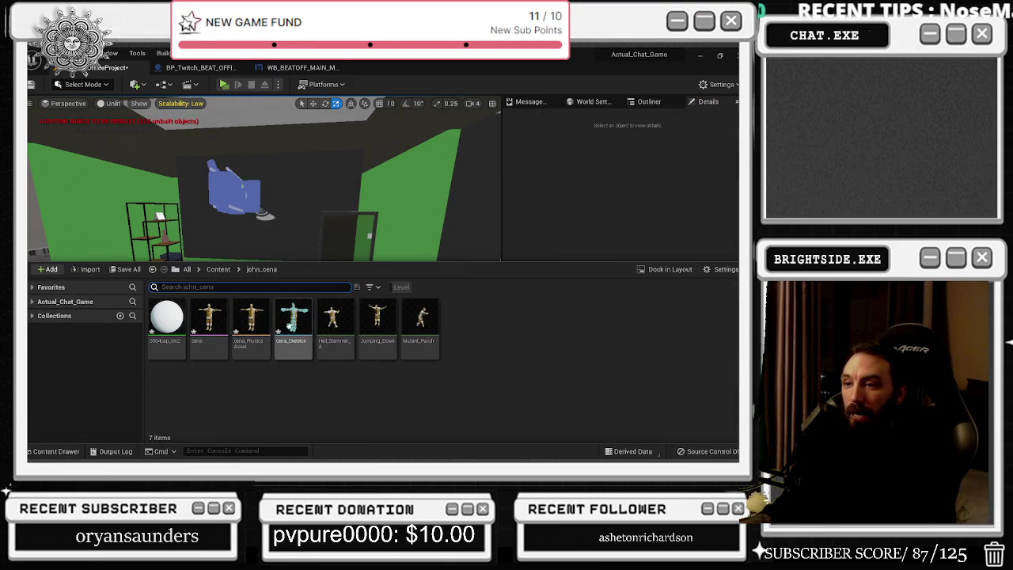
pyautogui.click(32, 302)
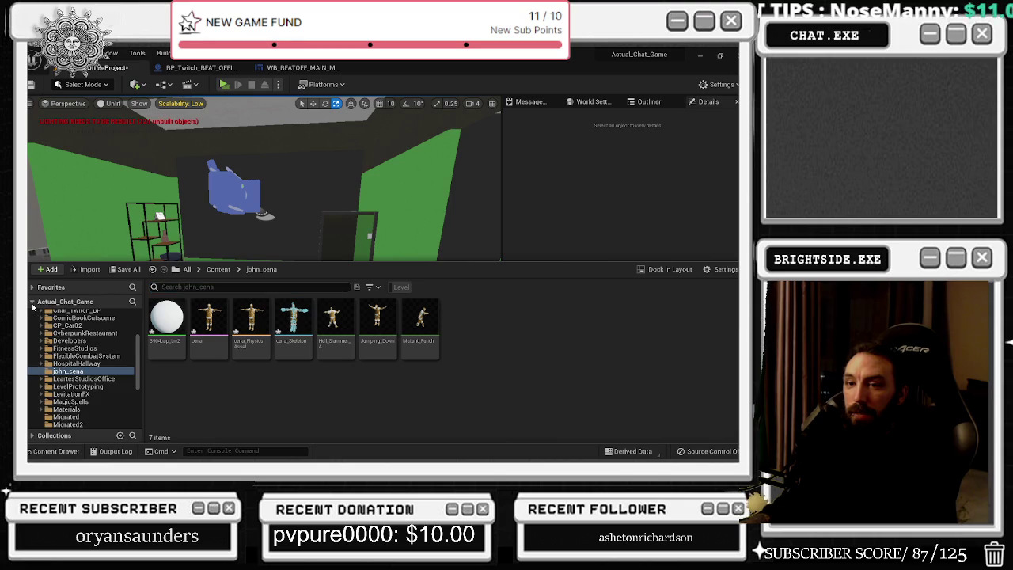
pyautogui.doubleClick(287, 318)
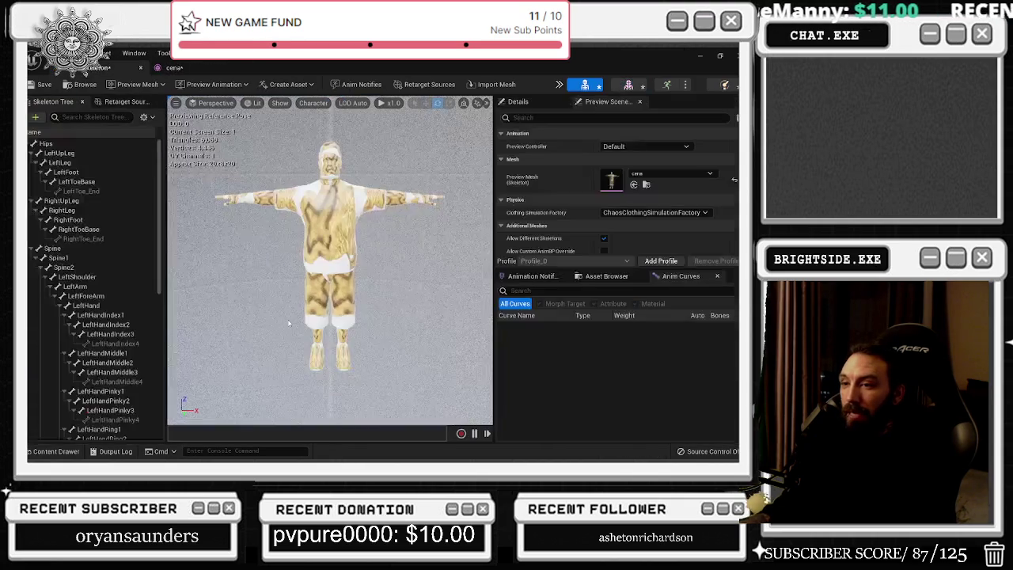
# - Assign the 0_face_001 material to the cena mesh's Element 1 slot
pyautogui.doubleClick(611, 179)
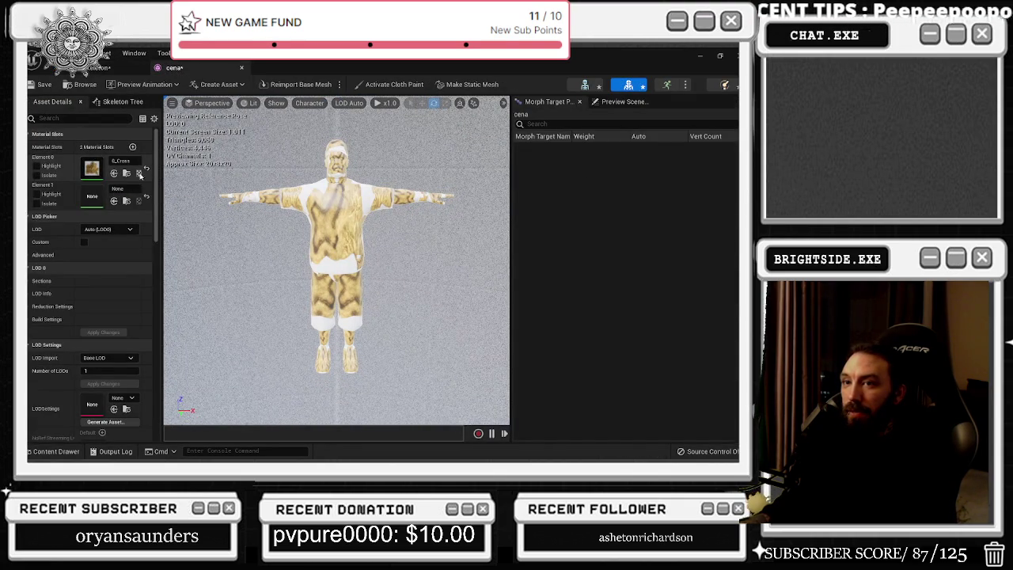
pyautogui.moveTo(159, 169)
pyautogui.mouseDown()
pyautogui.moveTo(273, 169)
pyautogui.moveTo(254, 168)
pyautogui.mouseUp()
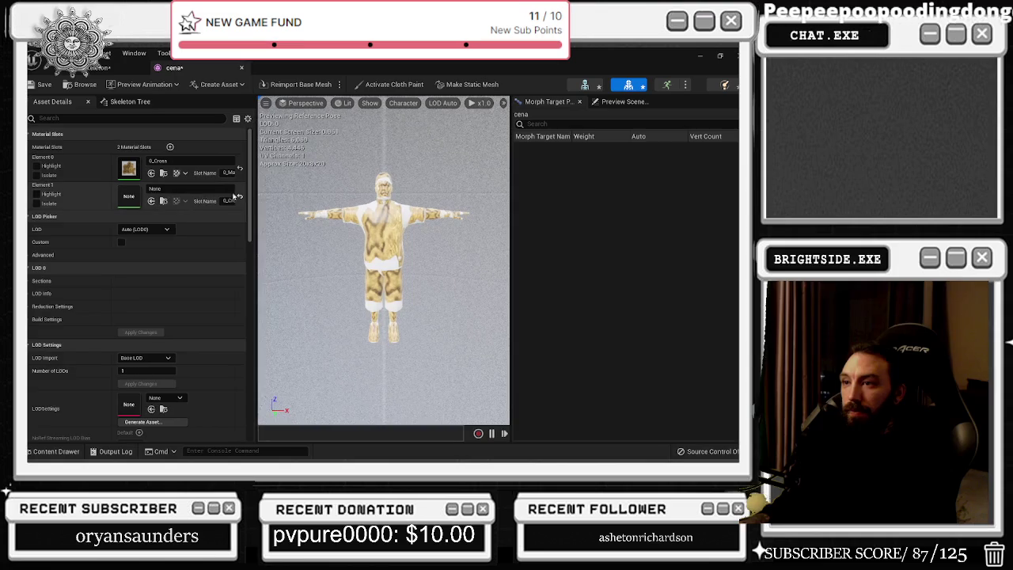
pyautogui.click(202, 189)
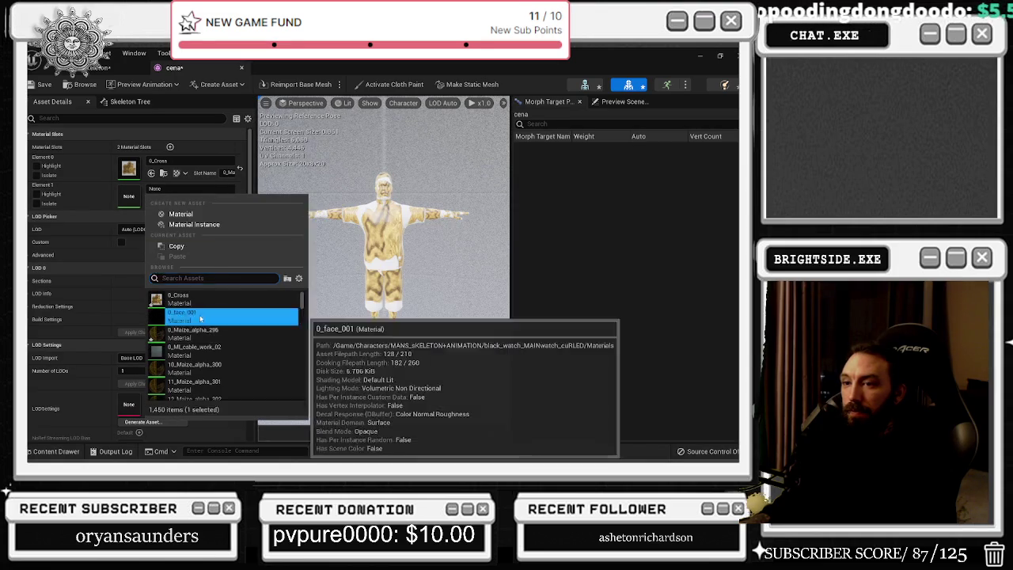
pyautogui.click(190, 315)
pyautogui.rightClick(110, 188)
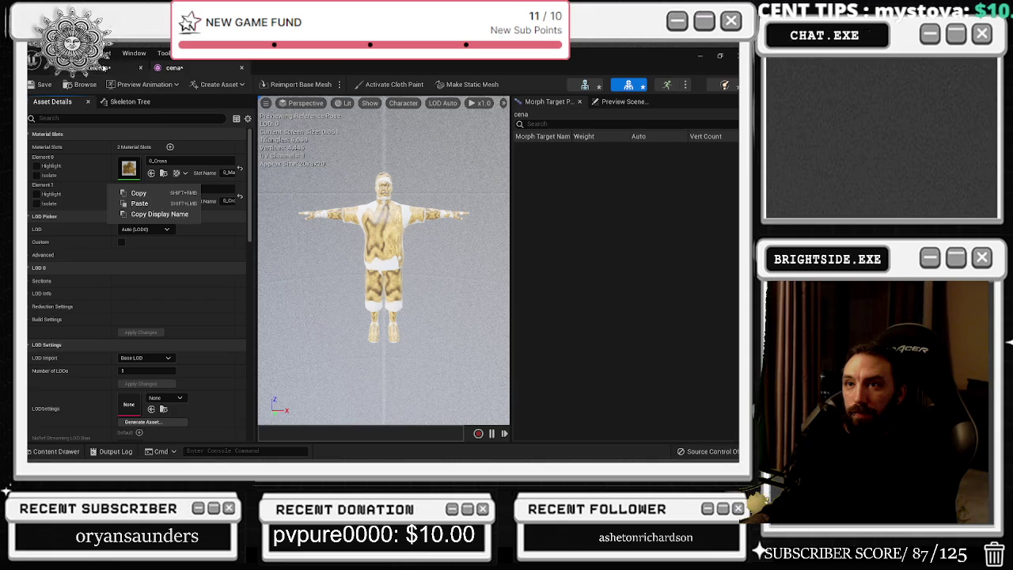
pyautogui.click(204, 74)
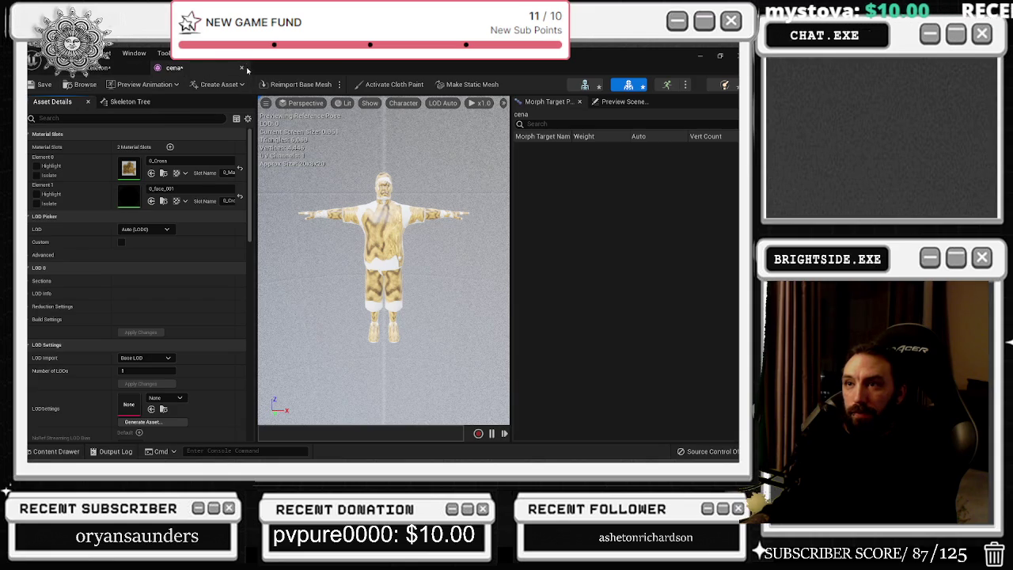
# - Close the cena mesh and skeleton editors and turn the level view toward the windows and desk
pyautogui.click(241, 68)
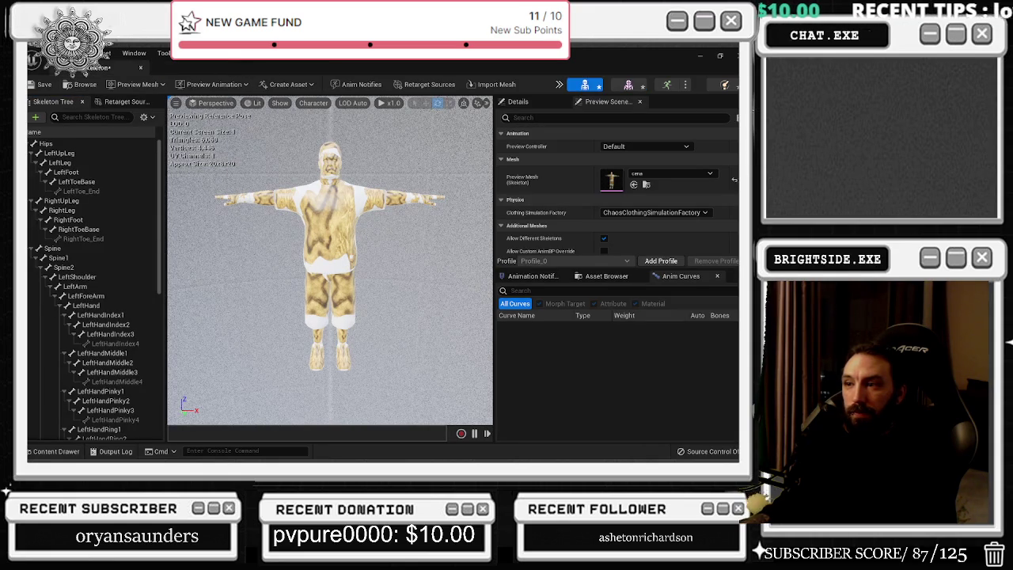
pyautogui.click(141, 68)
pyautogui.moveTo(146, 359); pyautogui.dragTo(87, 354)
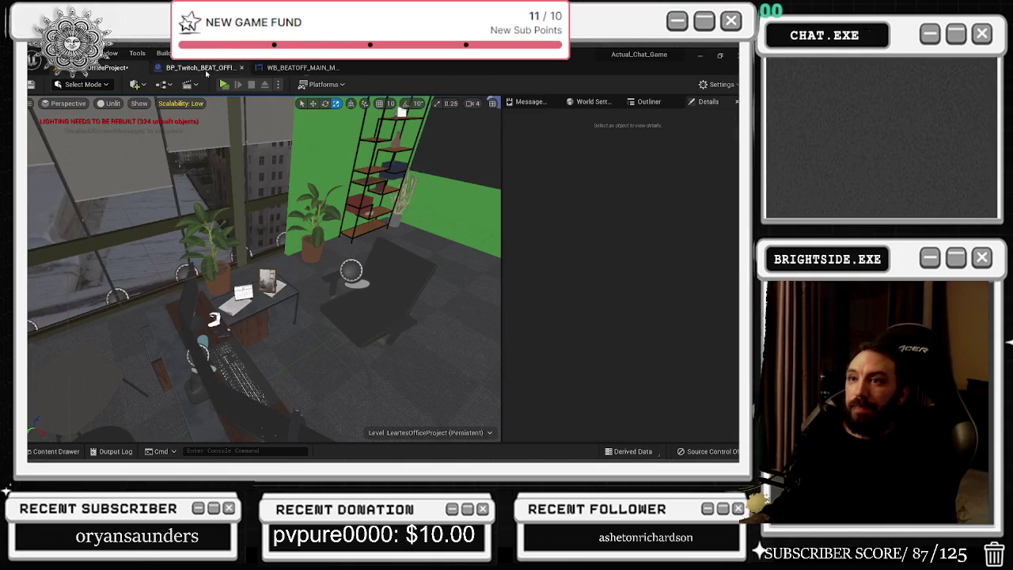
# - In the BP_Twitch_BEAT_OFFICES Event Graph, move the on Chat talking event node up
pyautogui.click(198, 67)
pyautogui.scroll(4, 239, 243)
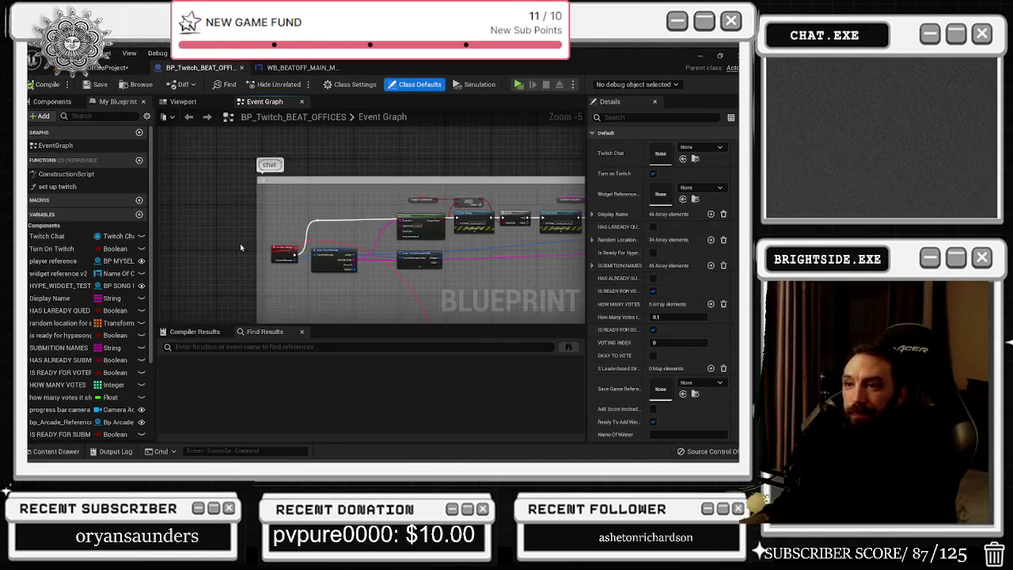
pyautogui.moveTo(340, 255); pyautogui.dragTo(334, 174)
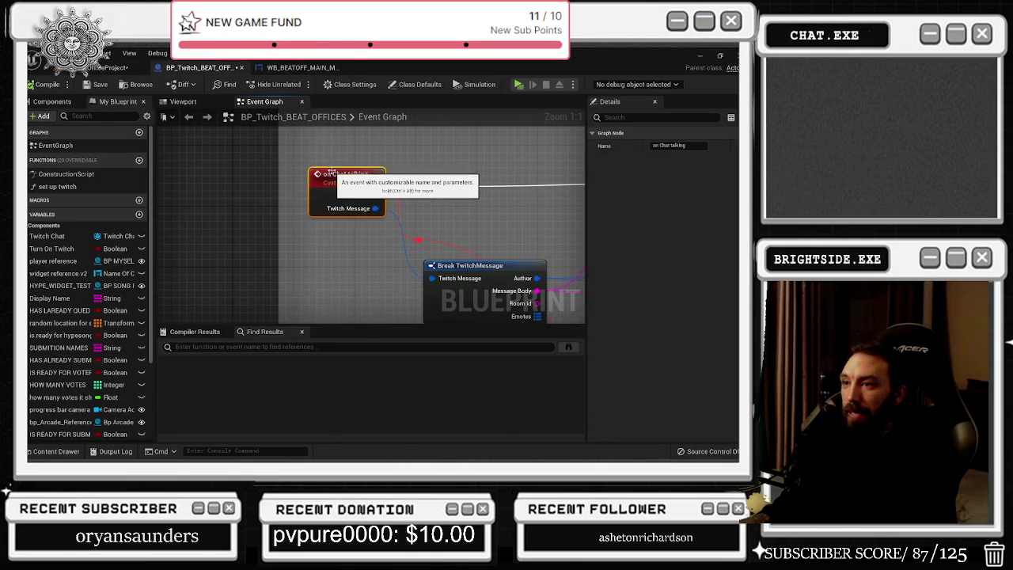
pyautogui.doubleClick(333, 174)
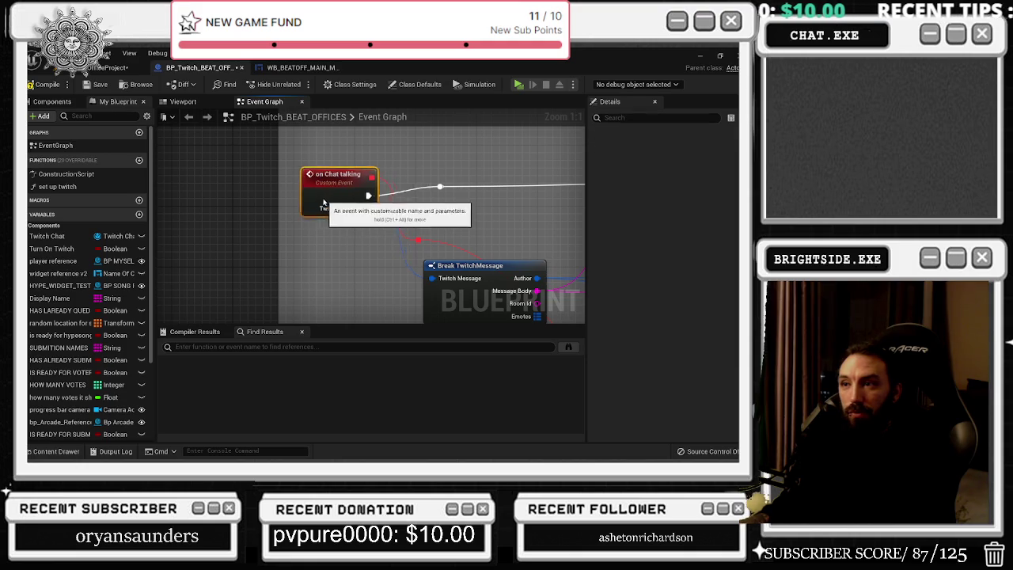
# - Pan through the Contains, Print String, Ready To Add Winner, AND, Branch and For Each Loop nodes
pyautogui.moveTo(345, 211); pyautogui.dragTo(35, 208)
pyautogui.click(389, 208)
pyautogui.moveTo(210, 235)
pyautogui.mouseDown()
pyautogui.moveTo(261, 261)
pyautogui.moveTo(352, 252)
pyautogui.mouseUp()
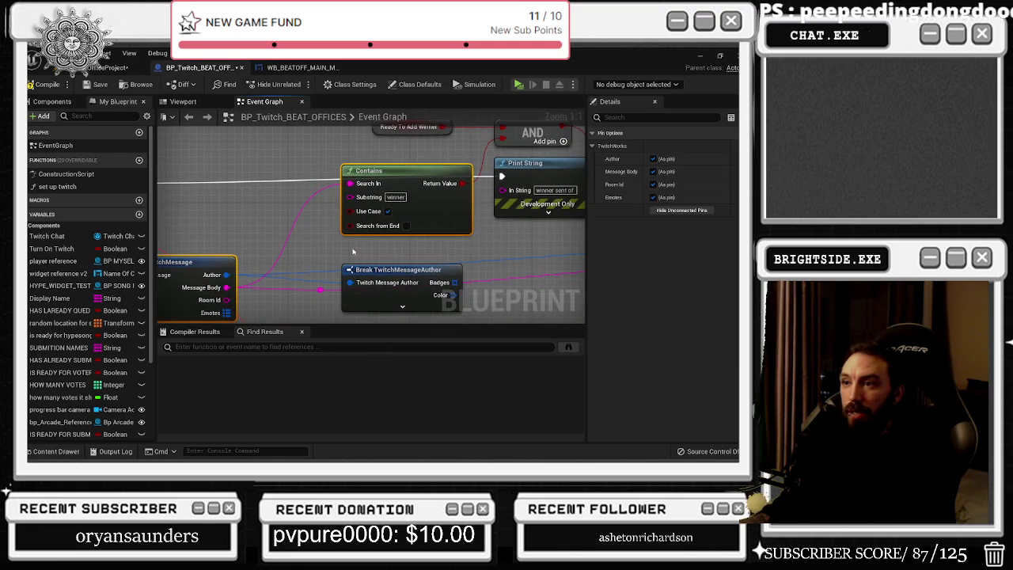
pyautogui.scroll(-1, 353, 252)
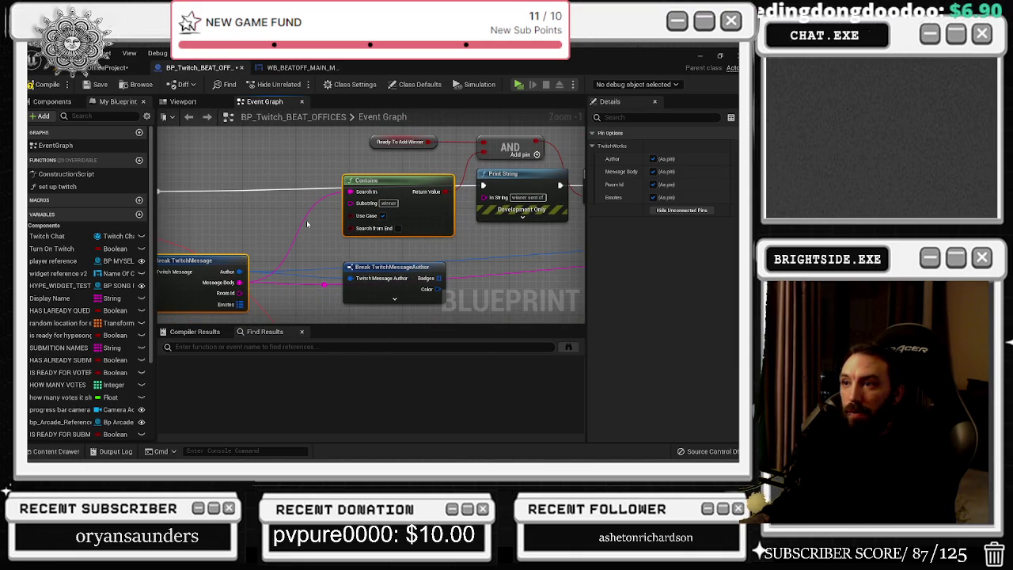
pyautogui.moveTo(307, 224); pyautogui.dragTo(371, 237)
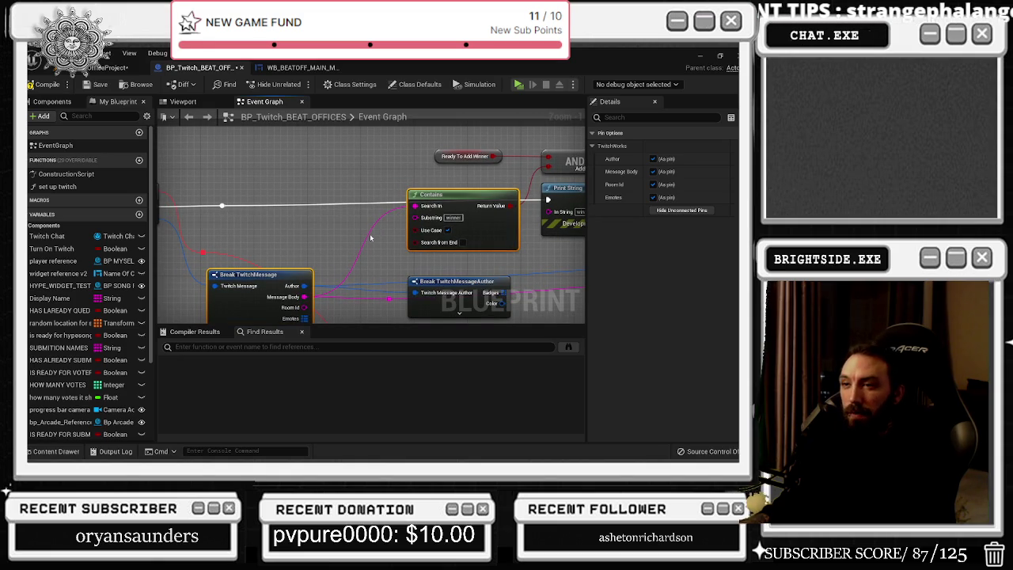
pyautogui.moveTo(370, 237); pyautogui.dragTo(458, 261)
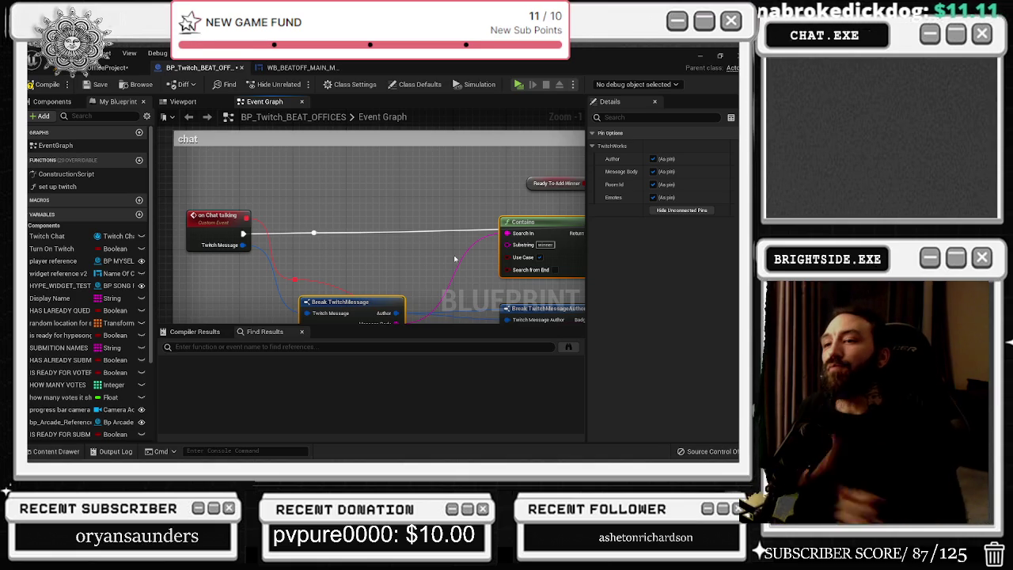
pyautogui.moveTo(385, 222); pyautogui.dragTo(298, 164)
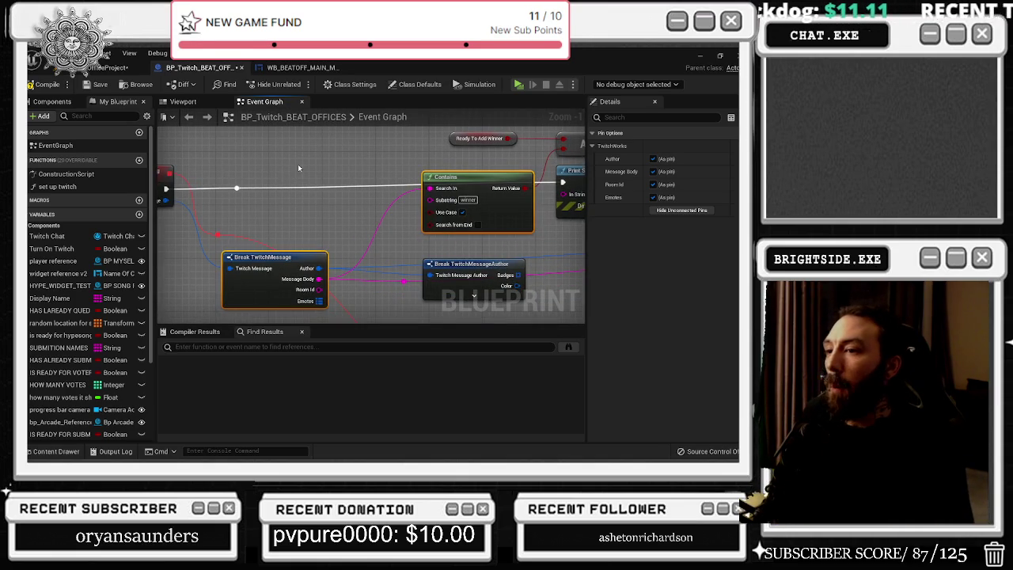
pyautogui.moveTo(390, 176); pyautogui.dragTo(350, 187)
pyautogui.moveTo(447, 237); pyautogui.dragTo(364, 245)
pyautogui.moveTo(281, 143)
pyautogui.mouseDown()
pyautogui.moveTo(372, 178)
pyautogui.moveTo(447, 186)
pyautogui.moveTo(379, 199)
pyautogui.mouseUp()
pyautogui.moveTo(570, 238); pyautogui.dragTo(367, 241)
# - Move the loop's Contains node slightly left beside the For Each Loop
pyautogui.click(295, 183)
pyautogui.moveTo(512, 222); pyautogui.dragTo(401, 188)
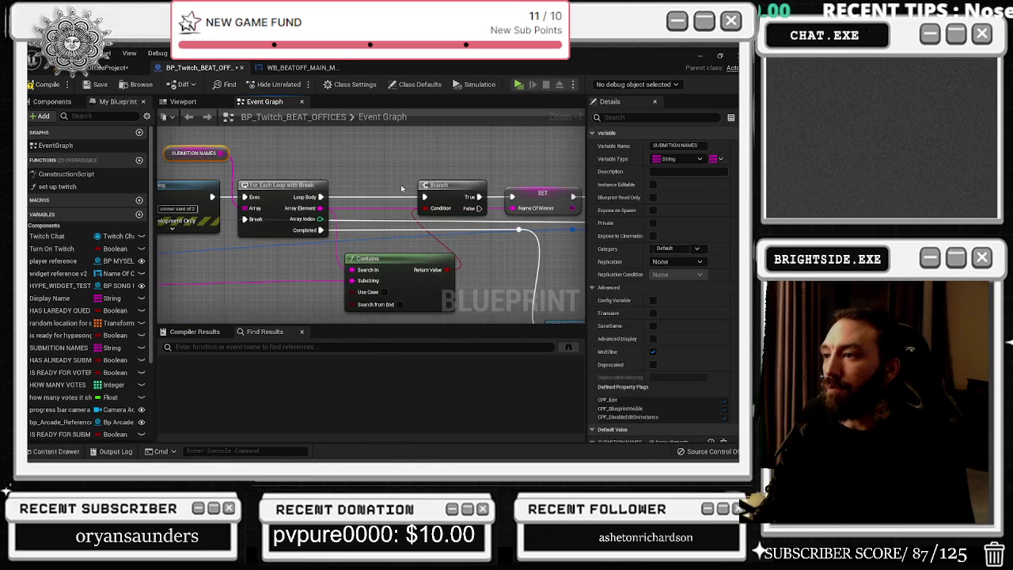
pyautogui.moveTo(378, 259); pyautogui.dragTo(364, 260)
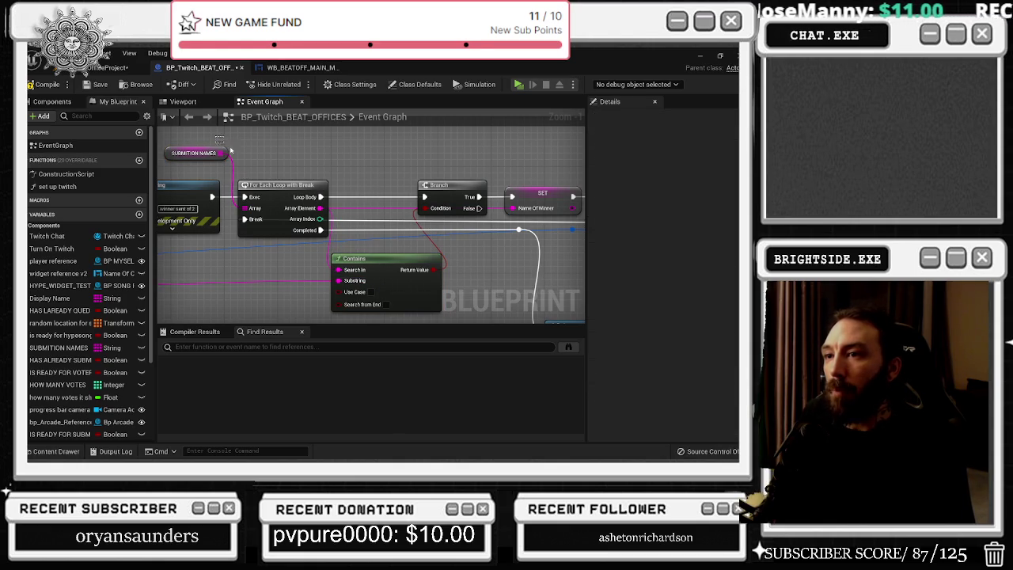
pyautogui.click(228, 152)
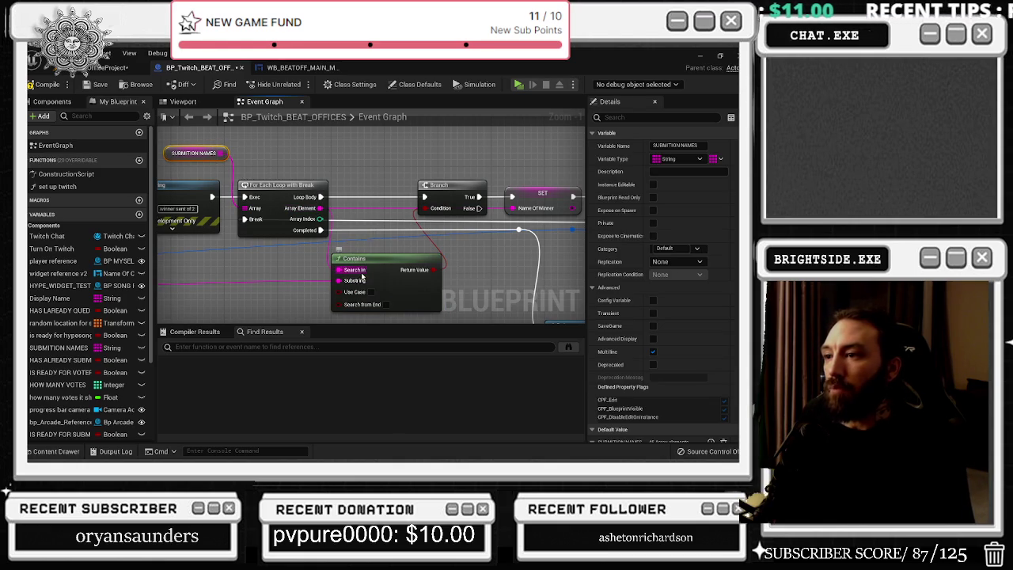
# - Pan from the Break TwitchMessage nodes across to the SET and Leaderboard Structure nodes
pyautogui.moveTo(363, 282)
pyautogui.mouseDown()
pyautogui.moveTo(443, 261)
pyautogui.moveTo(538, 182)
pyautogui.moveTo(509, 143)
pyautogui.mouseUp()
pyautogui.moveTo(372, 237)
pyautogui.mouseDown()
pyautogui.moveTo(363, 270)
pyautogui.moveTo(349, 272)
pyautogui.moveTo(368, 254)
pyautogui.moveTo(324, 241)
pyautogui.moveTo(301, 295)
pyautogui.mouseUp()
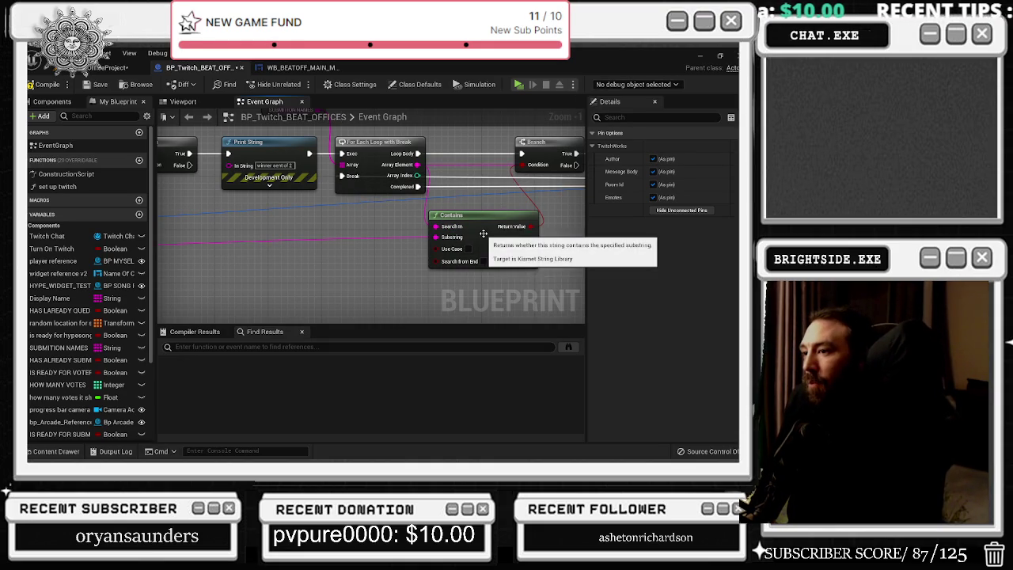
pyautogui.moveTo(486, 209)
pyautogui.mouseDown()
pyautogui.moveTo(517, 217)
pyautogui.moveTo(340, 198)
pyautogui.moveTo(166, 114)
pyautogui.moveTo(113, 106)
pyautogui.mouseUp()
pyautogui.moveTo(396, 111)
pyautogui.mouseDown()
pyautogui.moveTo(372, 182)
pyautogui.moveTo(398, 229)
pyautogui.moveTo(426, 232)
pyautogui.mouseUp()
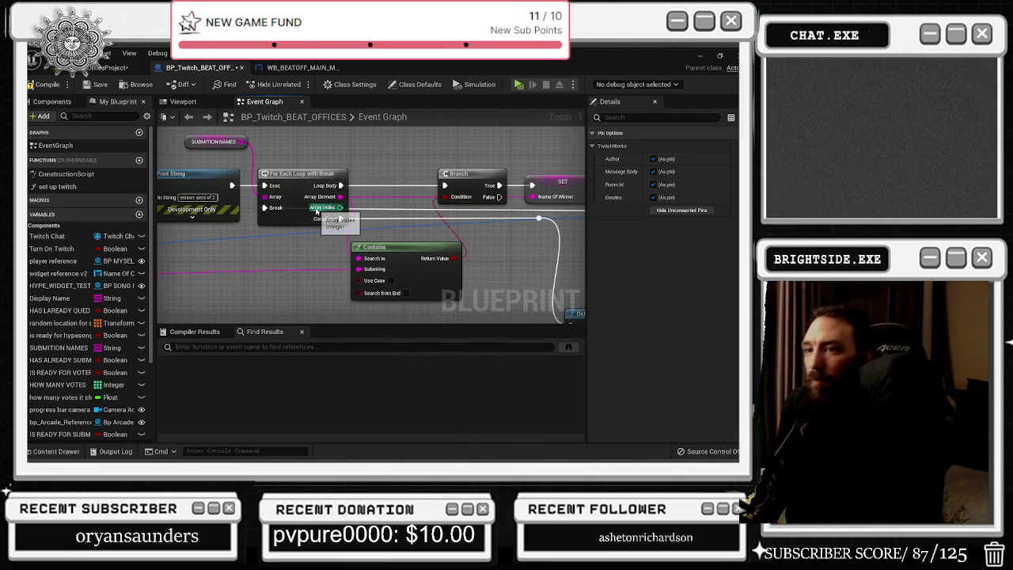
pyautogui.moveTo(388, 147); pyautogui.dragTo(225, 164)
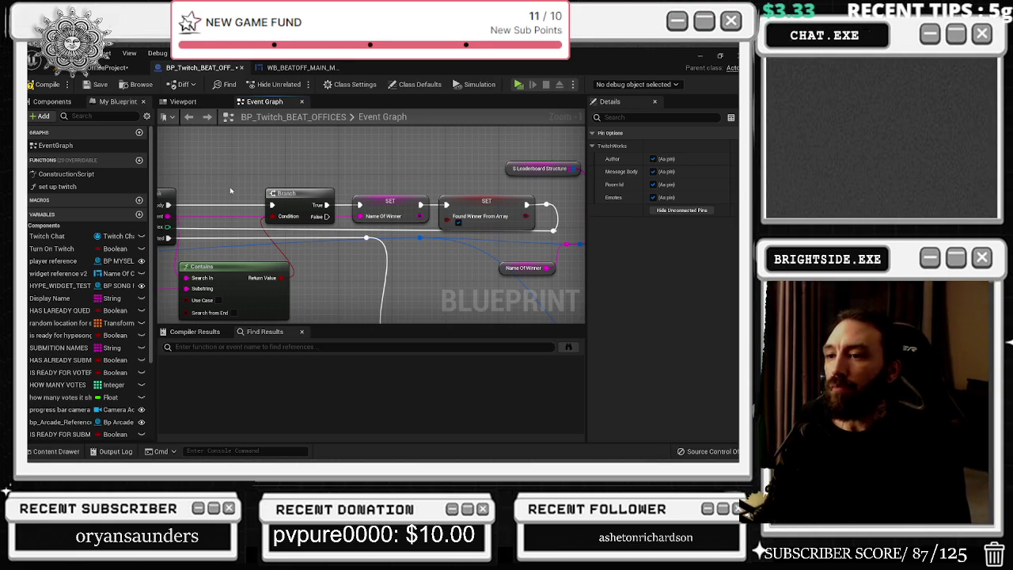
# - Review the FIND, Delay, Make Array, Pick A Winner, Branch and Contains nodes across the graph
pyautogui.moveTo(251, 182)
pyautogui.mouseDown()
pyautogui.moveTo(355, 193)
pyautogui.moveTo(211, 197)
pyautogui.mouseUp()
pyautogui.moveTo(322, 169); pyautogui.dragTo(387, 225)
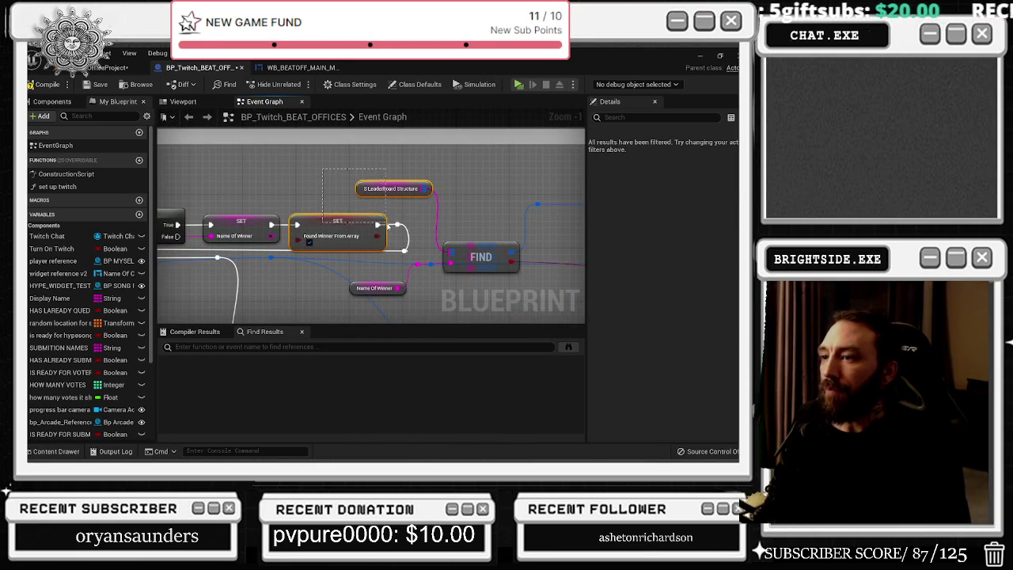
pyautogui.moveTo(349, 184)
pyautogui.mouseDown()
pyautogui.moveTo(428, 51)
pyautogui.moveTo(404, 43)
pyautogui.mouseUp()
pyautogui.moveTo(443, 238); pyautogui.dragTo(300, 220)
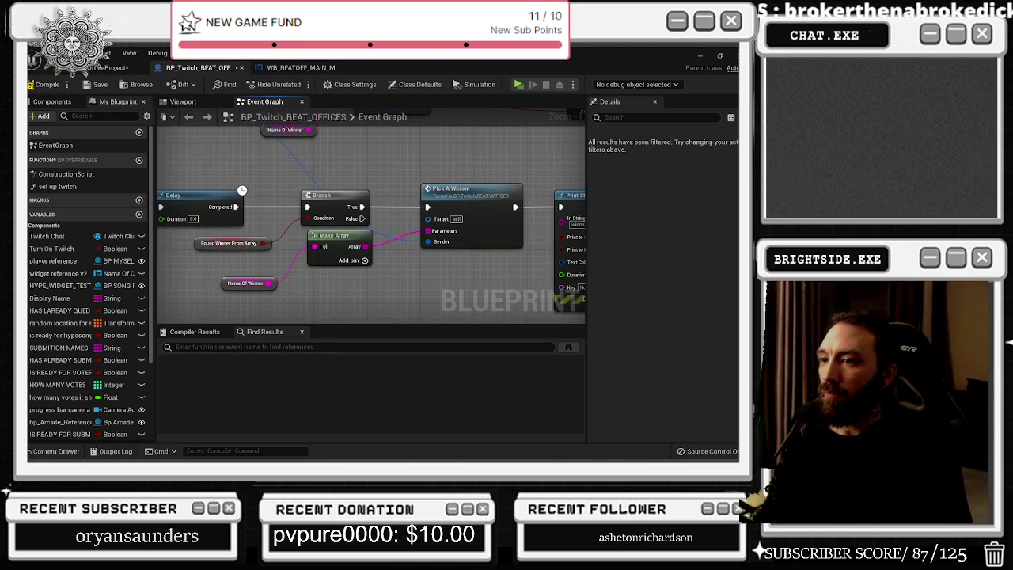
pyautogui.moveTo(242, 190)
pyautogui.mouseDown()
pyautogui.moveTo(205, 238)
pyautogui.moveTo(222, 206)
pyautogui.moveTo(190, 170)
pyautogui.moveTo(218, 167)
pyautogui.moveTo(48, 156)
pyautogui.moveTo(4, 118)
pyautogui.mouseUp()
pyautogui.moveTo(475, 238)
pyautogui.mouseDown()
pyautogui.moveTo(175, 272)
pyautogui.moveTo(95, 238)
pyautogui.moveTo(209, 258)
pyautogui.mouseUp()
pyautogui.moveTo(474, 198)
pyautogui.mouseDown()
pyautogui.moveTo(356, 214)
pyautogui.moveTo(340, 229)
pyautogui.moveTo(340, 166)
pyautogui.moveTo(570, 127)
pyautogui.mouseUp()
pyautogui.moveTo(237, 197)
pyautogui.mouseDown()
pyautogui.moveTo(490, 277)
pyautogui.moveTo(534, 304)
pyautogui.moveTo(554, 292)
pyautogui.mouseUp()
pyautogui.moveTo(356, 238); pyautogui.dragTo(500, 235)
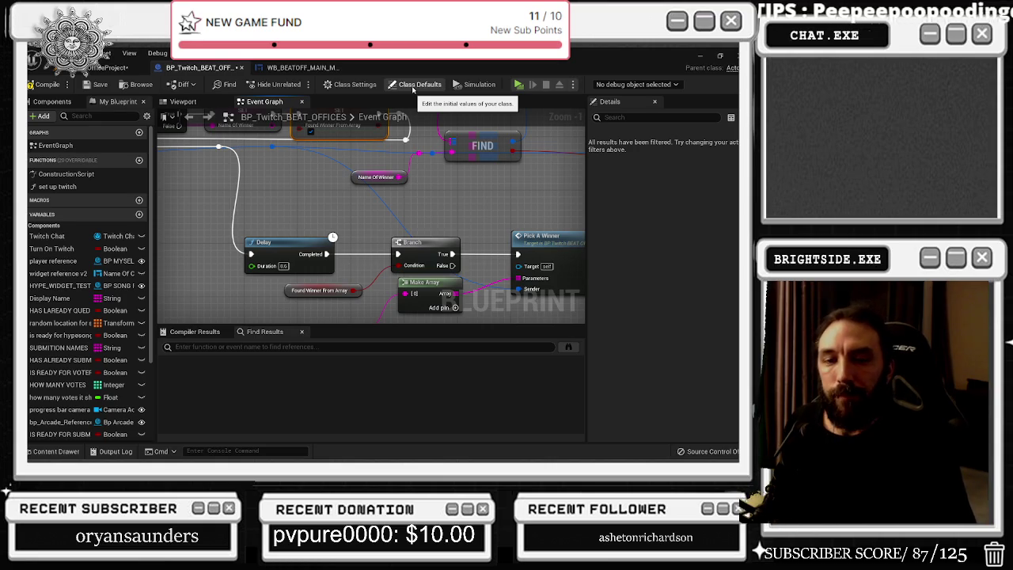
pyautogui.moveTo(333, 177); pyautogui.dragTo(420, 225)
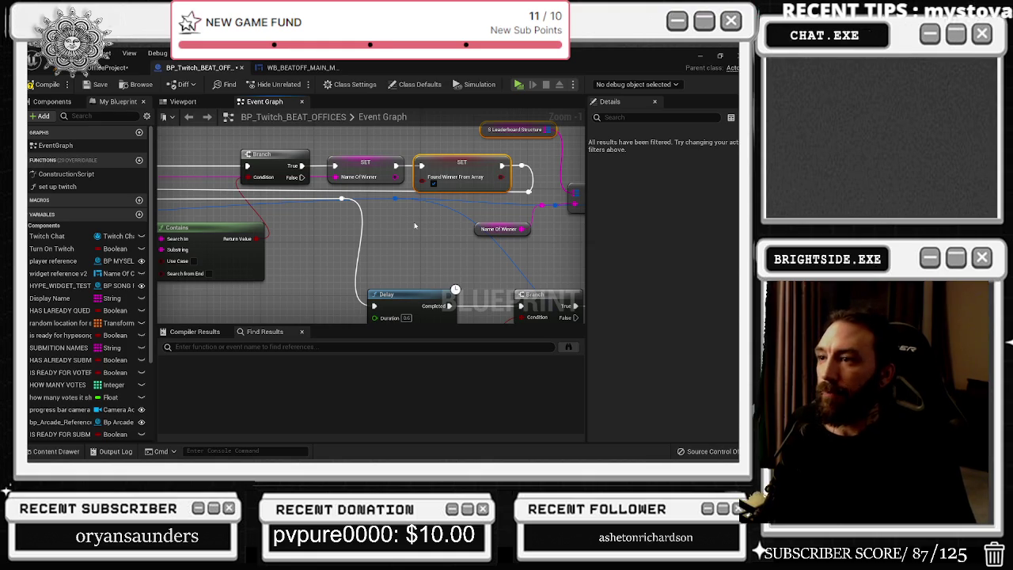
pyautogui.moveTo(413, 225); pyautogui.dragTo(297, 178)
# - Move the Name Of Winner getter down-left and nudge the Delay node slightly right
pyautogui.moveTo(378, 180)
pyautogui.mouseDown()
pyautogui.moveTo(317, 309)
pyautogui.moveTo(281, 223)
pyautogui.mouseUp()
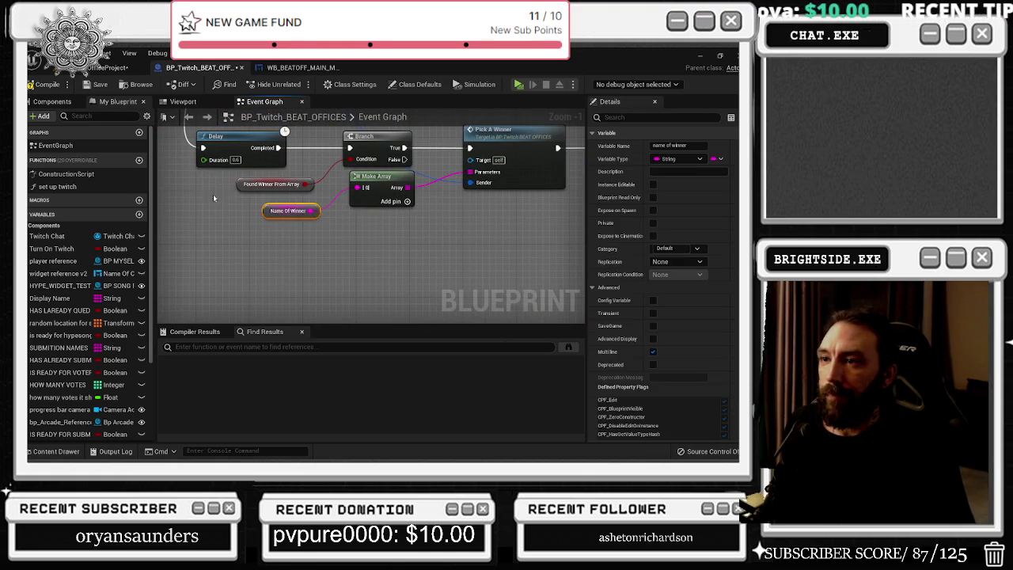
pyautogui.moveTo(222, 189); pyautogui.dragTo(324, 221)
pyautogui.moveTo(405, 229); pyautogui.dragTo(418, 309)
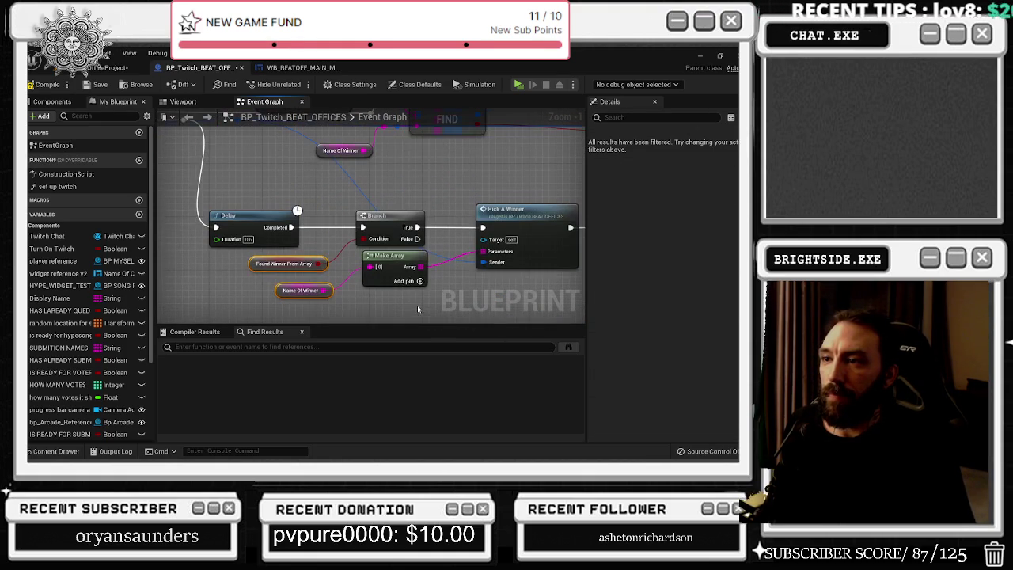
pyautogui.moveTo(243, 220); pyautogui.dragTo(262, 220)
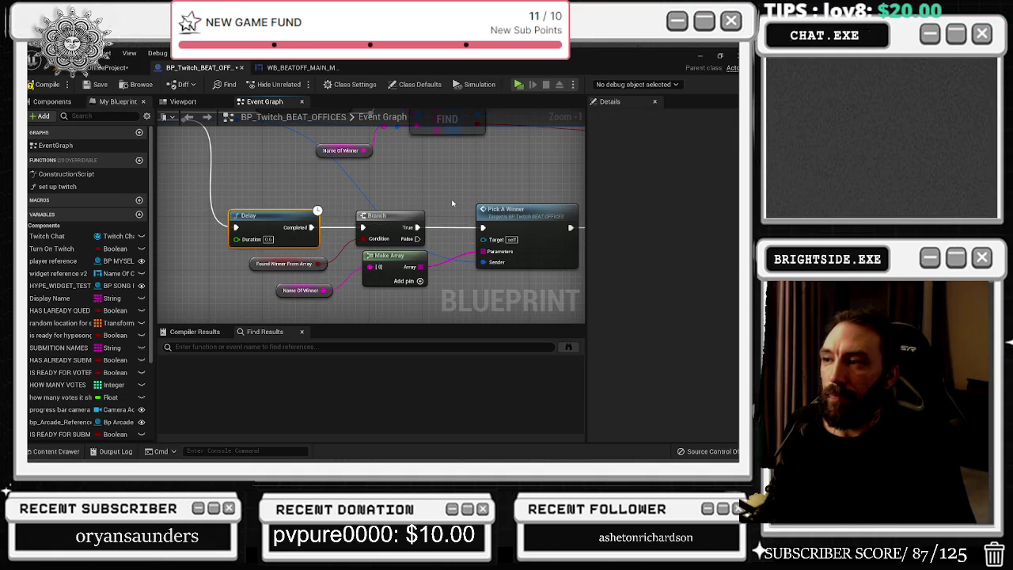
# - Pan to the Break TwitchMessage nodes and drag a new wire from the message string pin
pyautogui.moveTo(485, 205); pyautogui.dragTo(556, 273)
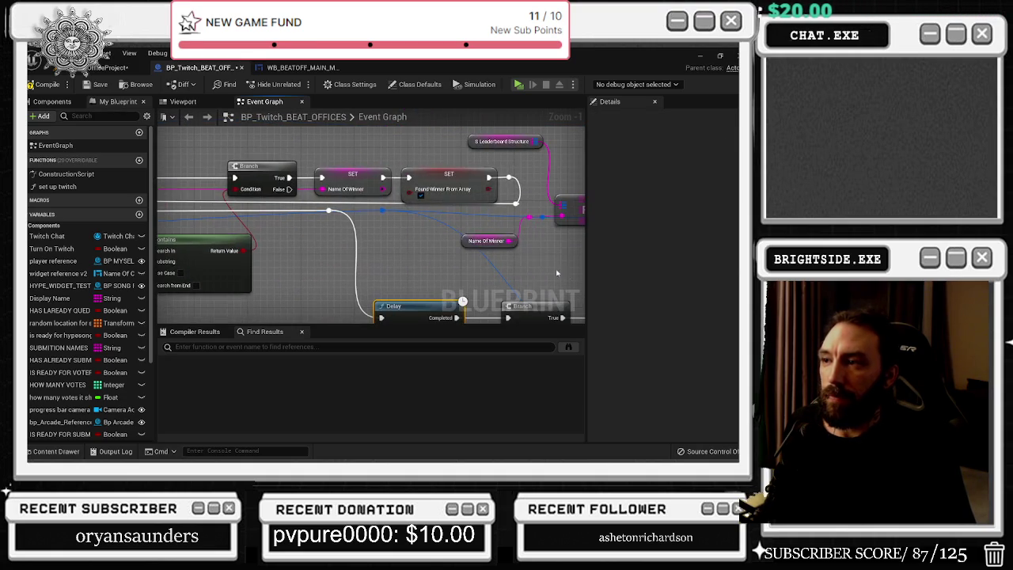
pyautogui.moveTo(388, 222); pyautogui.dragTo(573, 216)
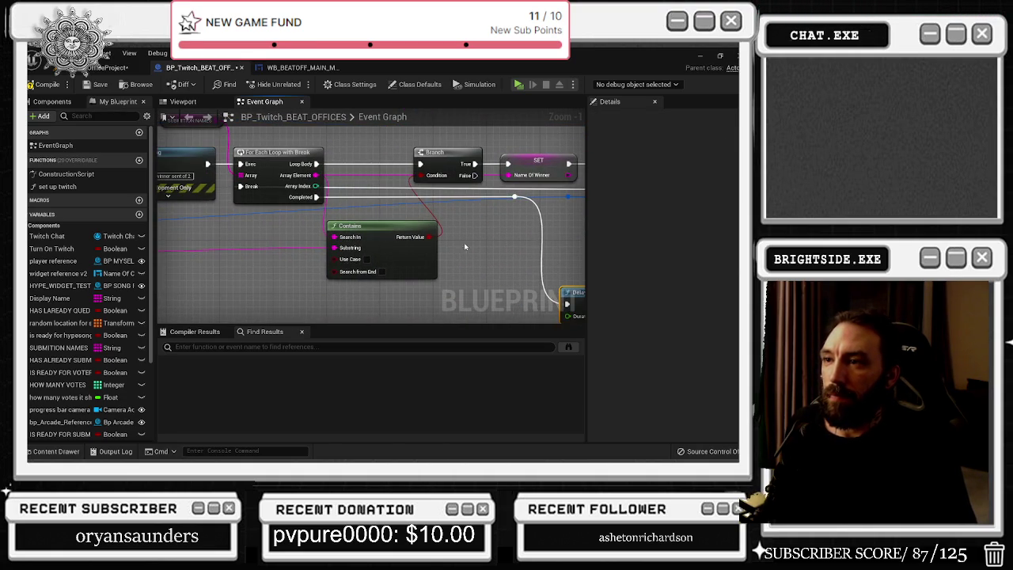
pyautogui.moveTo(464, 247); pyautogui.dragTo(543, 269)
pyautogui.moveTo(430, 233)
pyautogui.mouseDown()
pyautogui.moveTo(444, 158)
pyautogui.moveTo(538, 162)
pyautogui.moveTo(475, 143)
pyautogui.mouseUp()
pyautogui.moveTo(341, 254); pyautogui.dragTo(494, 203)
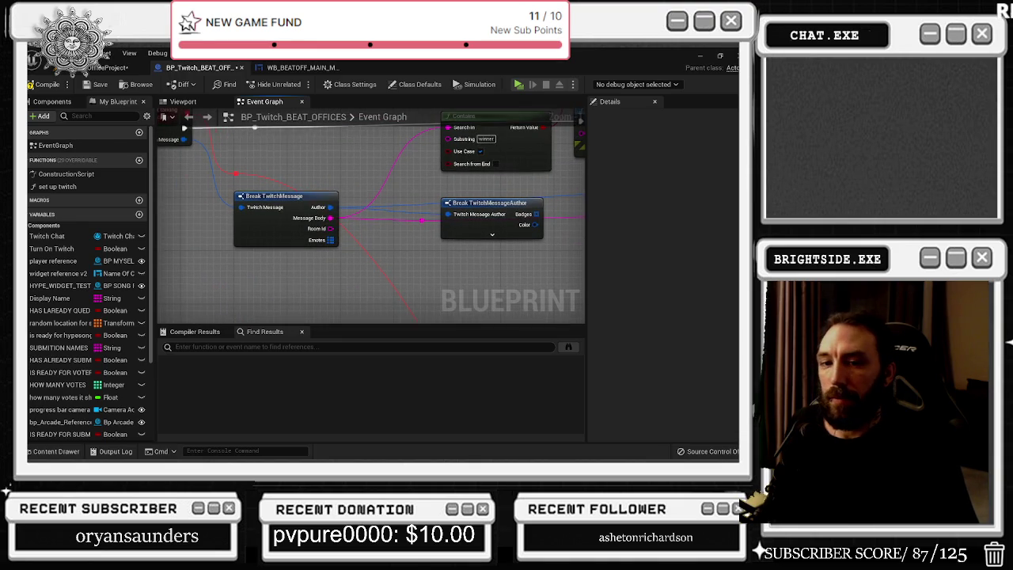
pyautogui.moveTo(254, 128); pyautogui.dragTo(253, 113)
pyautogui.moveTo(470, 127); pyautogui.dragTo(364, 187)
pyautogui.moveTo(306, 226); pyautogui.dragTo(207, 130)
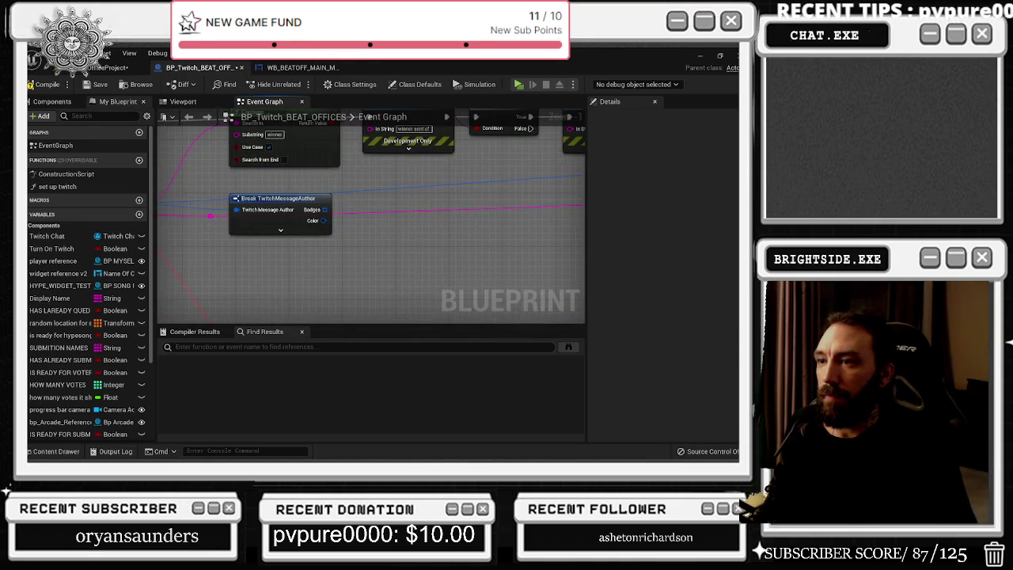
pyautogui.moveTo(216, 218)
pyautogui.mouseDown()
pyautogui.moveTo(641, 213)
pyautogui.moveTo(361, 225)
pyautogui.moveTo(342, 217)
pyautogui.mouseUp()
# - Add a To Lower node on the message string and wire it into the Contains Substring pin
pyautogui.write('to lower')
pyautogui.press('Return')
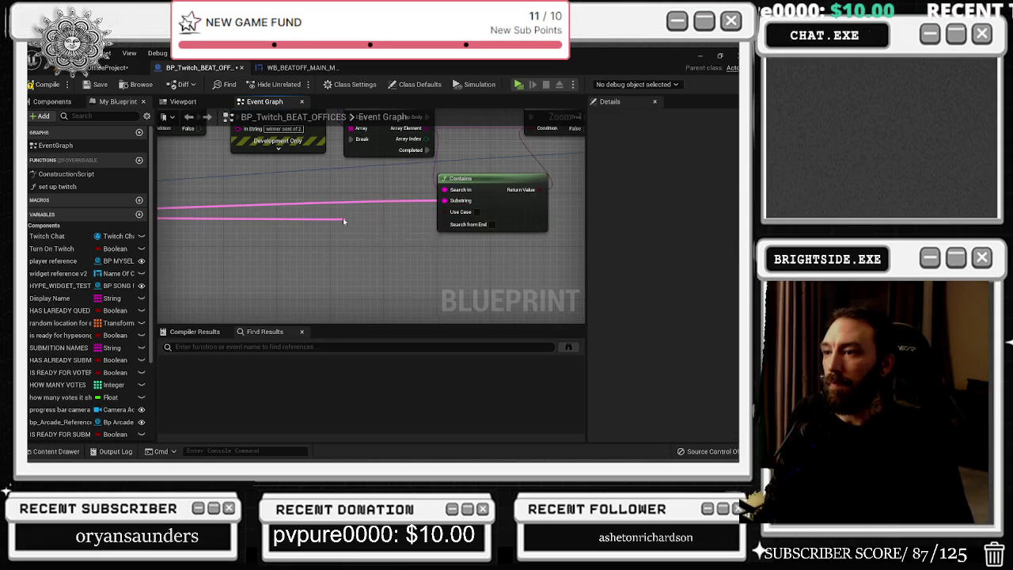
pyautogui.moveTo(384, 220); pyautogui.dragTo(331, 201)
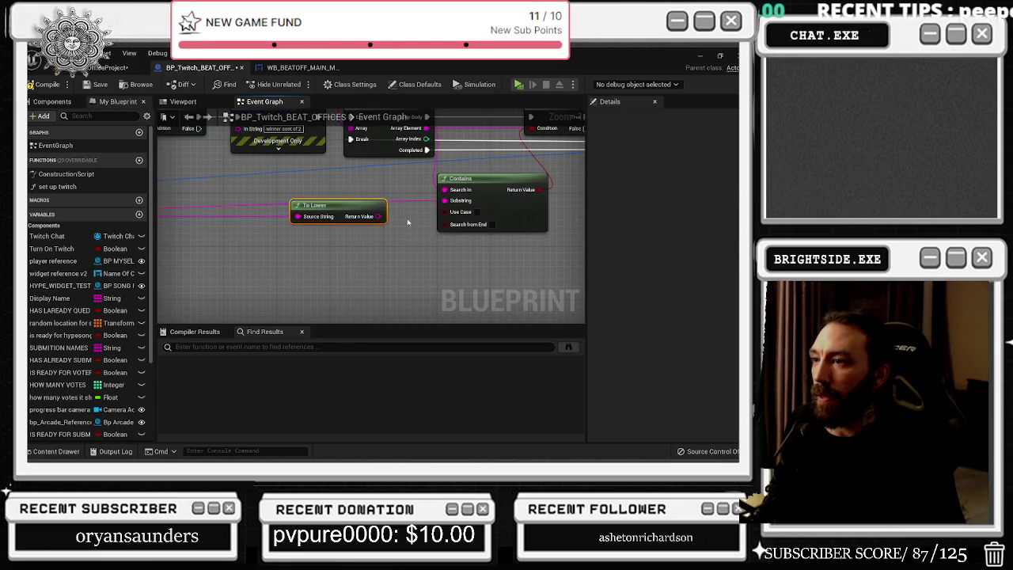
pyautogui.moveTo(445, 198)
pyautogui.mouseDown()
pyautogui.moveTo(396, 225)
pyautogui.moveTo(396, 214)
pyautogui.mouseUp()
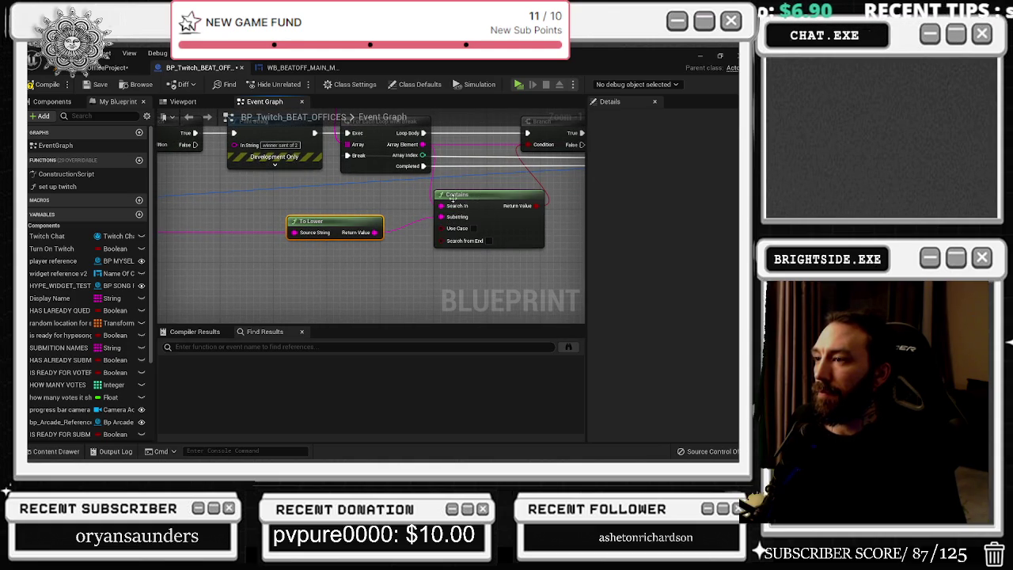
pyautogui.moveTo(365, 226); pyautogui.dragTo(463, 238)
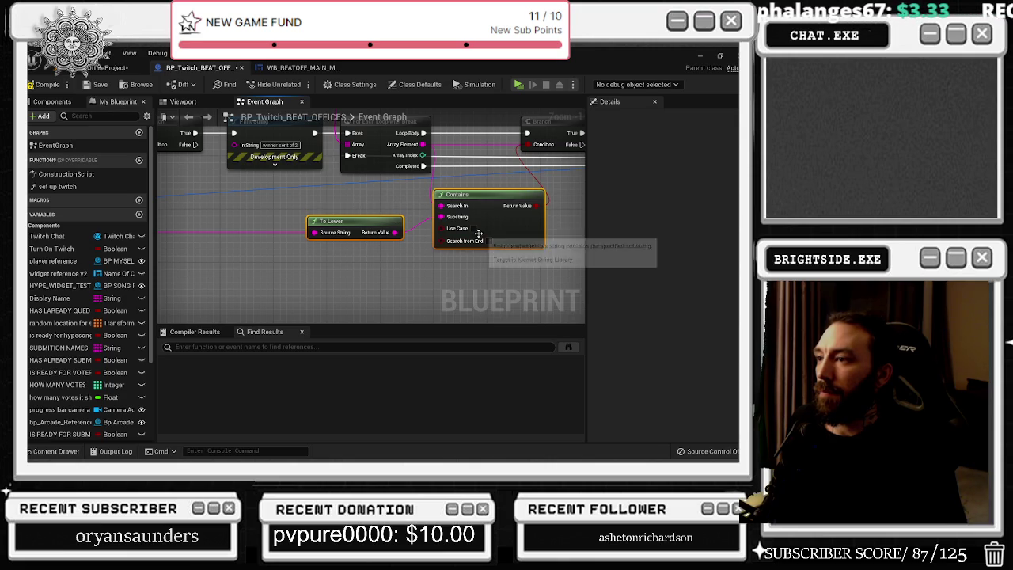
# - Pan across the loop, SET, FIND and Delay nodes, checking the SUBMITION NAMES variable
pyautogui.moveTo(492, 186); pyautogui.dragTo(405, 211)
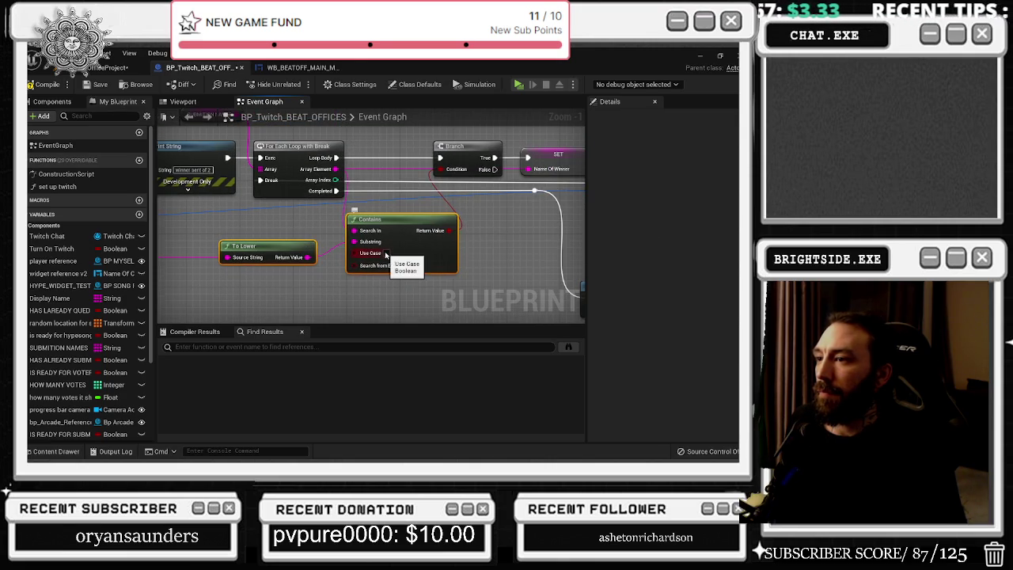
pyautogui.moveTo(297, 154); pyautogui.dragTo(330, 175)
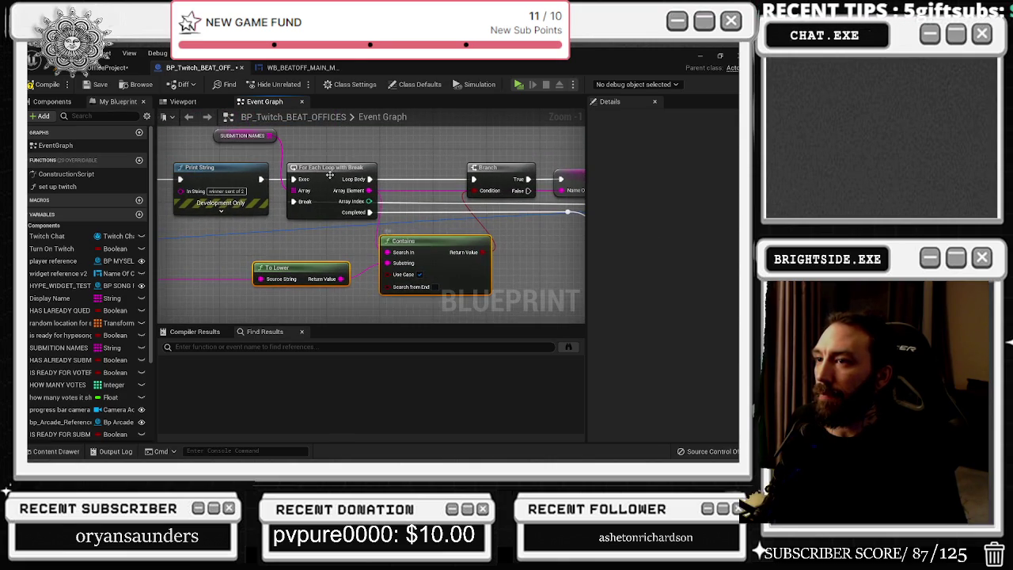
pyautogui.click(239, 136)
pyautogui.moveTo(436, 179); pyautogui.dragTo(203, 168)
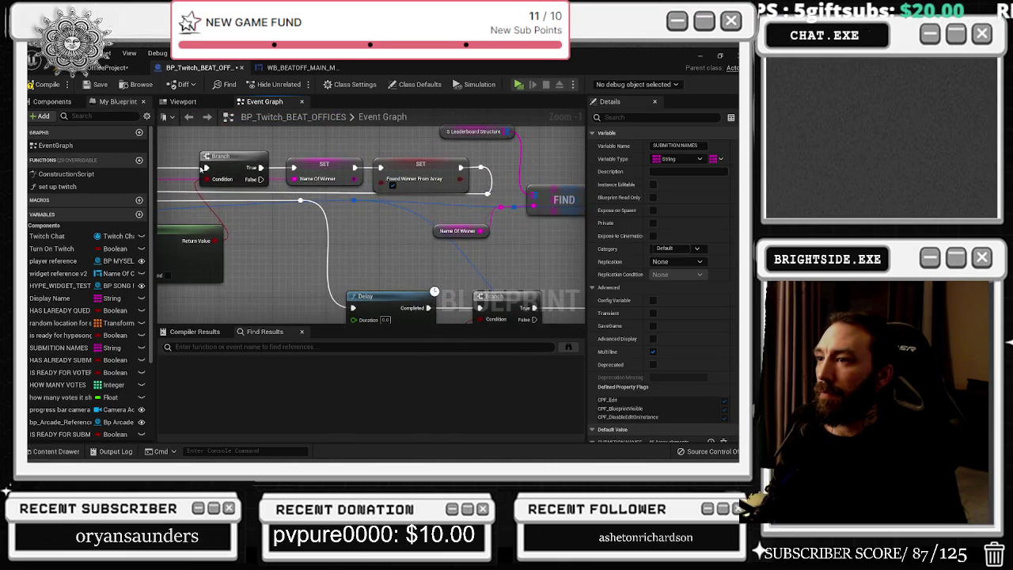
pyautogui.moveTo(372, 227); pyautogui.dragTo(506, 207)
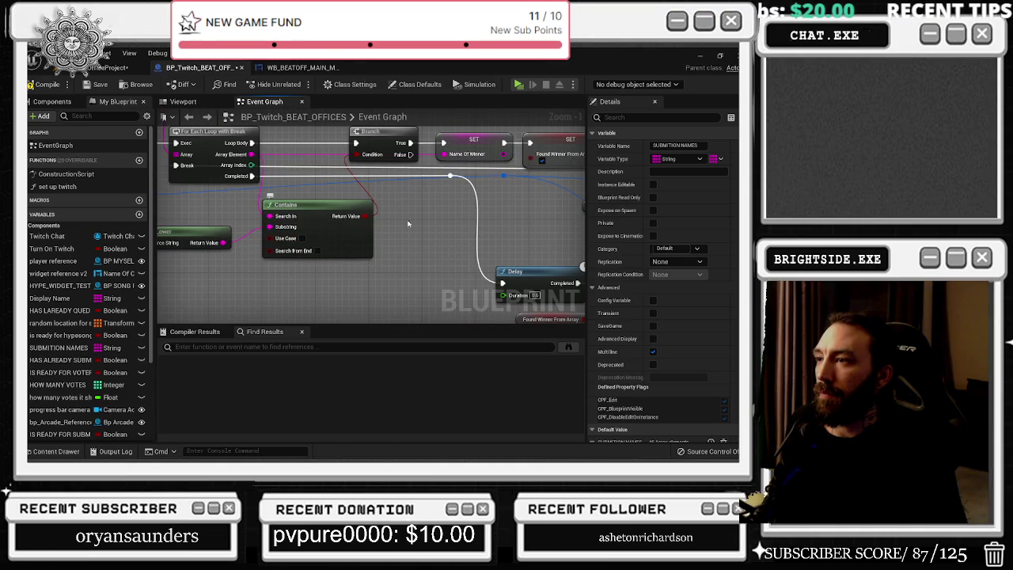
pyautogui.moveTo(472, 226)
pyautogui.mouseDown()
pyautogui.moveTo(345, 176)
pyautogui.moveTo(215, 154)
pyautogui.mouseUp()
# - Look over the Make Array, Branch, SET and Delay nodes and open space above the Branch
pyautogui.click(320, 261)
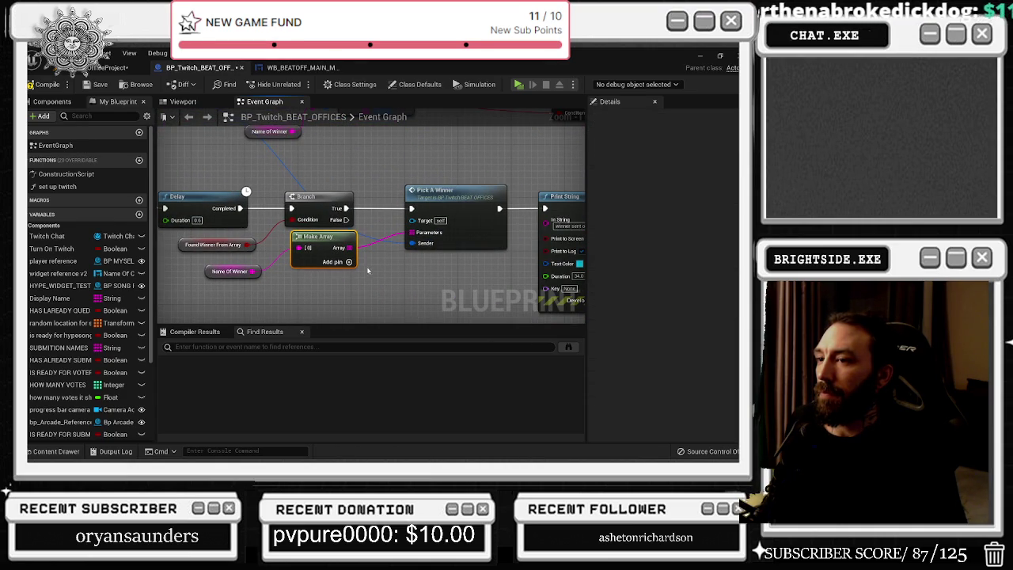
pyautogui.click(411, 210)
pyautogui.moveTo(411, 209); pyautogui.dragTo(468, 367)
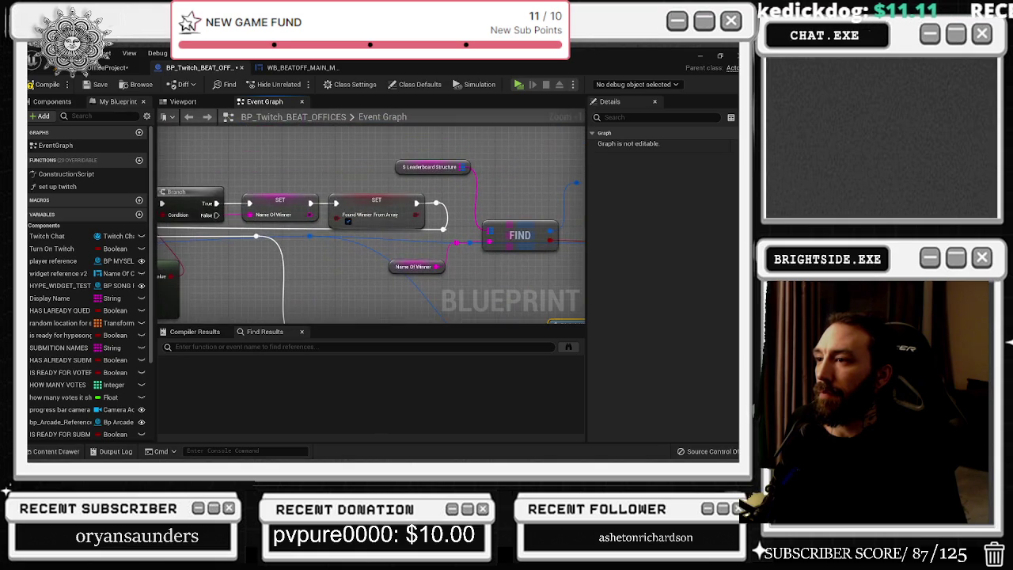
pyautogui.moveTo(520, 235)
pyautogui.mouseDown()
pyautogui.moveTo(350, 203)
pyautogui.moveTo(261, 216)
pyautogui.moveTo(489, 285)
pyautogui.mouseUp()
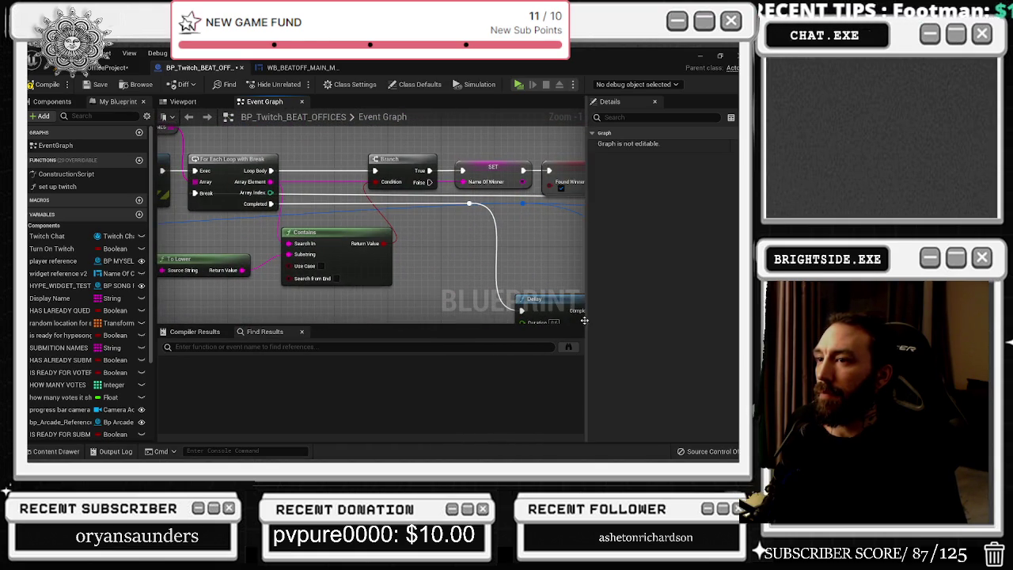
pyautogui.moveTo(438, 279)
pyautogui.mouseDown()
pyautogui.moveTo(396, 285)
pyautogui.moveTo(372, 308)
pyautogui.mouseUp()
pyautogui.moveTo(352, 171)
pyautogui.mouseDown()
pyautogui.moveTo(355, 211)
pyautogui.moveTo(352, 154)
pyautogui.mouseUp()
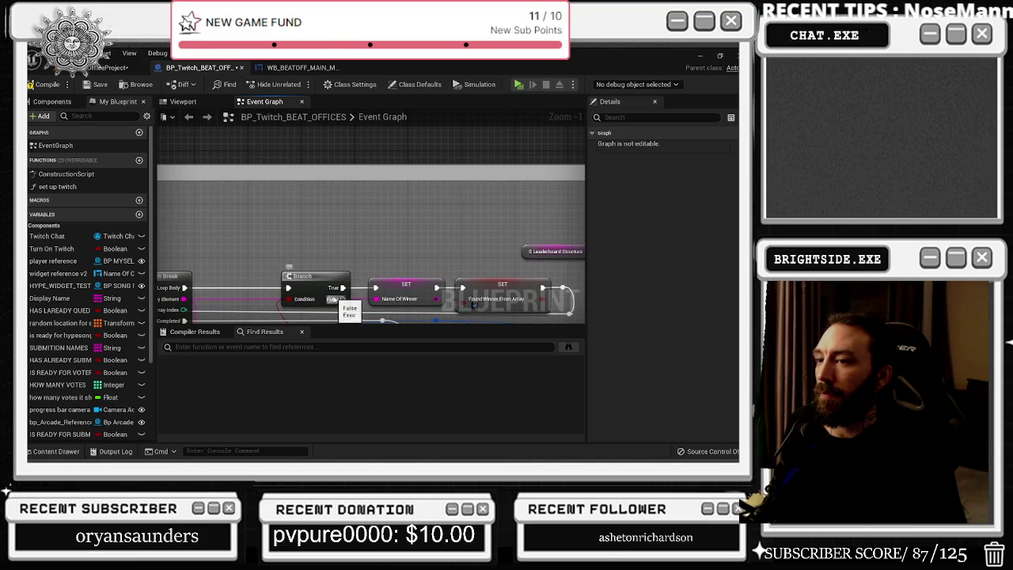
# - Add a Print String after the Branch reading 'NOT FOUNDD E SUBMISSIONS'
pyautogui.moveTo(343, 292); pyautogui.dragTo(378, 213)
pyautogui.write('PRINT ST')
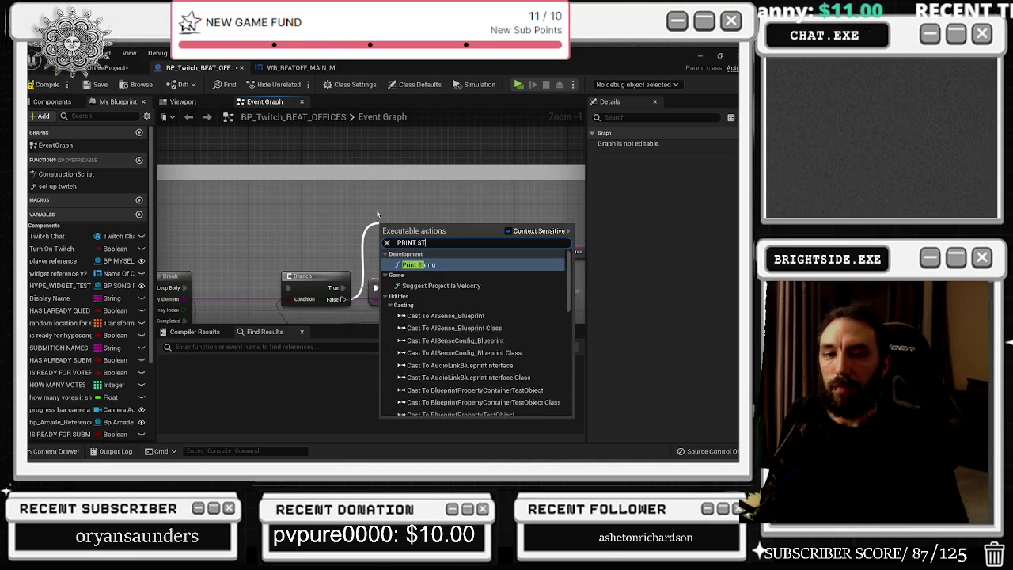
pyautogui.press('Return')
pyautogui.moveTo(400, 230); pyautogui.dragTo(393, 209)
pyautogui.write('NOT FOUND')
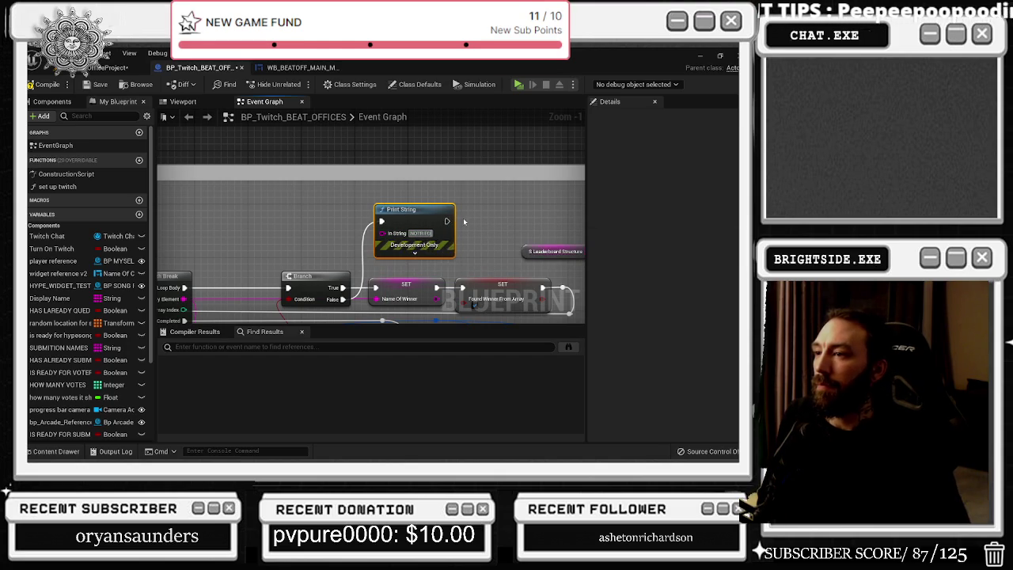
pyautogui.write('D E')
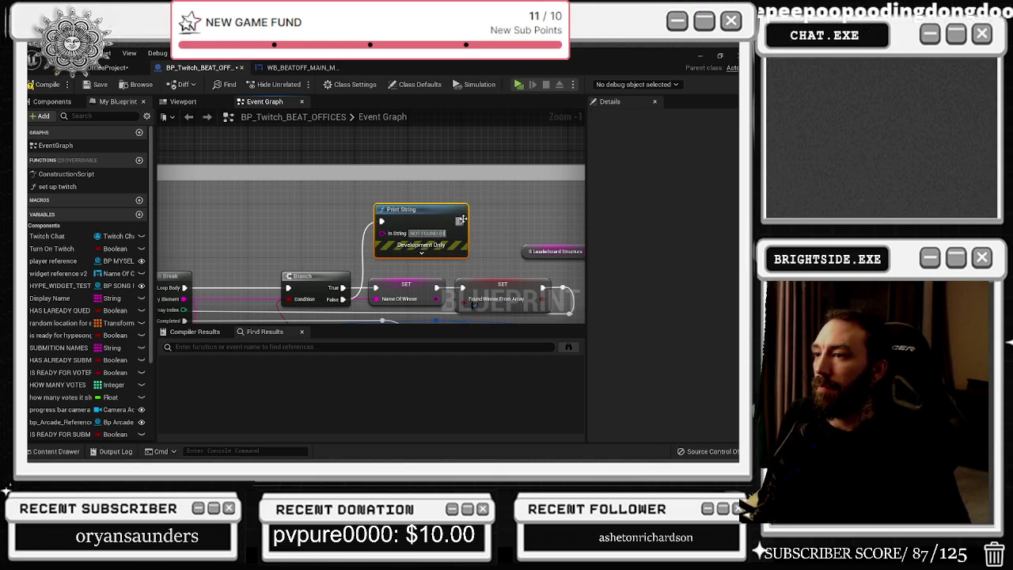
pyautogui.write(' SUBMISSIONS')
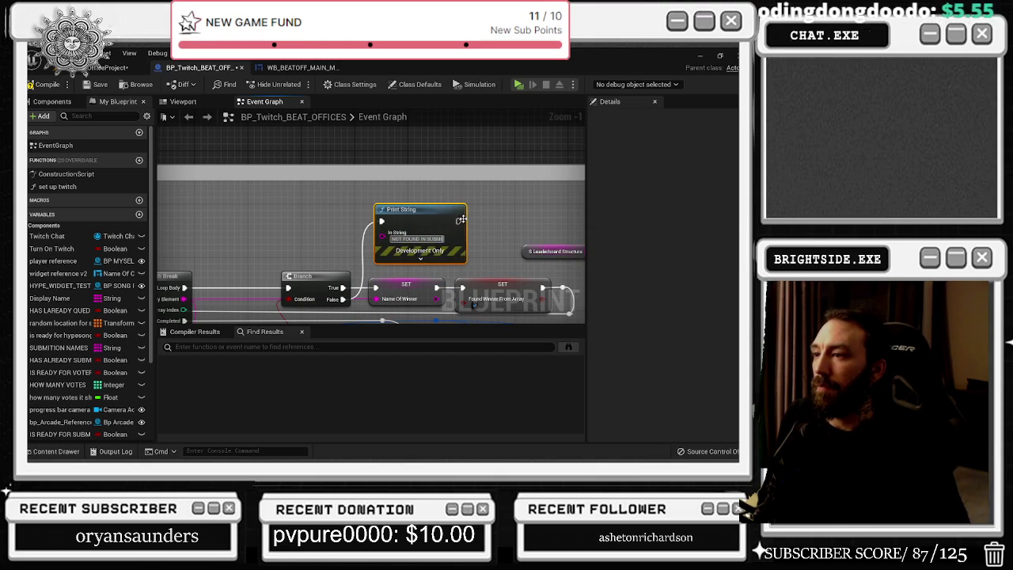
pyautogui.moveTo(463, 218); pyautogui.dragTo(462, 179)
# - Set the print message duration to 26 and position the node beside the SET and FIND nodes
pyautogui.click(430, 218)
pyautogui.click(415, 249)
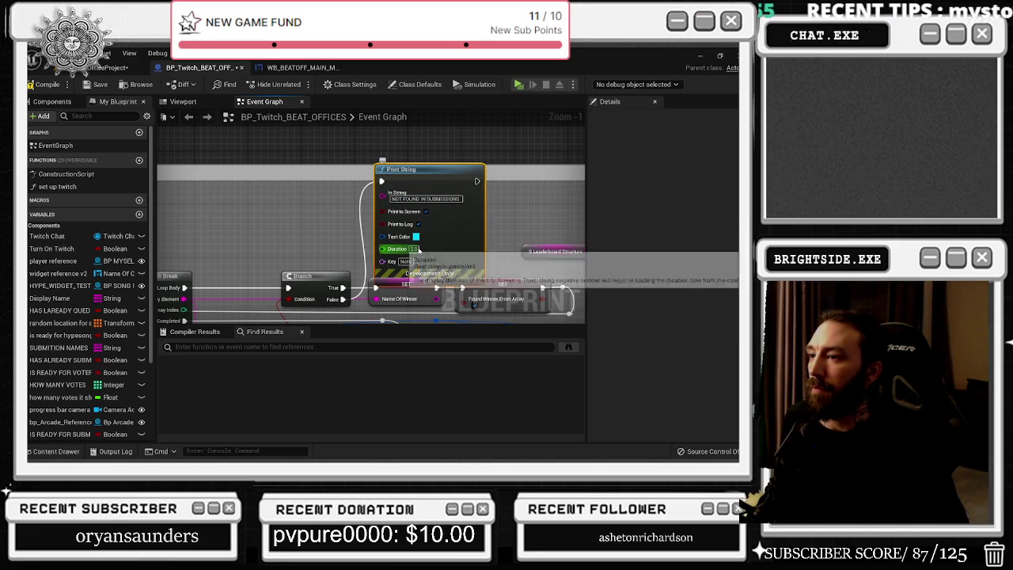
pyautogui.click(515, 224)
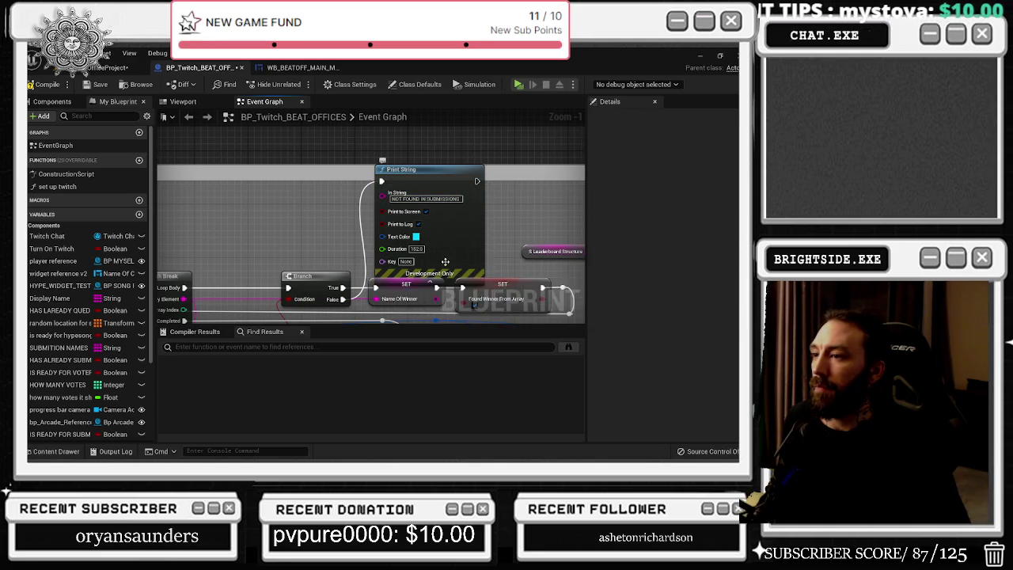
pyautogui.write('26')
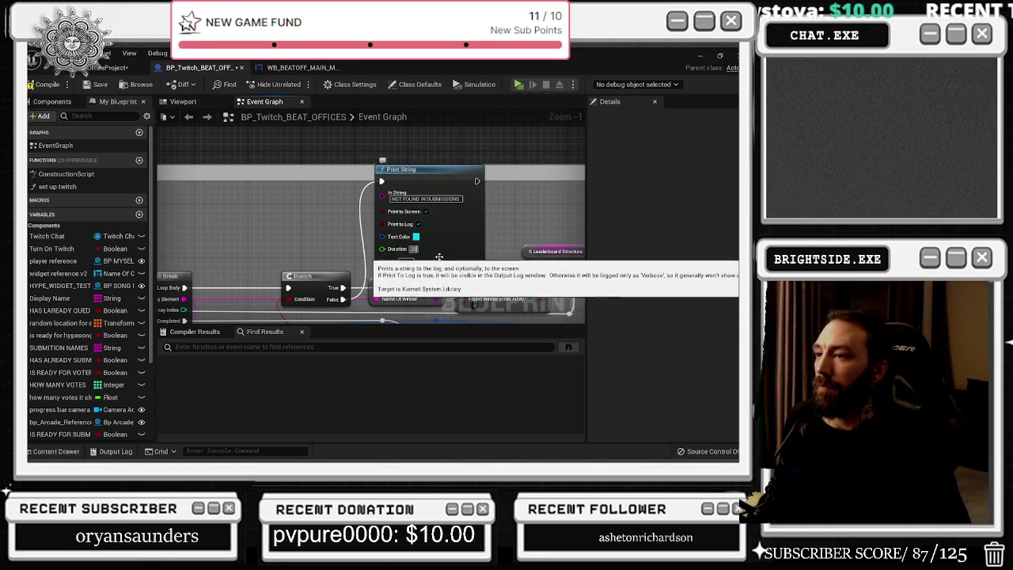
pyautogui.press('Return')
pyautogui.click(449, 283)
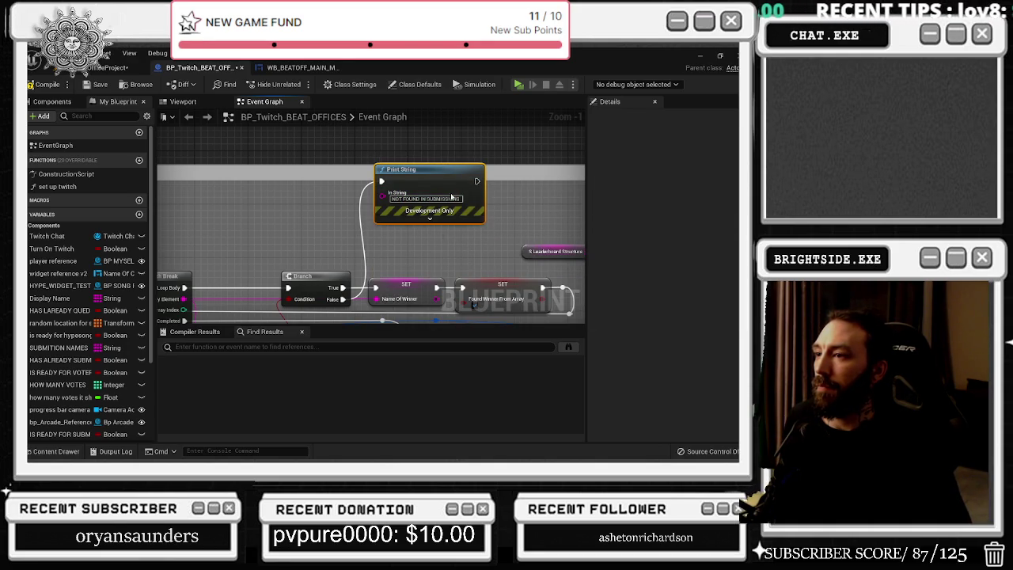
pyautogui.moveTo(452, 179)
pyautogui.mouseDown()
pyautogui.moveTo(452, 219)
pyautogui.moveTo(449, 189)
pyautogui.moveTo(376, 49)
pyautogui.mouseUp()
pyautogui.moveTo(238, 95); pyautogui.dragTo(261, 186)
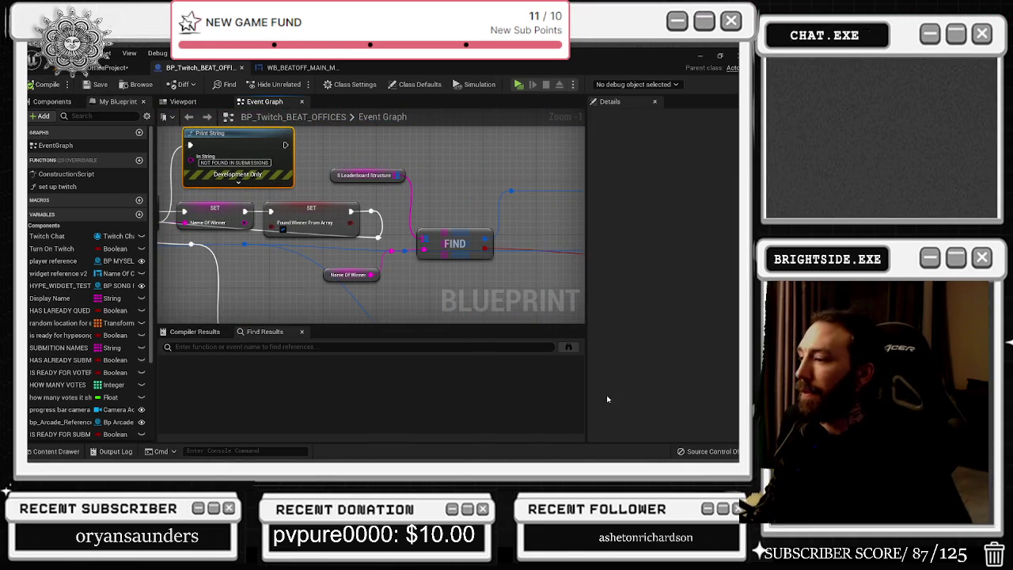
pyautogui.click(111, 67)
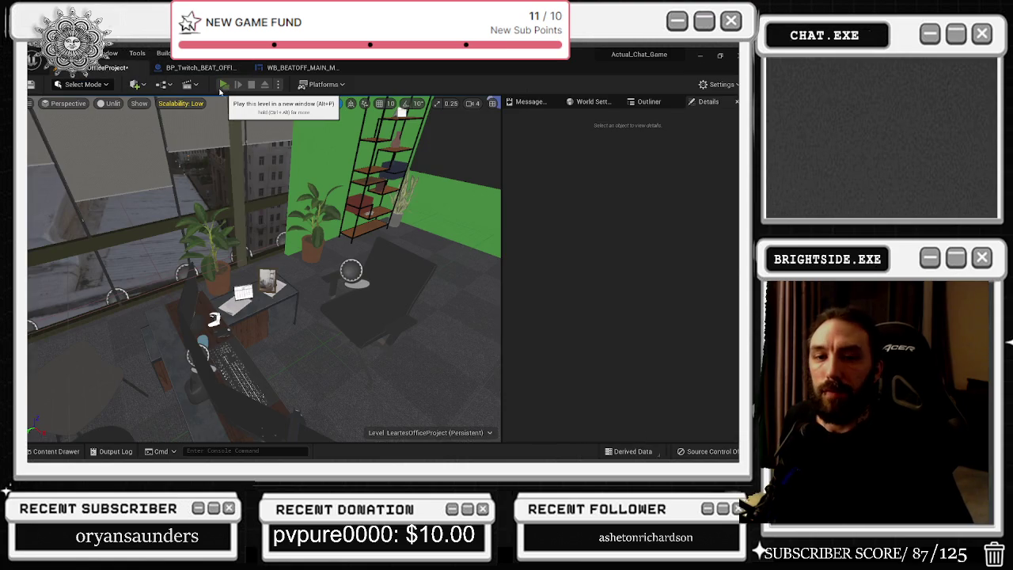
# - Play the office level in a new window past the finished Twitch login, then stop with Esc
pyautogui.click(209, 92)
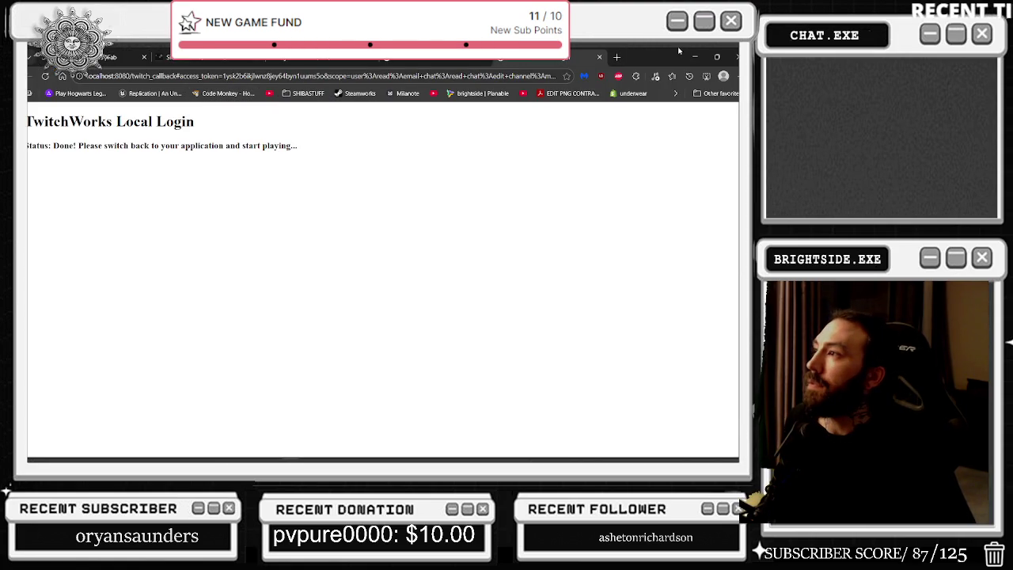
pyautogui.click(694, 56)
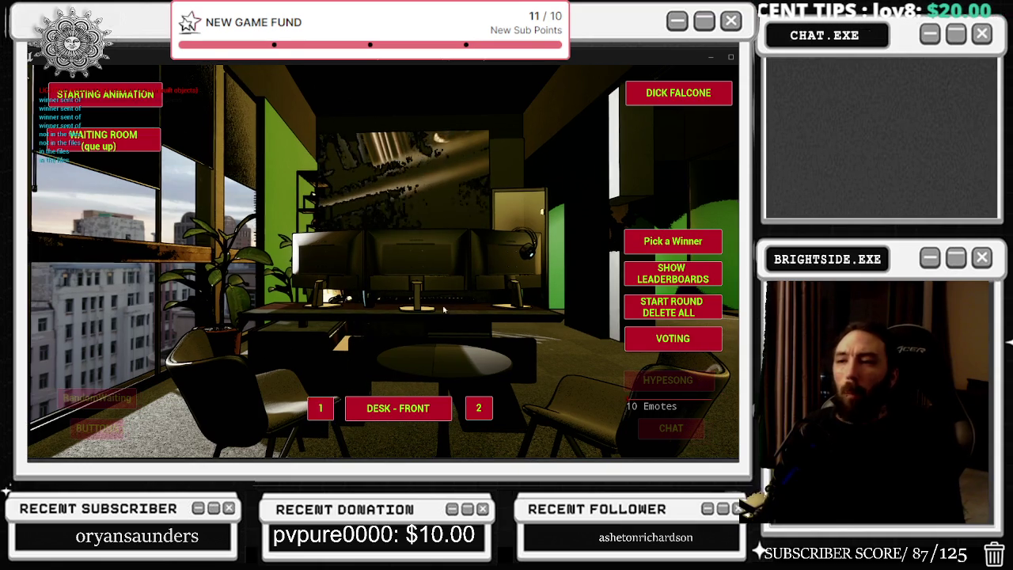
pyautogui.press('Escape')
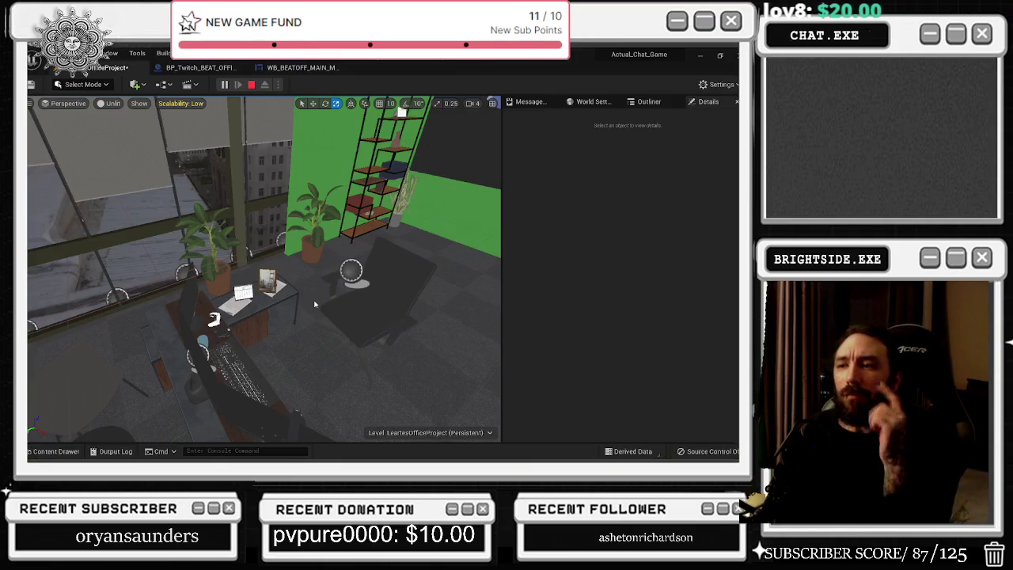
# - Return to the BP_Twitch_BEAT_OFFICES event graph and pan to the Contains check and on Chat talking event
pyautogui.click(309, 67)
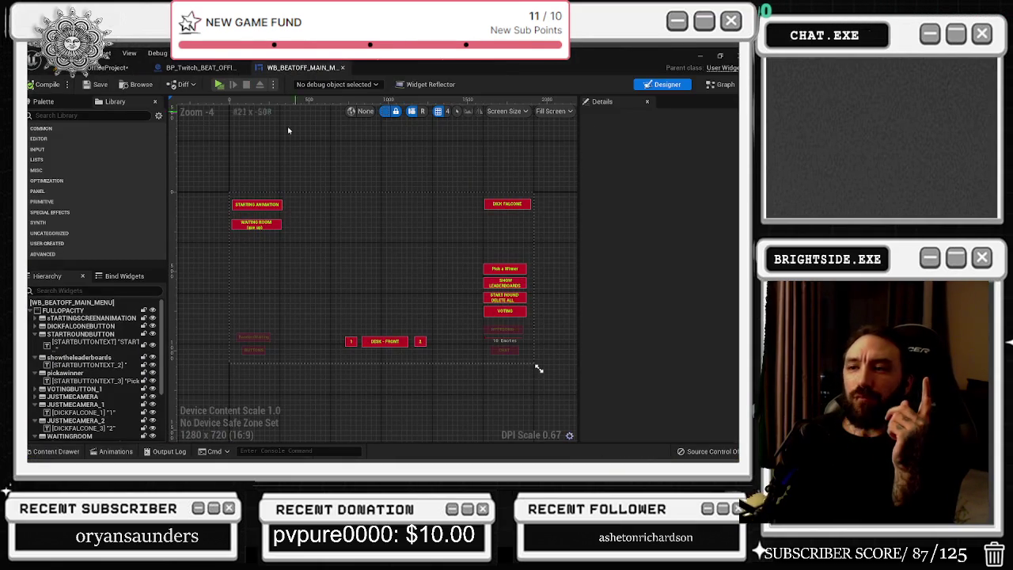
pyautogui.click(199, 67)
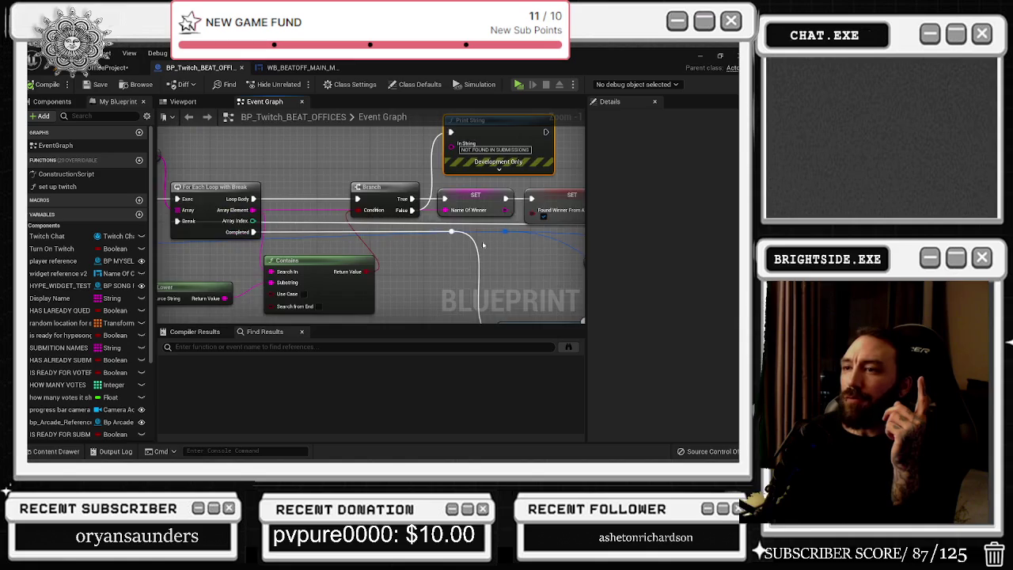
pyautogui.moveTo(530, 263)
pyautogui.mouseDown()
pyautogui.moveTo(460, 228)
pyautogui.moveTo(500, 211)
pyautogui.mouseUp()
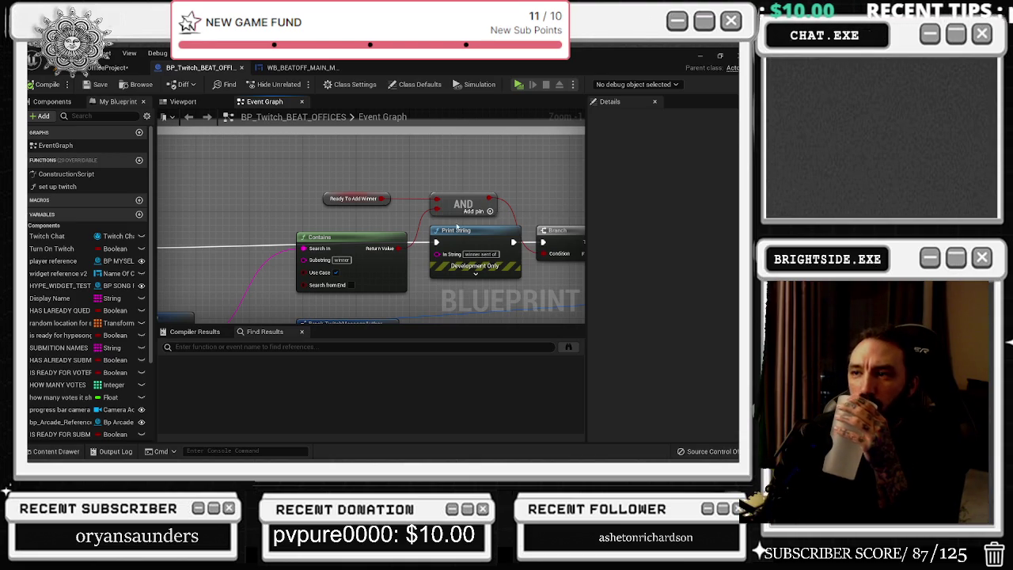
pyautogui.moveTo(457, 228); pyautogui.dragTo(675, 169)
pyautogui.moveTo(599, 167); pyautogui.dragTo(585, 163)
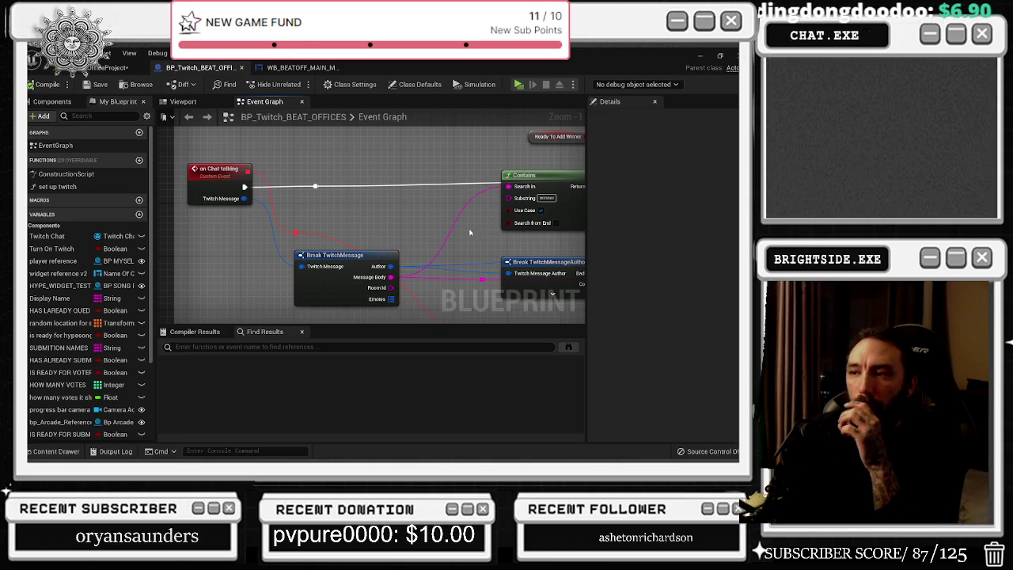
pyautogui.moveTo(451, 255)
pyautogui.mouseDown()
pyautogui.moveTo(332, 197)
pyautogui.moveTo(276, 154)
pyautogui.moveTo(513, 317)
pyautogui.moveTo(329, 167)
pyautogui.moveTo(369, 175)
pyautogui.moveTo(446, 234)
pyautogui.moveTo(380, 221)
pyautogui.moveTo(332, 174)
pyautogui.moveTo(278, 205)
pyautogui.moveTo(243, 198)
pyautogui.moveTo(336, 185)
pyautogui.mouseUp()
# - Inspect the on Chat talking, Break TwitchMessage, Contains and SUBMITION NAMES nodes
pyautogui.moveTo(250, 209); pyautogui.dragTo(242, 202)
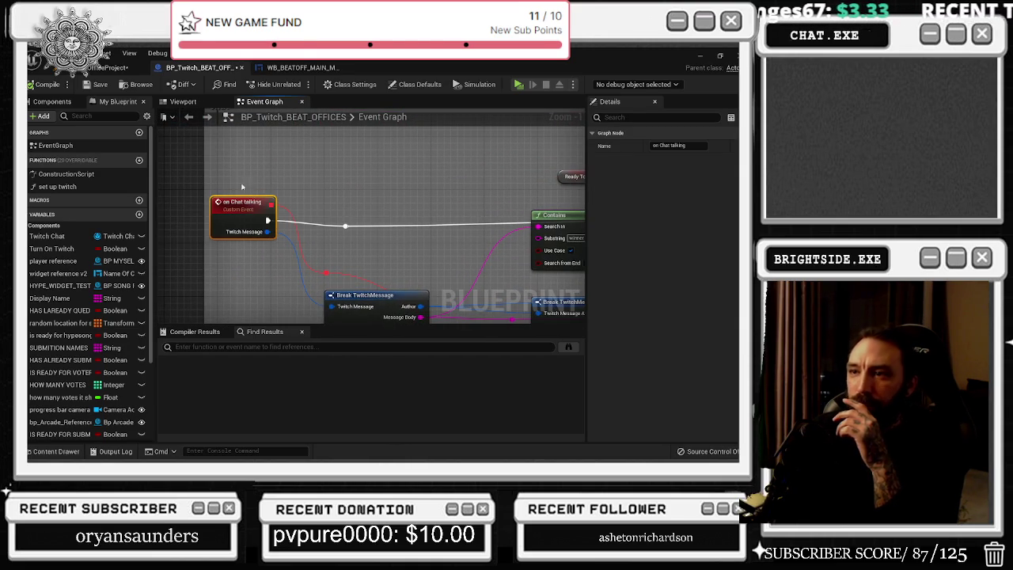
pyautogui.click(424, 198)
pyautogui.moveTo(401, 201)
pyautogui.mouseDown()
pyautogui.moveTo(324, 170)
pyautogui.moveTo(196, 180)
pyautogui.mouseUp()
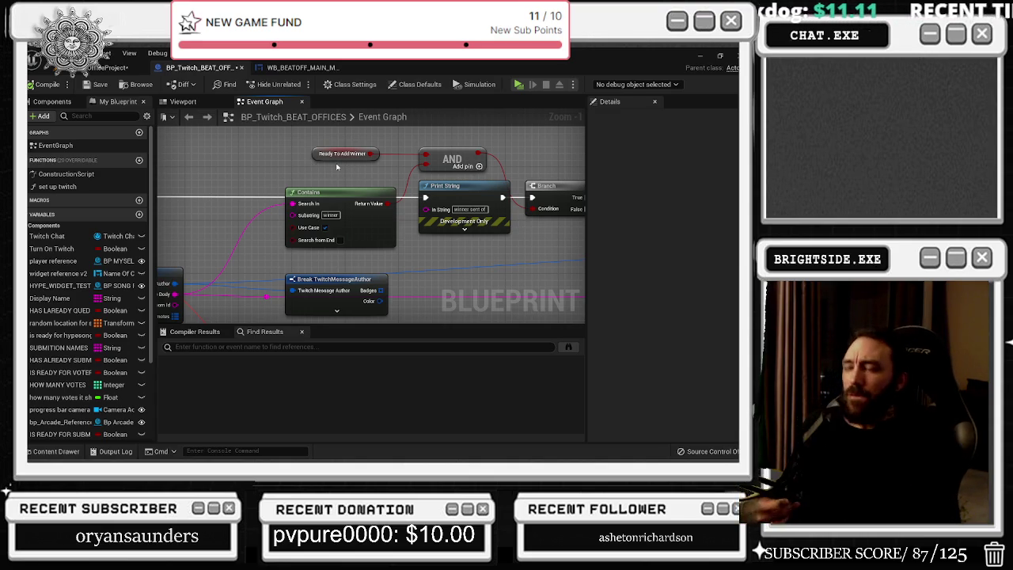
pyautogui.moveTo(336, 166); pyautogui.dragTo(537, 147)
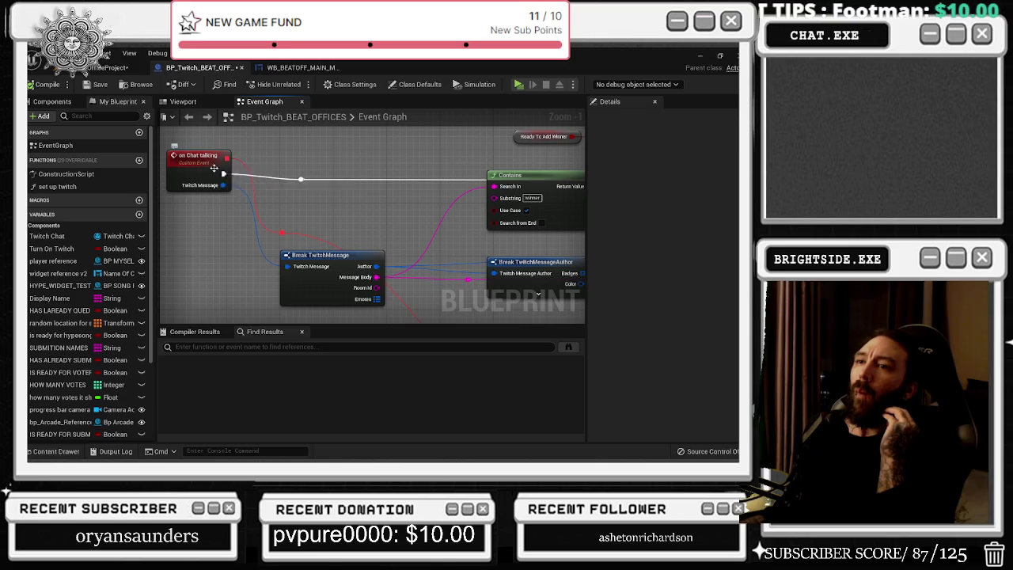
pyautogui.moveTo(188, 138)
pyautogui.mouseDown()
pyautogui.moveTo(233, 193)
pyautogui.moveTo(308, 206)
pyautogui.moveTo(237, 198)
pyautogui.moveTo(253, 200)
pyautogui.mouseUp()
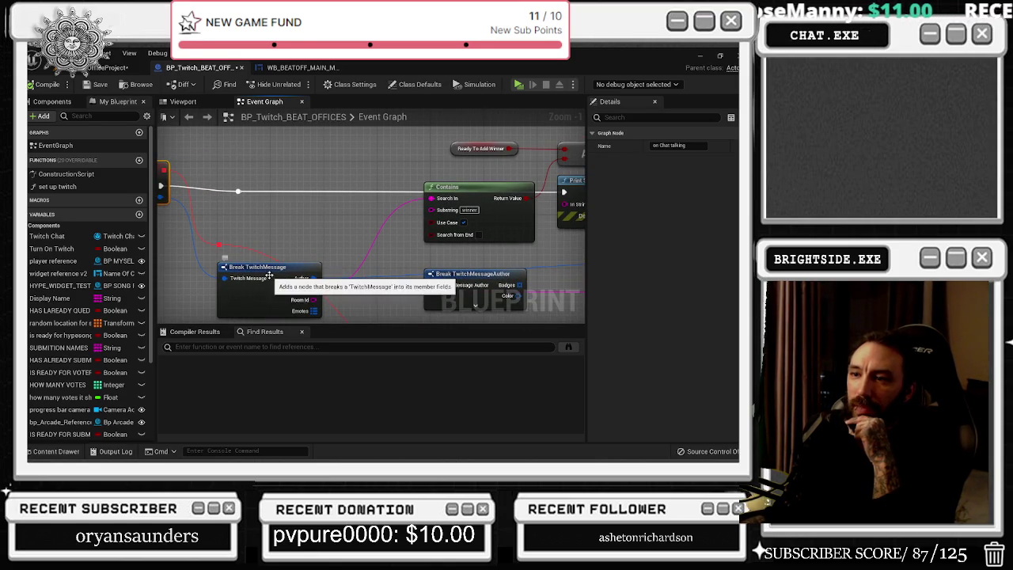
pyautogui.click(301, 278)
pyautogui.click(419, 198)
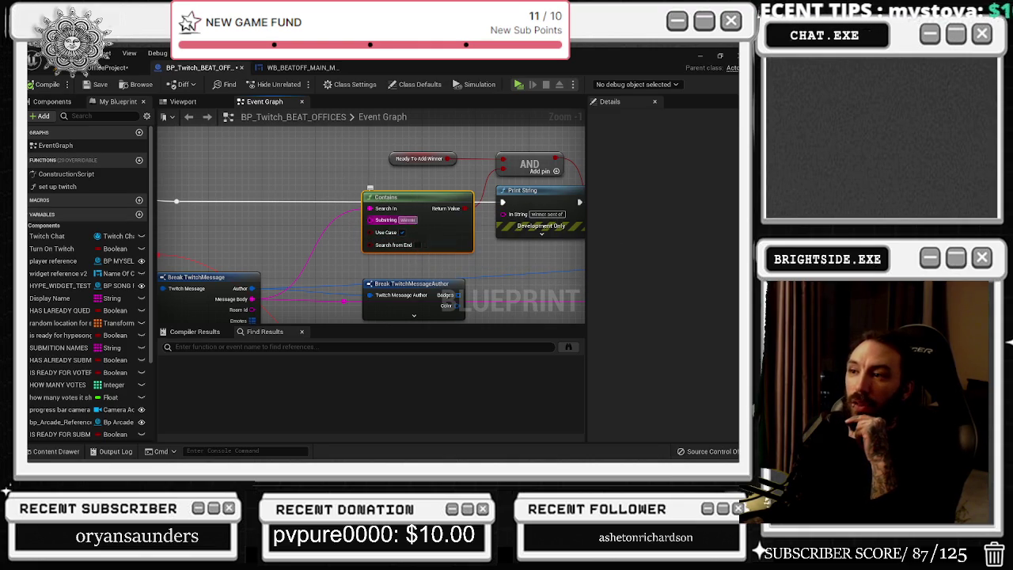
pyautogui.click(235, 186)
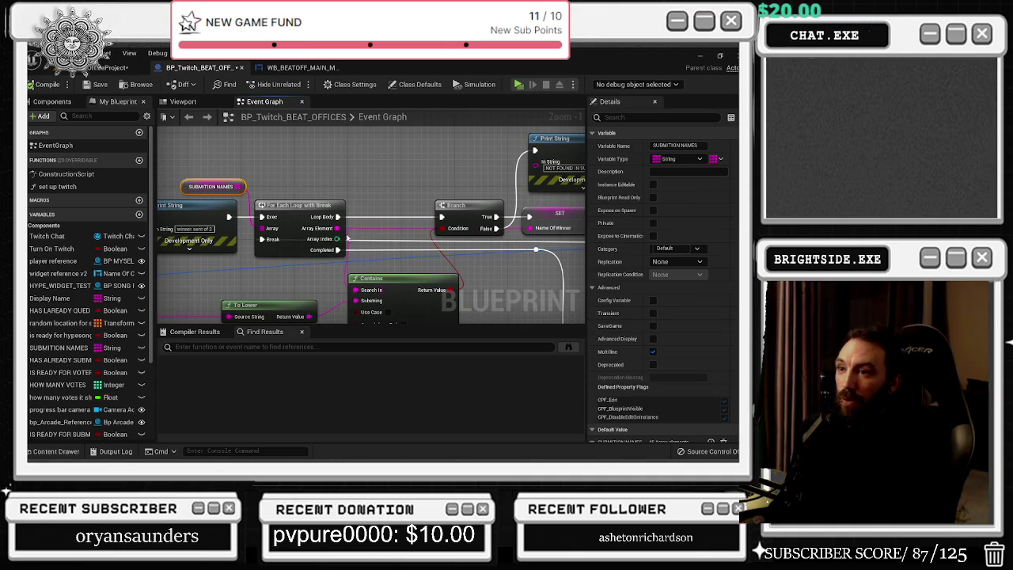
# - Undo a stray move of the NOT FOUND print node and inspect the Name Of Winner and Found Winner From Array setters
pyautogui.moveTo(362, 271)
pyautogui.mouseDown()
pyautogui.moveTo(387, 189)
pyautogui.moveTo(450, 207)
pyautogui.moveTo(425, 165)
pyautogui.mouseUp()
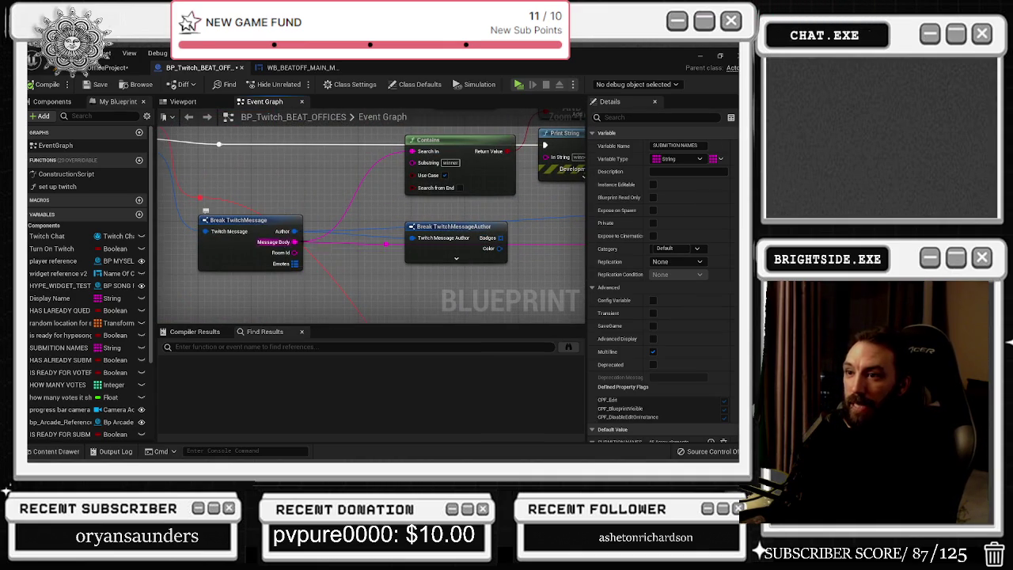
pyautogui.moveTo(288, 246)
pyautogui.mouseDown()
pyautogui.moveTo(233, 306)
pyautogui.moveTo(166, 312)
pyautogui.moveTo(215, 281)
pyautogui.mouseUp()
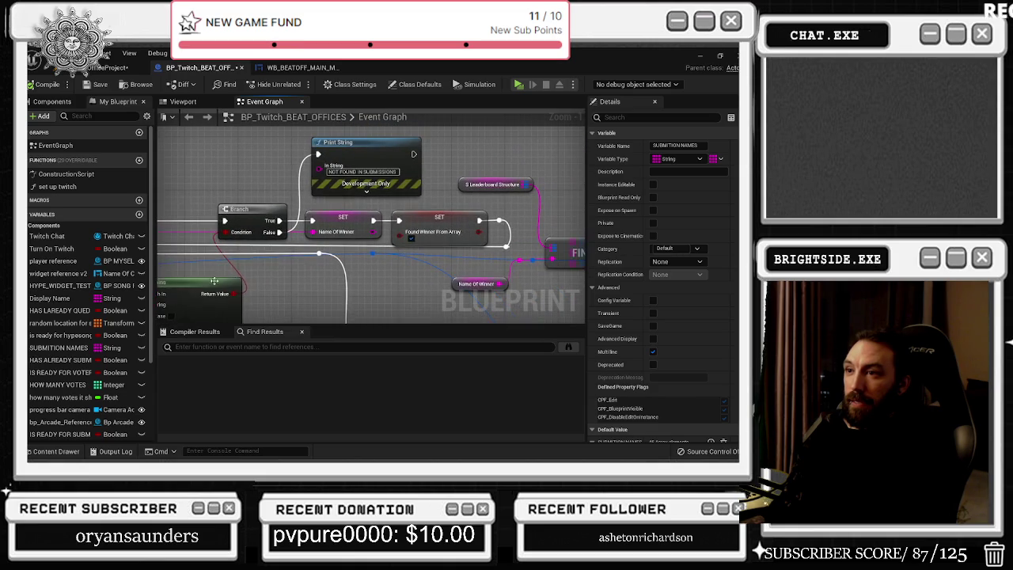
pyautogui.moveTo(314, 153); pyautogui.dragTo(354, 172)
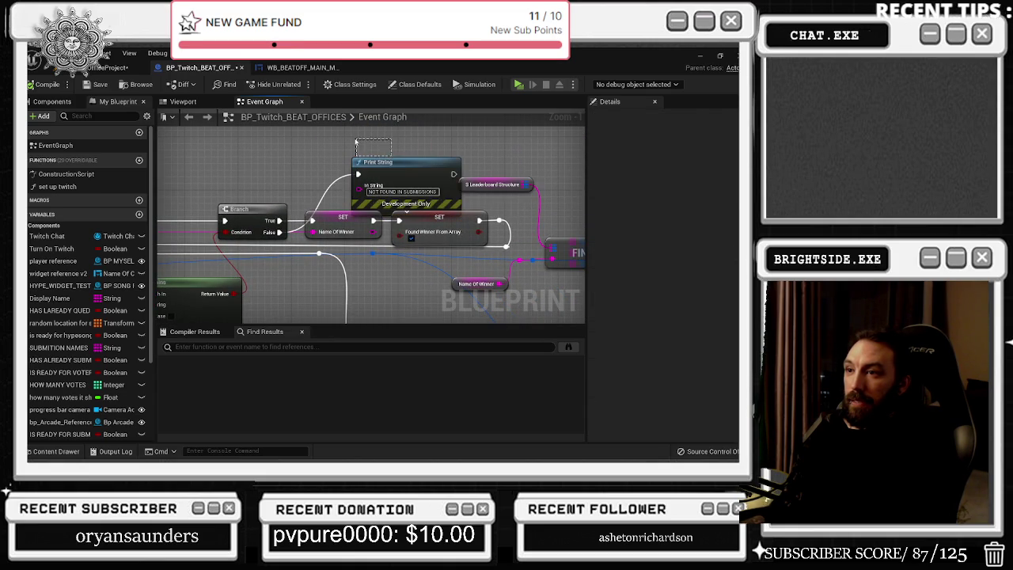
pyautogui.hotkey('ctrl', 'z')
pyautogui.click(363, 229)
pyautogui.click(348, 225)
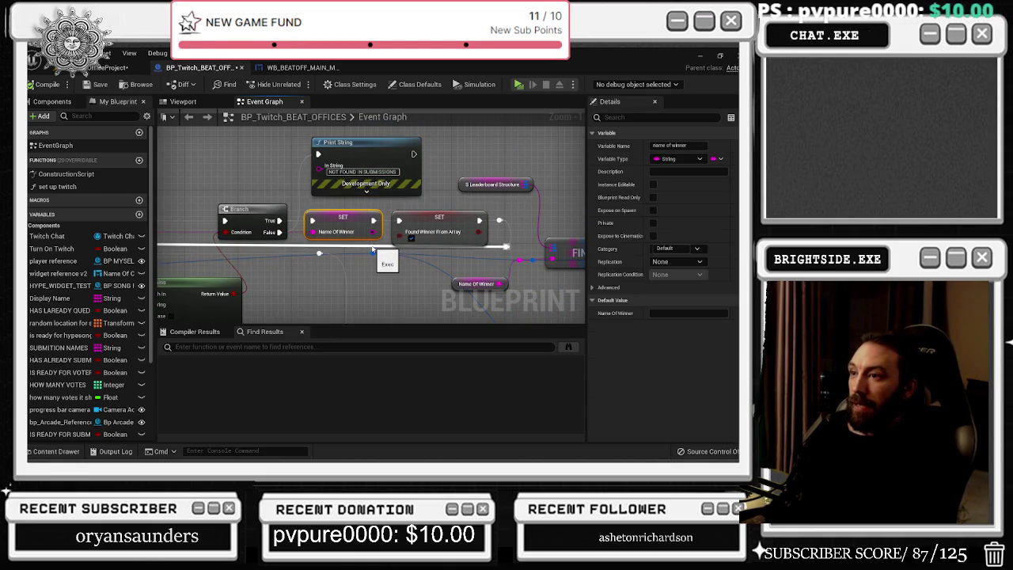
pyautogui.click(427, 218)
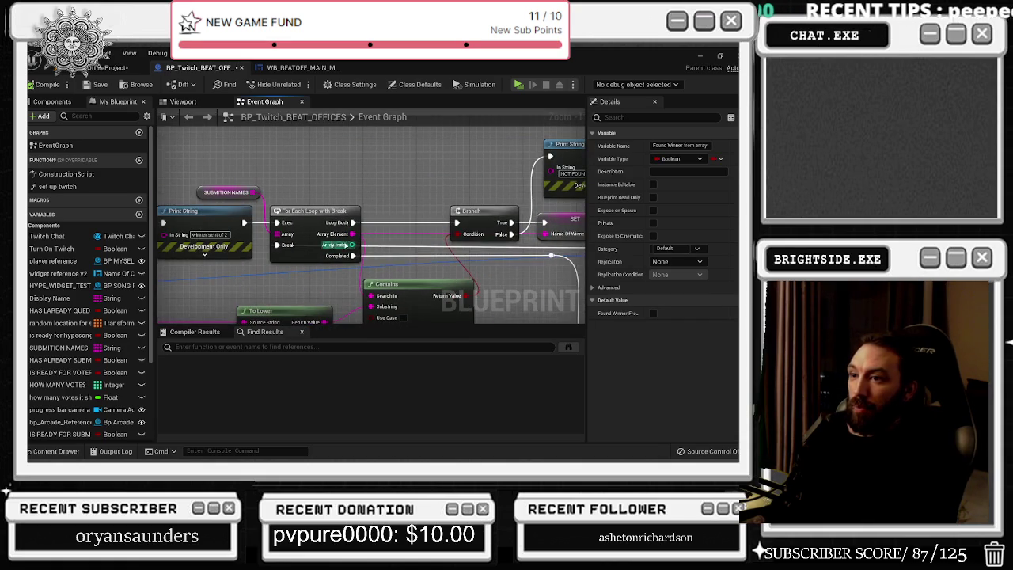
# - Check the Delay, Branch, Pick A Winner and For Each Loop nodes, then save the Twitch blueprint
pyautogui.moveTo(341, 261)
pyautogui.mouseDown()
pyautogui.moveTo(300, 245)
pyautogui.moveTo(329, 164)
pyautogui.moveTo(316, 205)
pyautogui.moveTo(372, 238)
pyautogui.moveTo(328, 238)
pyautogui.moveTo(352, 239)
pyautogui.mouseUp()
pyautogui.scroll(2, 395, 186)
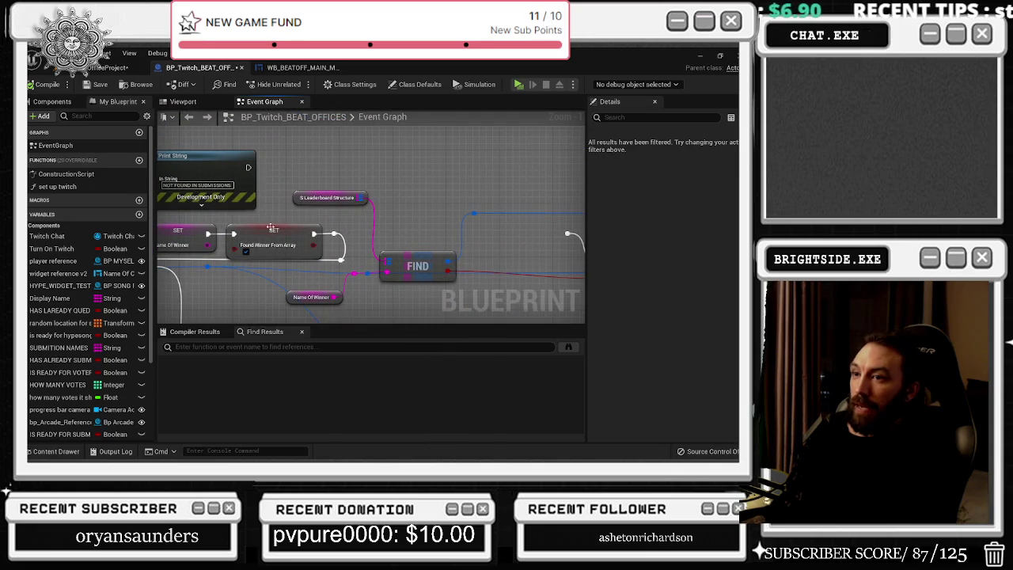
pyautogui.scroll(-2, 395, 190)
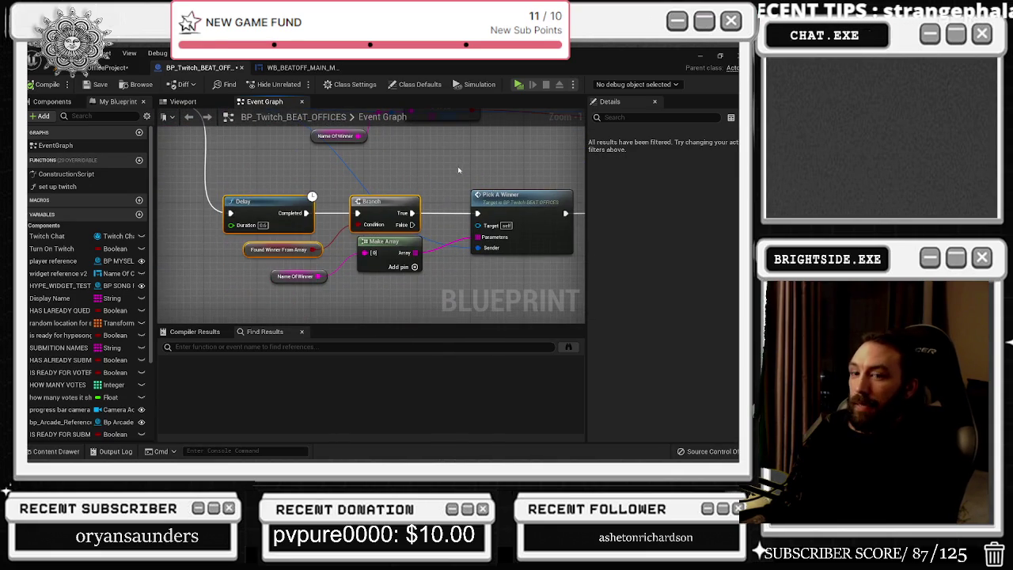
pyautogui.click(507, 209)
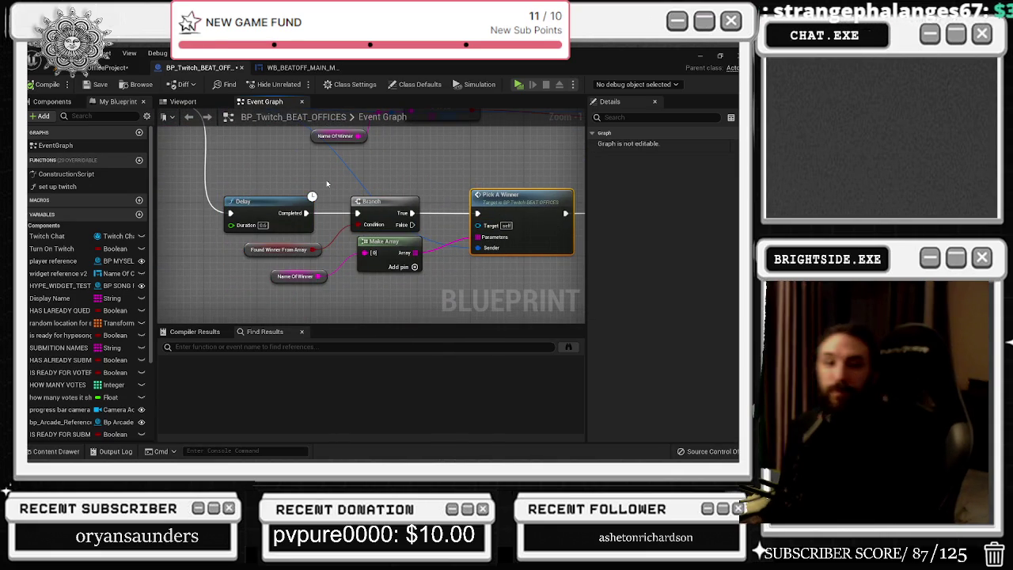
pyautogui.moveTo(312, 174)
pyautogui.mouseDown()
pyautogui.moveTo(429, 264)
pyautogui.moveTo(411, 225)
pyautogui.mouseUp()
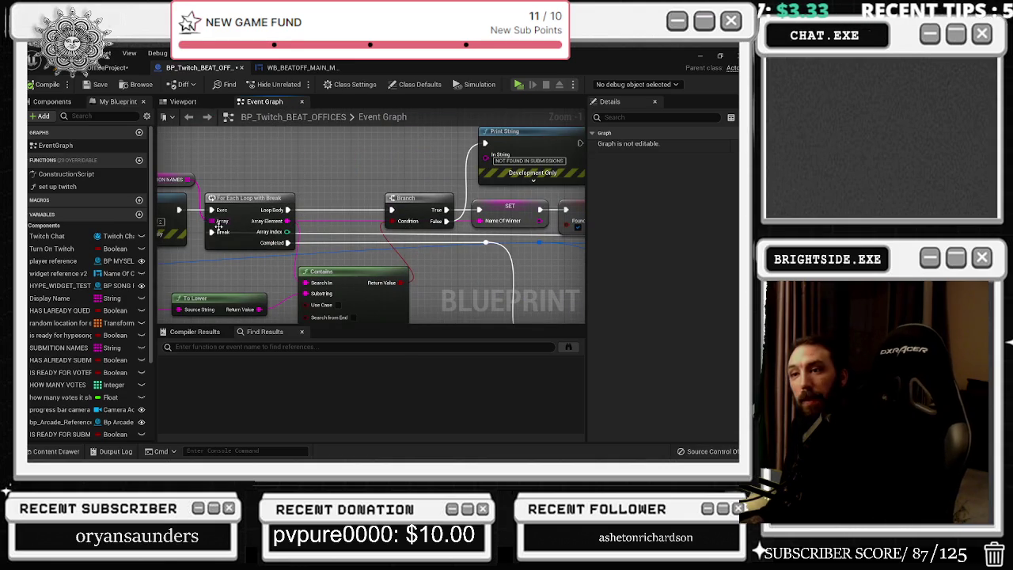
pyautogui.click(217, 232)
pyautogui.moveTo(217, 233); pyautogui.dragTo(322, 188)
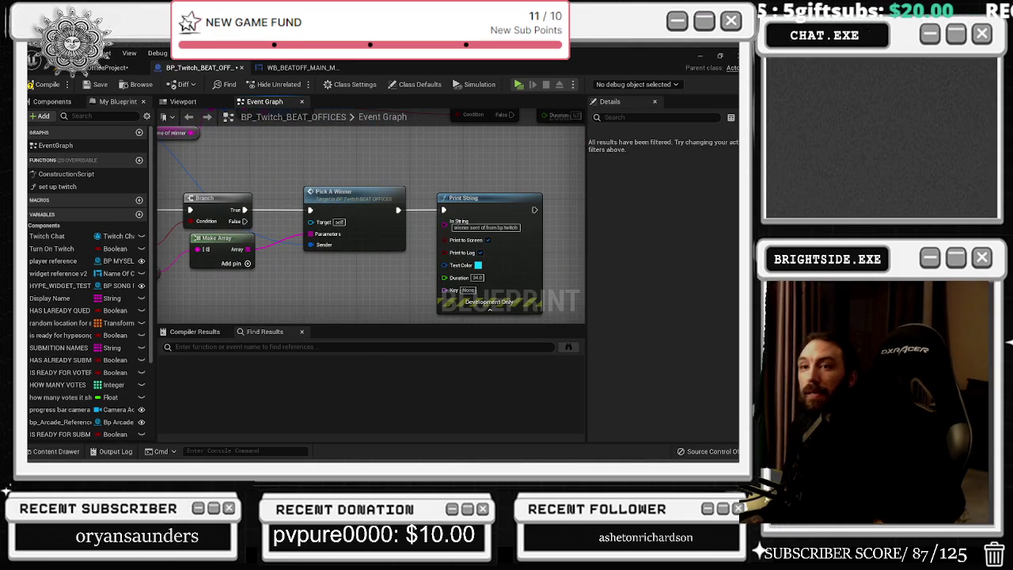
pyautogui.click(109, 87)
pyautogui.click(111, 68)
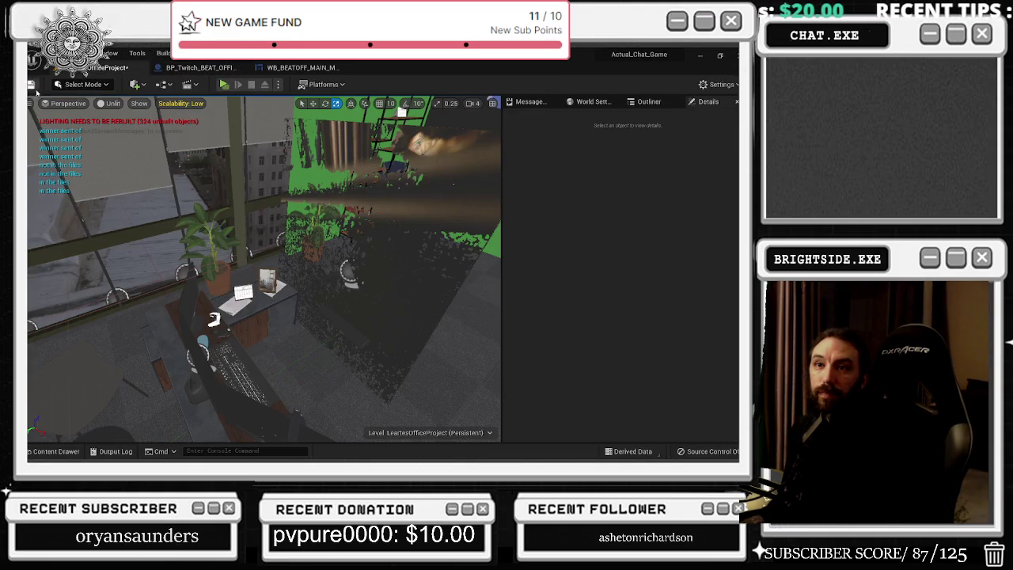
# - Relaunch the office level play test and move the browser, now on YouTube, out of the way
pyautogui.click(222, 85)
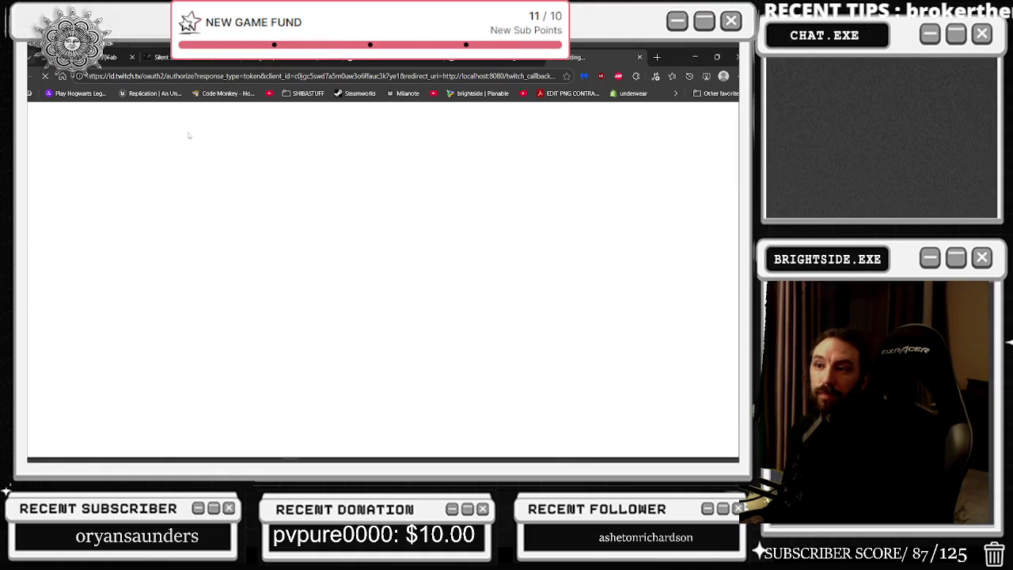
pyautogui.click(638, 58)
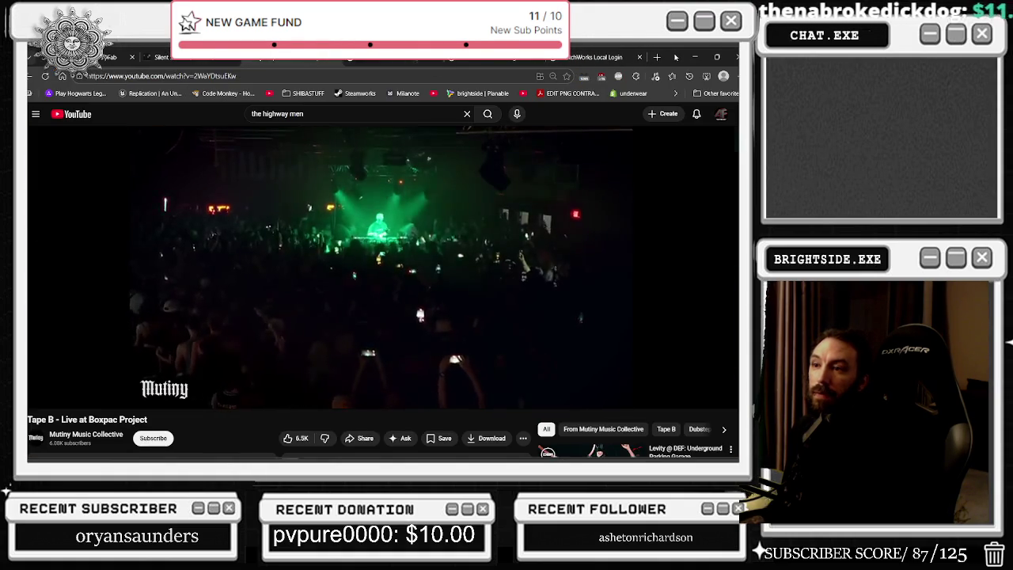
pyautogui.hotkey('alt', 'Tab')
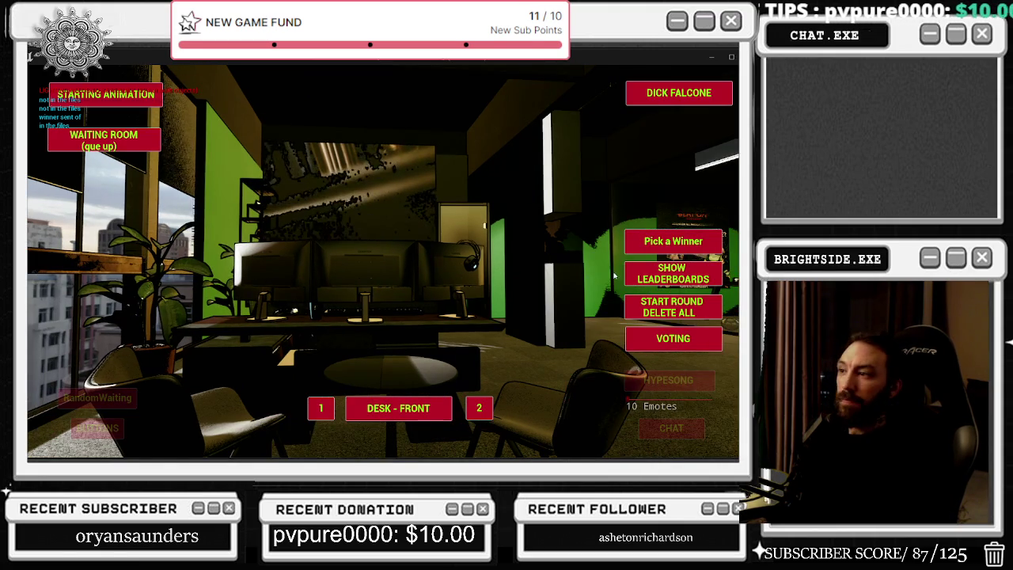
# - Show the leaderboards and pick a winner twice in the running game, then stop play with Esc
pyautogui.click(632, 274)
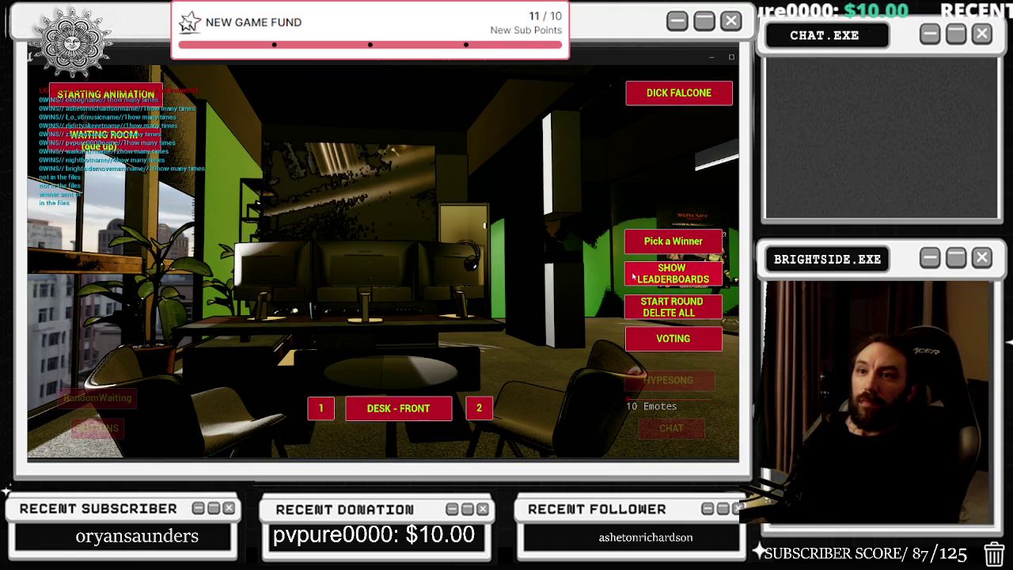
pyautogui.click(652, 278)
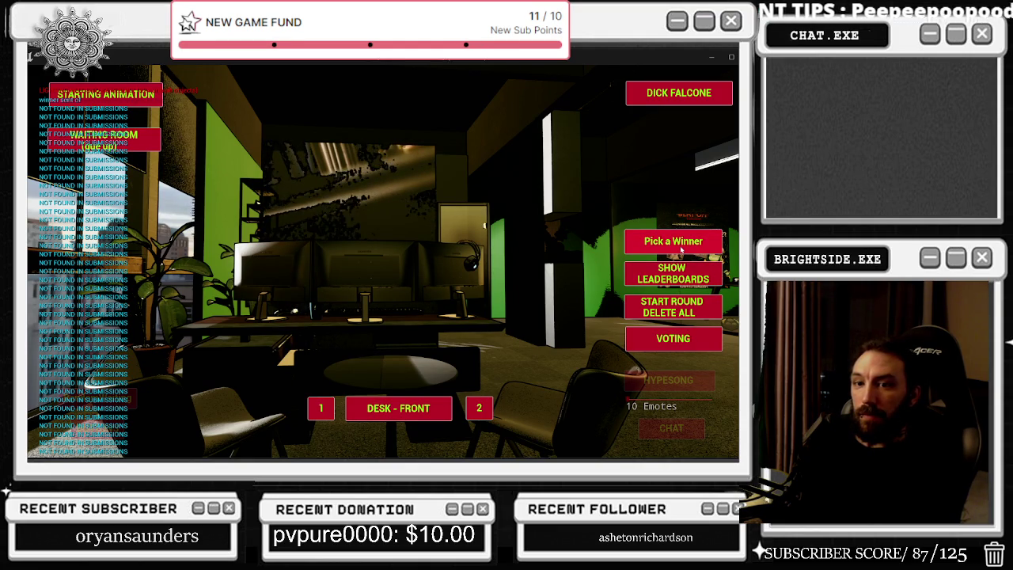
pyautogui.click(680, 249)
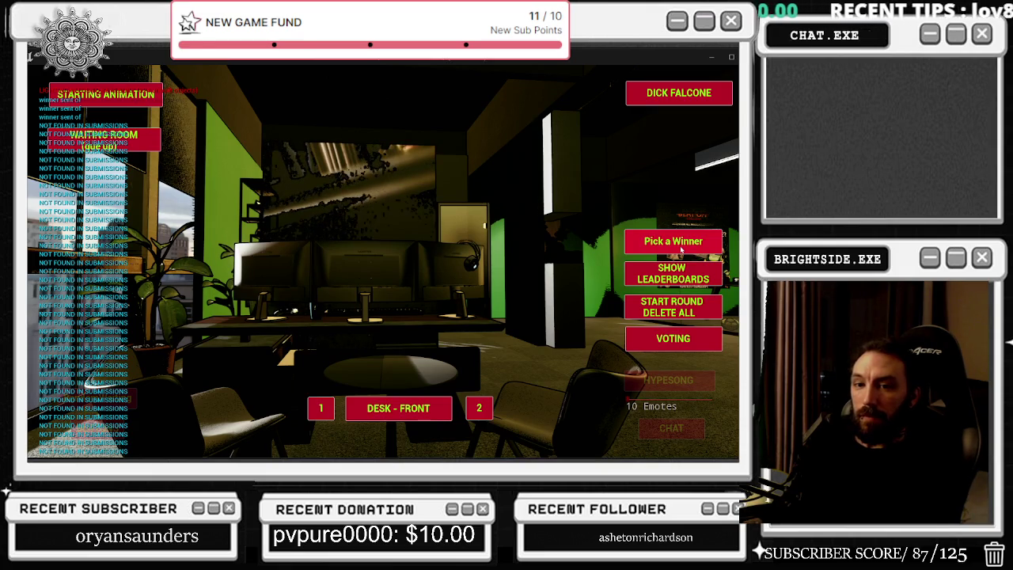
pyautogui.click(682, 249)
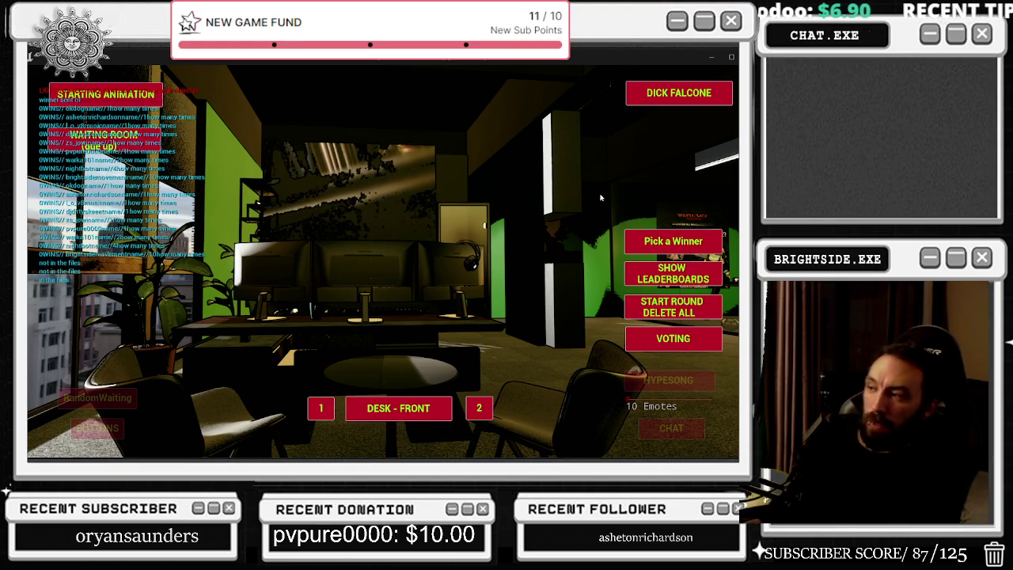
pyautogui.press('Escape')
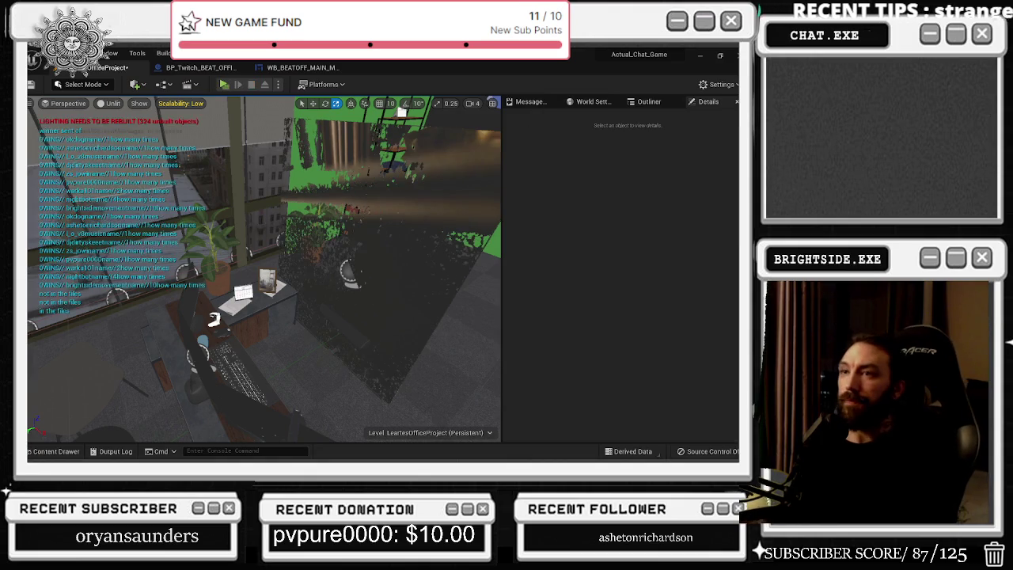
# - Pan the BP_Twitch_BEAT_OFFICES graph across the Delay, FIND, Name Of Winner and Pick A Winner nodes
pyautogui.click(296, 68)
pyautogui.click(200, 67)
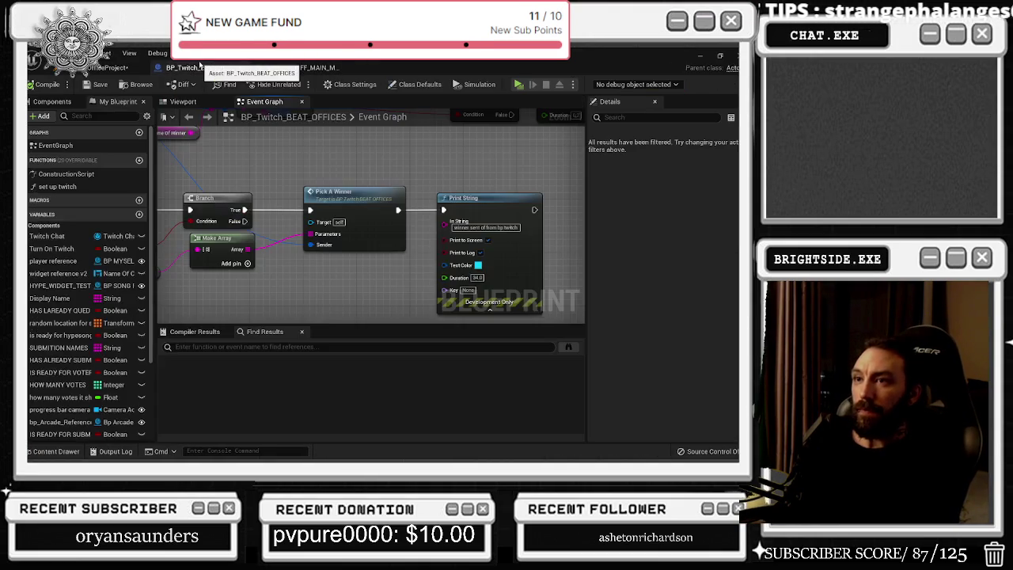
pyautogui.moveTo(307, 148); pyautogui.dragTo(447, 175)
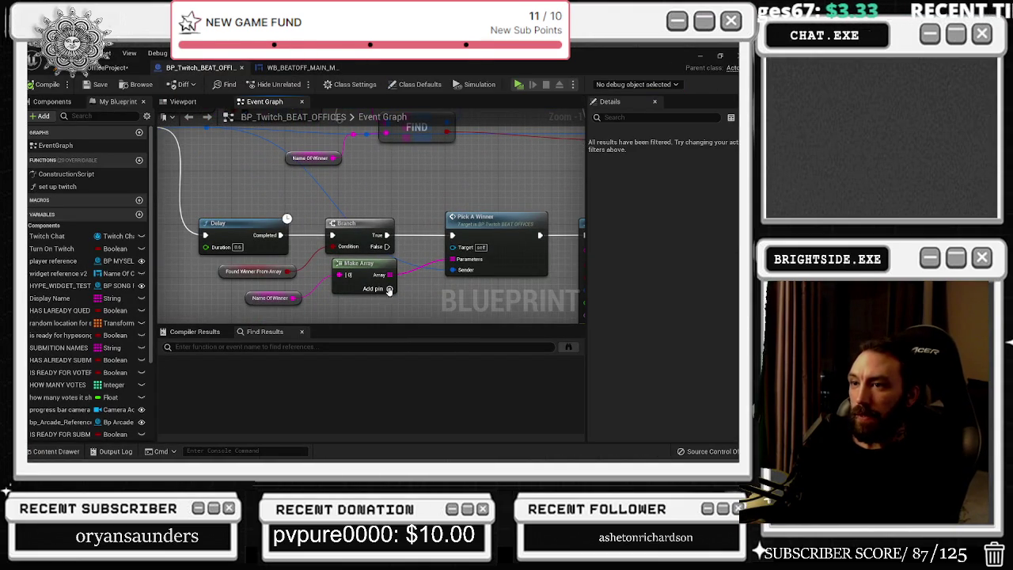
pyautogui.moveTo(209, 212); pyautogui.dragTo(345, 303)
pyautogui.moveTo(433, 185); pyautogui.dragTo(477, 296)
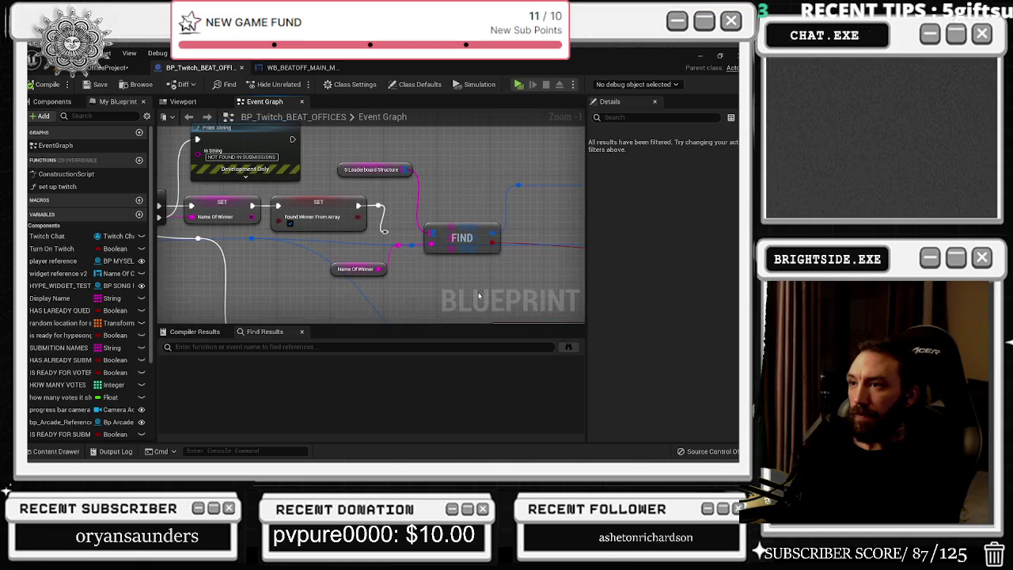
pyautogui.moveTo(342, 282); pyautogui.dragTo(469, 287)
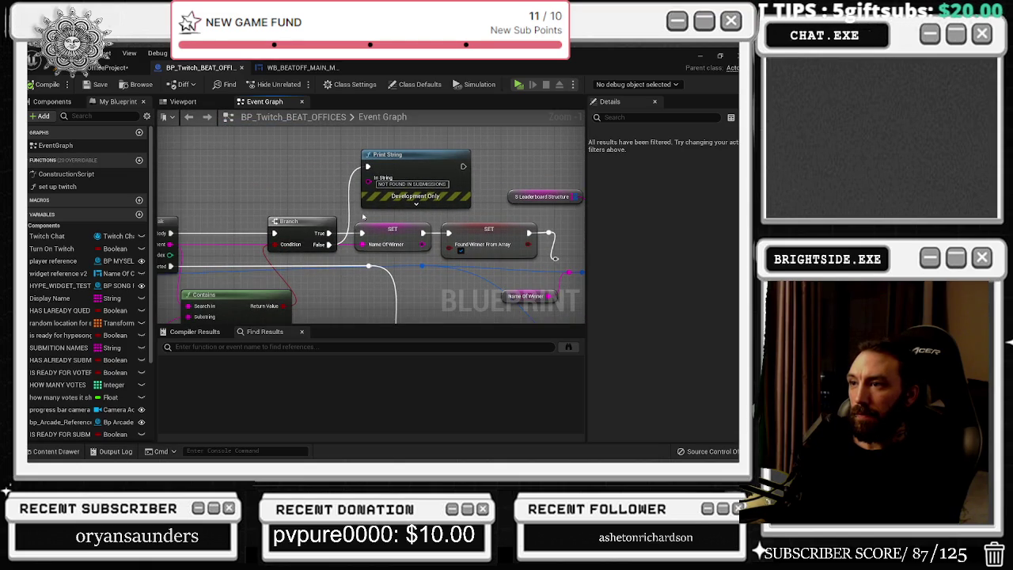
pyautogui.moveTo(363, 216); pyautogui.dragTo(314, 145)
pyautogui.moveTo(368, 171)
pyautogui.mouseDown()
pyautogui.moveTo(301, 180)
pyautogui.moveTo(123, 161)
pyautogui.mouseUp()
pyautogui.moveTo(372, 222)
pyautogui.mouseDown()
pyautogui.moveTo(333, 215)
pyautogui.moveTo(531, 274)
pyautogui.mouseUp()
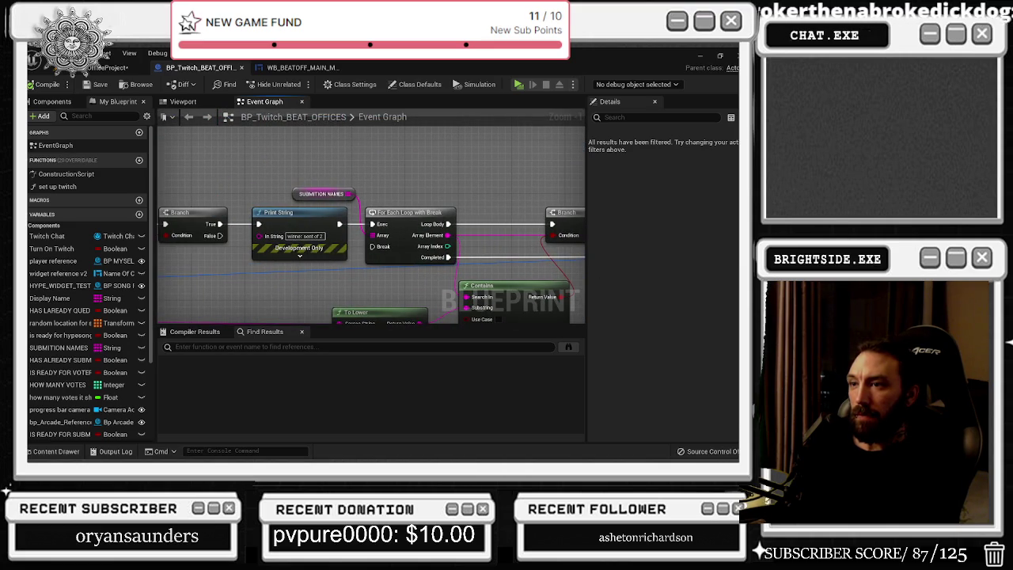
pyautogui.moveTo(458, 283)
pyautogui.mouseDown()
pyautogui.moveTo(192, 254)
pyautogui.moveTo(157, 223)
pyautogui.moveTo(240, 262)
pyautogui.moveTo(276, 327)
pyautogui.mouseUp()
pyautogui.moveTo(472, 313)
pyautogui.mouseDown()
pyautogui.moveTo(463, 273)
pyautogui.moveTo(519, 270)
pyautogui.moveTo(485, 267)
pyautogui.moveTo(578, 234)
pyautogui.moveTo(580, 216)
pyautogui.mouseUp()
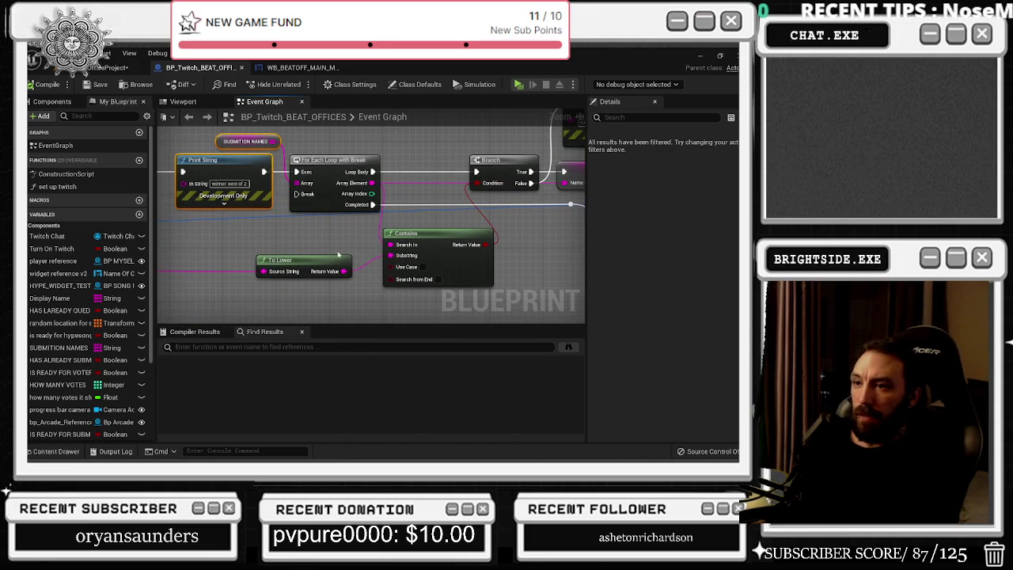
# - Inspect the To Lower, Contains, Break TwitchMessage and On Chat talking event nodes
pyautogui.moveTo(337, 254); pyautogui.dragTo(395, 292)
pyautogui.moveTo(281, 292); pyautogui.dragTo(354, 225)
pyautogui.moveTo(213, 196)
pyautogui.mouseDown()
pyautogui.moveTo(289, 264)
pyautogui.moveTo(380, 244)
pyautogui.mouseUp()
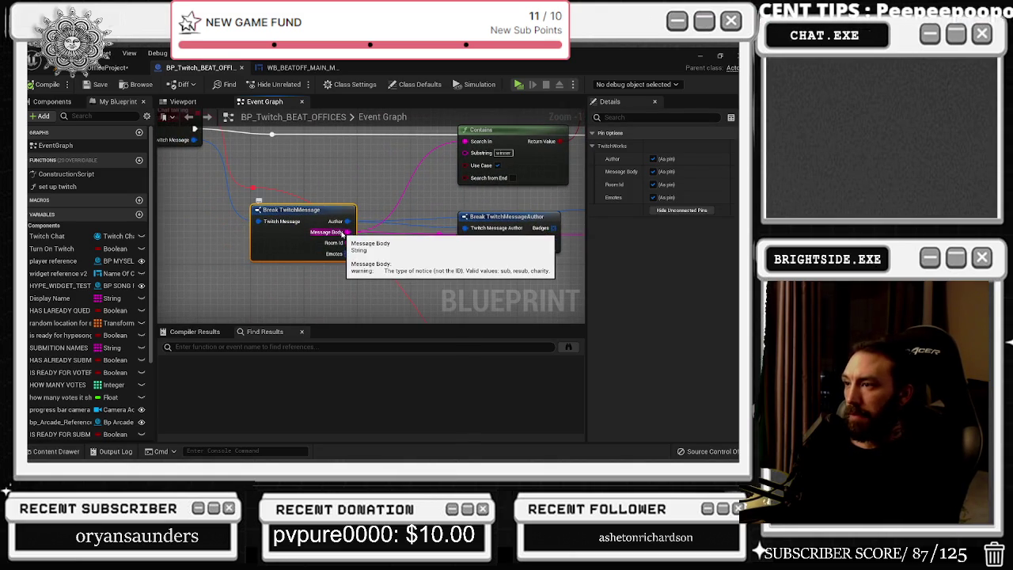
pyautogui.moveTo(439, 231); pyautogui.dragTo(344, 222)
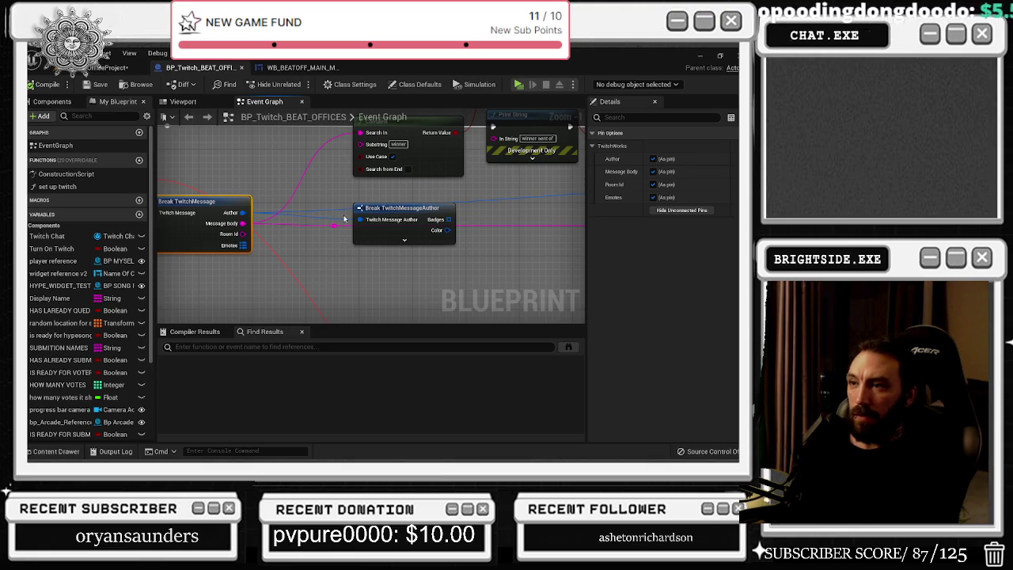
pyautogui.moveTo(301, 238)
pyautogui.mouseDown()
pyautogui.moveTo(392, 237)
pyautogui.moveTo(439, 271)
pyautogui.mouseUp()
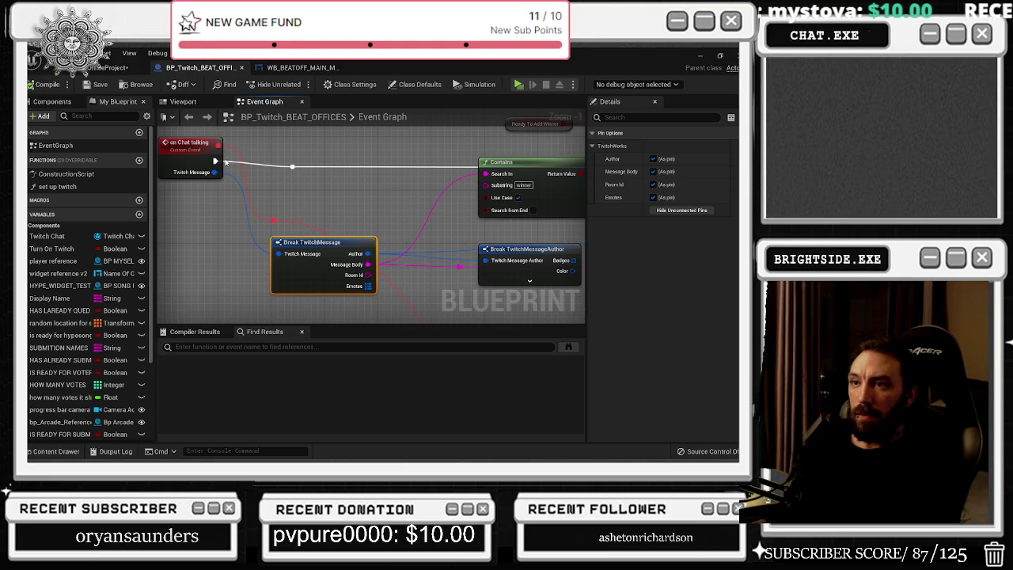
pyautogui.click(169, 167)
pyautogui.moveTo(276, 167)
pyautogui.mouseDown()
pyautogui.moveTo(327, 167)
pyautogui.moveTo(209, 147)
pyautogui.mouseUp()
pyautogui.moveTo(400, 129); pyautogui.dragTo(240, 181)
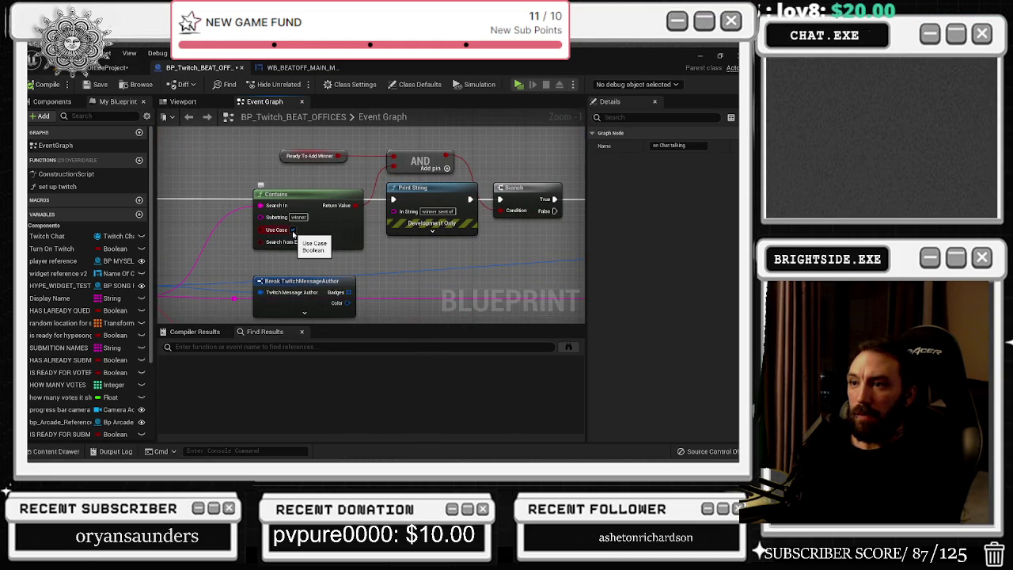
# - Uncheck Use Case on the Contains 'winner' check so it ignores letter case
pyautogui.click(292, 230)
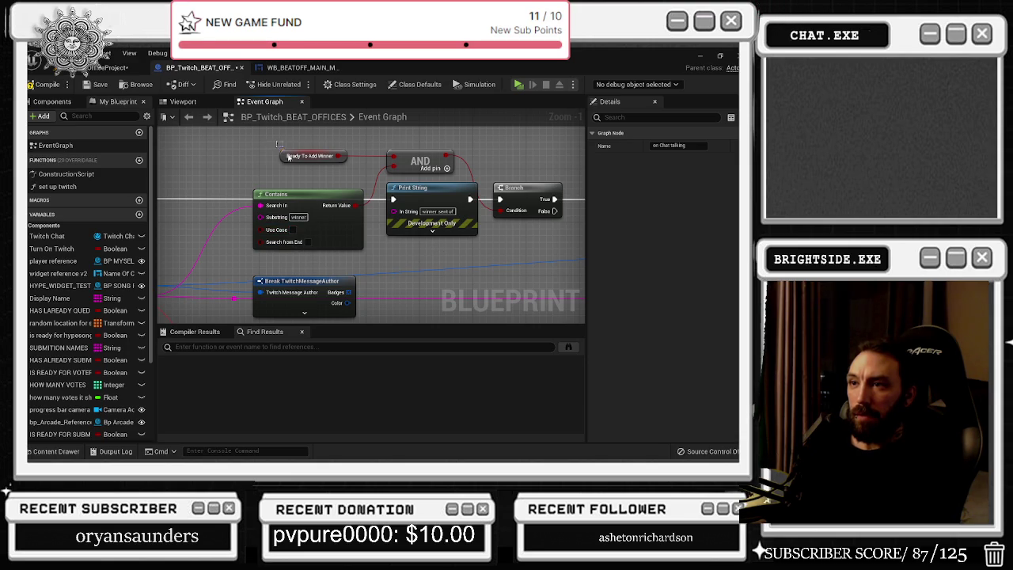
pyautogui.click(293, 158)
pyautogui.scroll(-2, 655, 279)
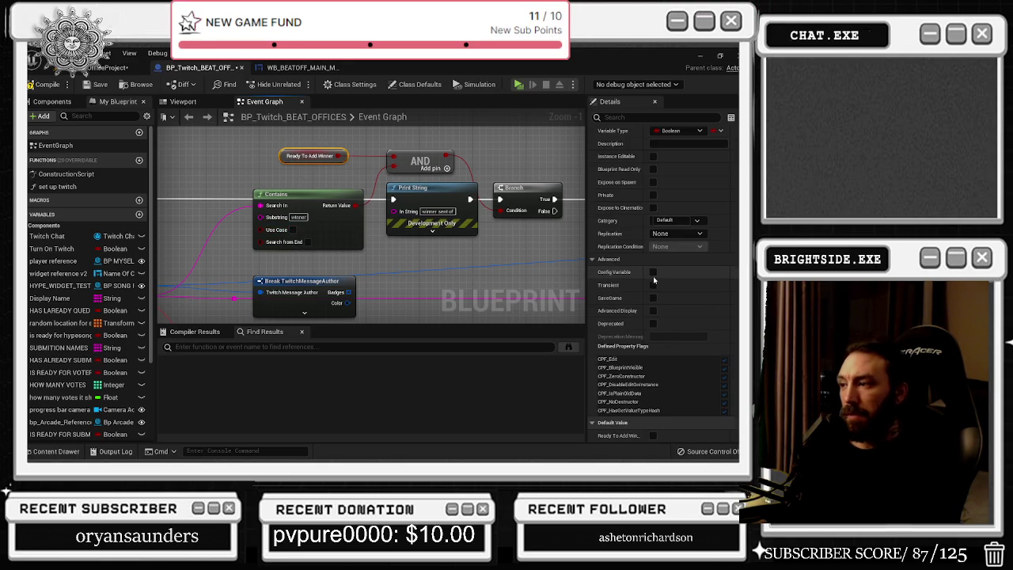
# - Add an Append node feeding the not-found Print String's message
pyautogui.moveTo(537, 234); pyautogui.dragTo(277, 245)
pyautogui.click(348, 247)
pyautogui.moveTo(344, 252)
pyautogui.mouseDown()
pyautogui.moveTo(392, 252)
pyautogui.moveTo(172, 234)
pyautogui.mouseUp()
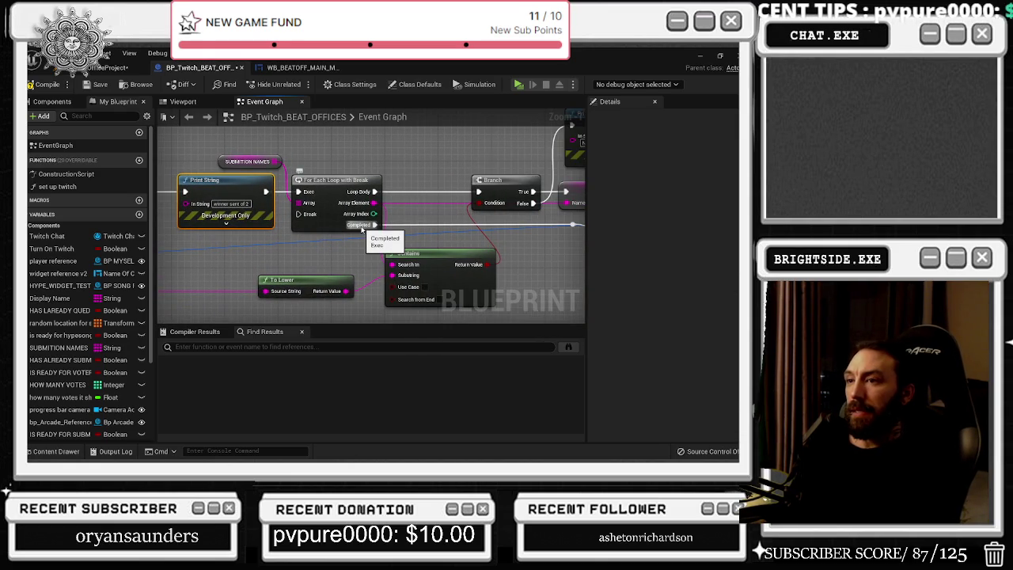
pyautogui.moveTo(365, 161)
pyautogui.mouseDown()
pyautogui.moveTo(312, 171)
pyautogui.moveTo(224, 224)
pyautogui.mouseUp()
pyautogui.click(407, 154)
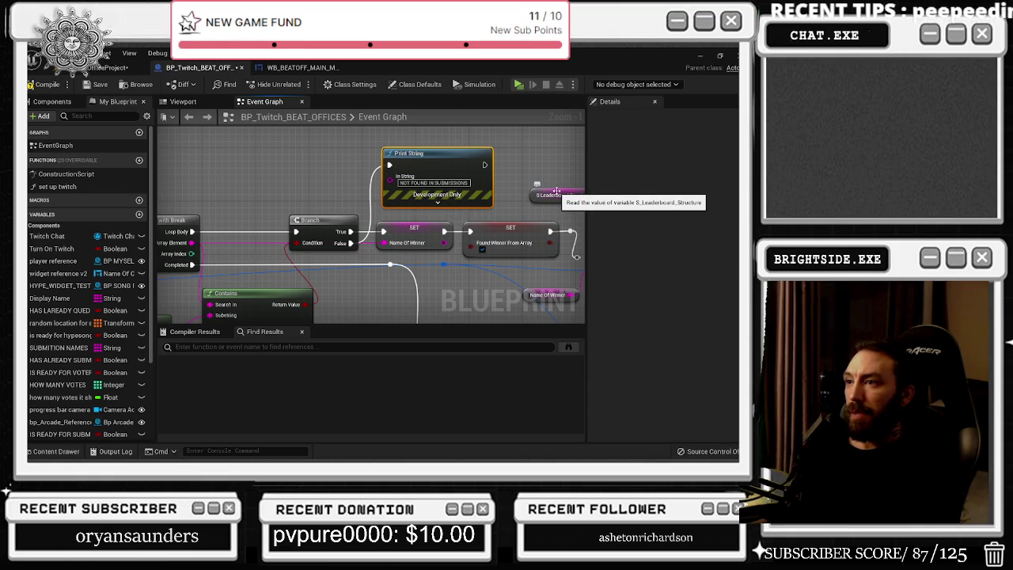
pyautogui.moveTo(326, 206); pyautogui.dragTo(483, 190)
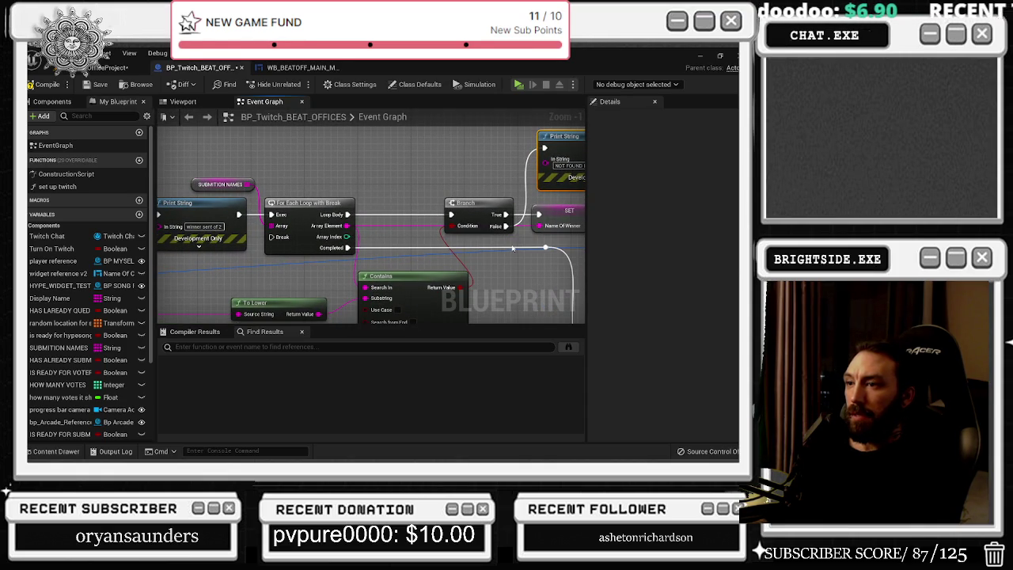
pyautogui.moveTo(511, 248); pyautogui.dragTo(410, 250)
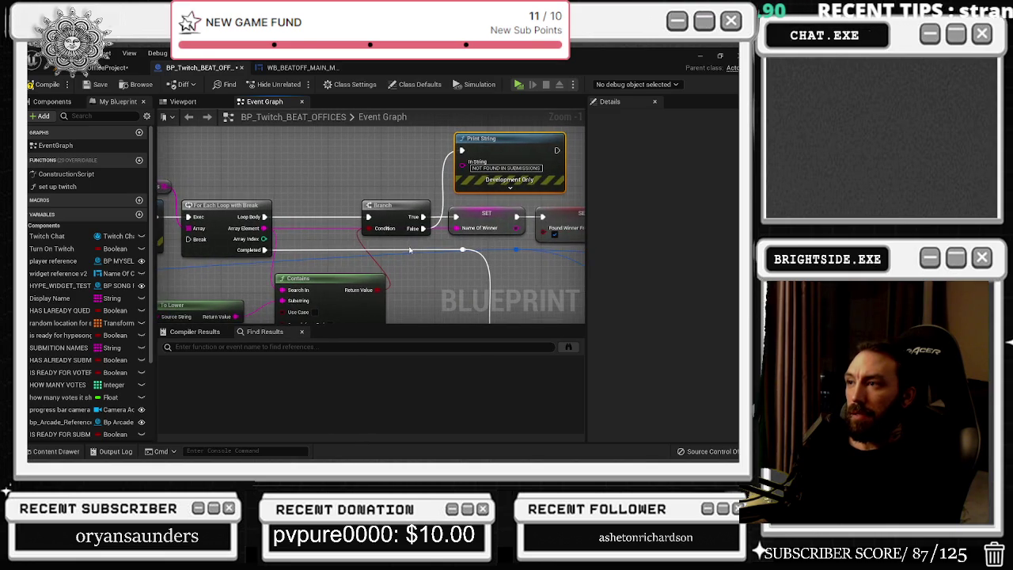
pyautogui.moveTo(456, 188)
pyautogui.mouseDown()
pyautogui.moveTo(378, 232)
pyautogui.moveTo(293, 223)
pyautogui.mouseUp()
pyautogui.write('appen')
pyautogui.press('Return')
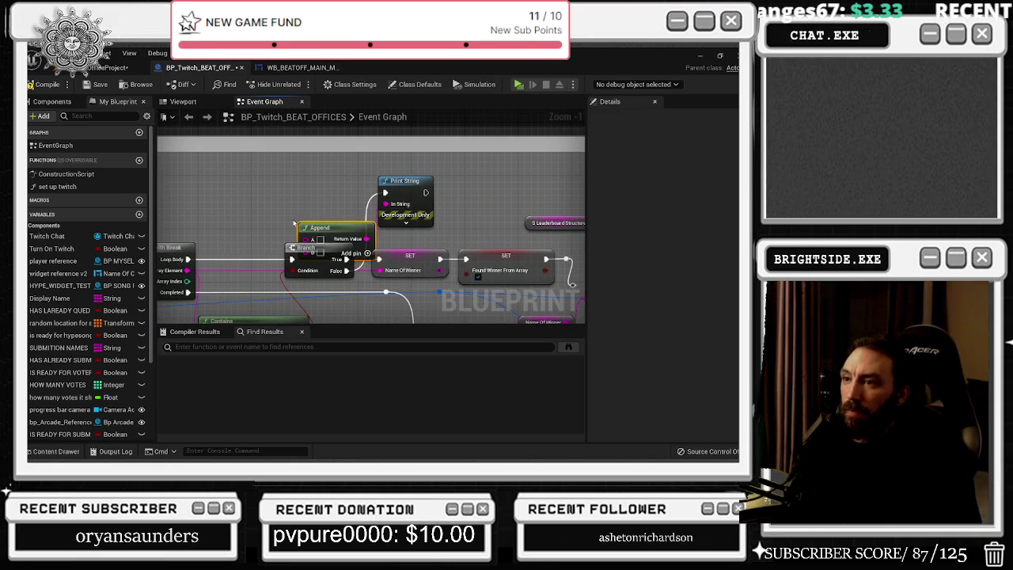
# - Wire each submission's Array Element into Append A and set B to '- has found in submission'
pyautogui.moveTo(253, 206); pyautogui.dragTo(187, 270)
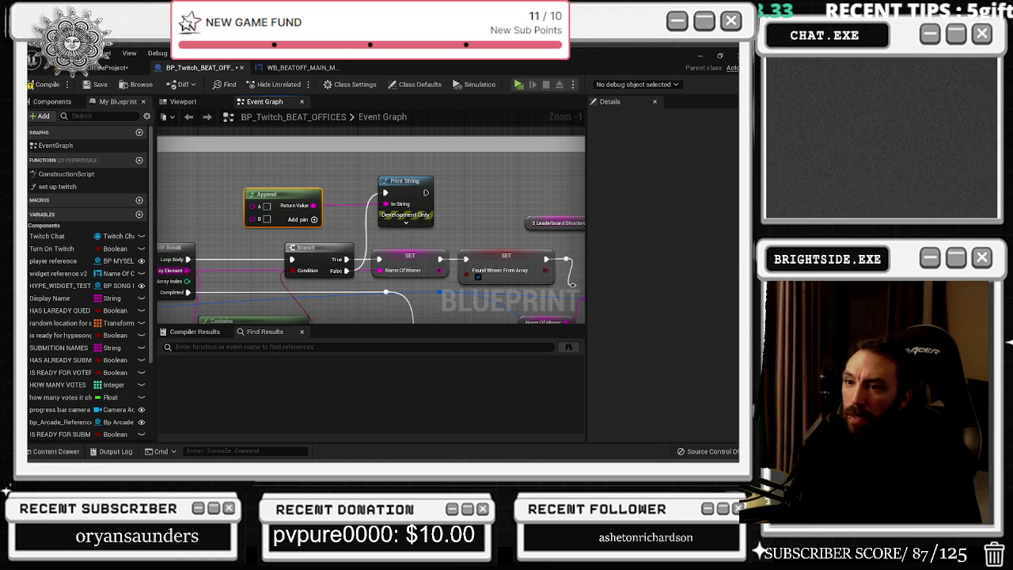
pyautogui.click(276, 217)
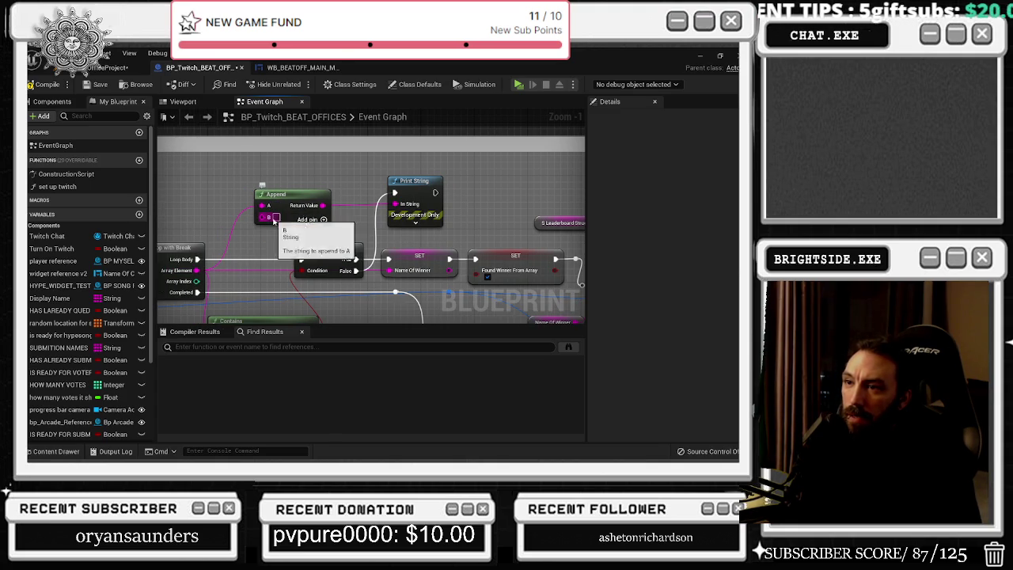
pyautogui.write('-  has found is')
pyautogui.press('BackSpace')
pyautogui.write('n submi')
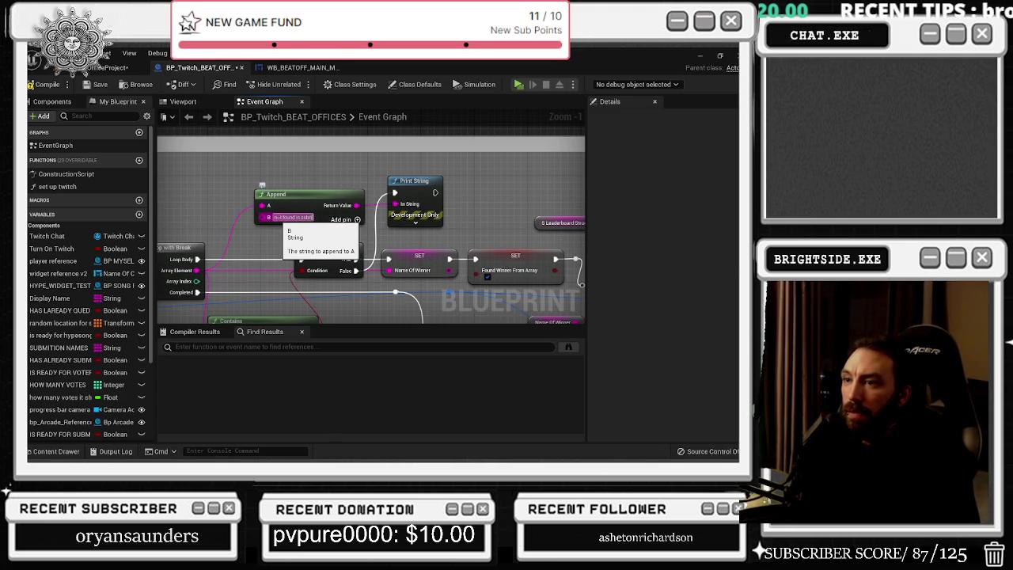
pyautogui.write('ssion')
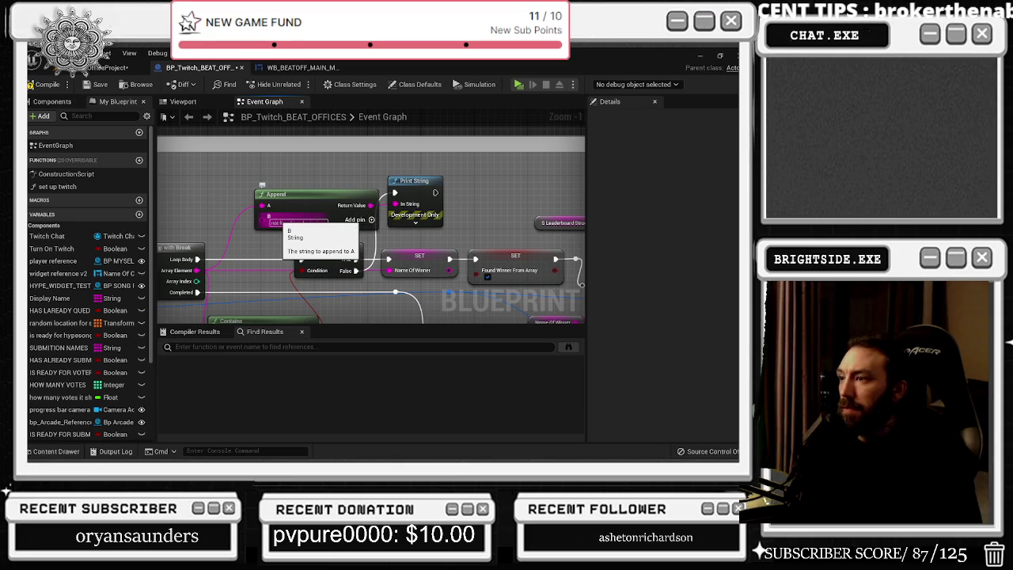
pyautogui.press('Return')
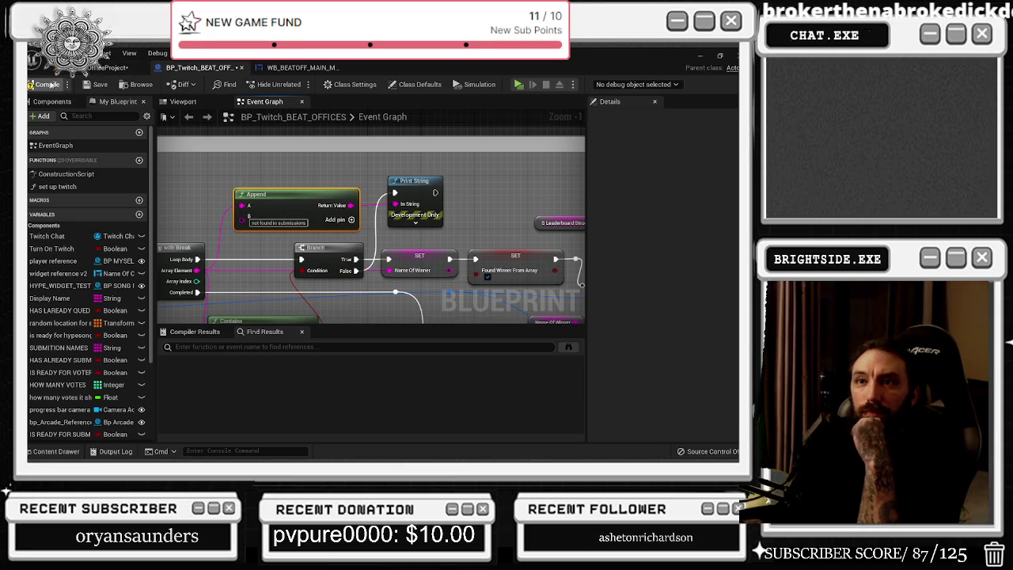
# - Add a reroute on the Found Winner From Array exec wire and save the blueprint
pyautogui.moveTo(362, 215); pyautogui.dragTo(348, 174)
pyautogui.moveTo(346, 250); pyautogui.dragTo(202, 216)
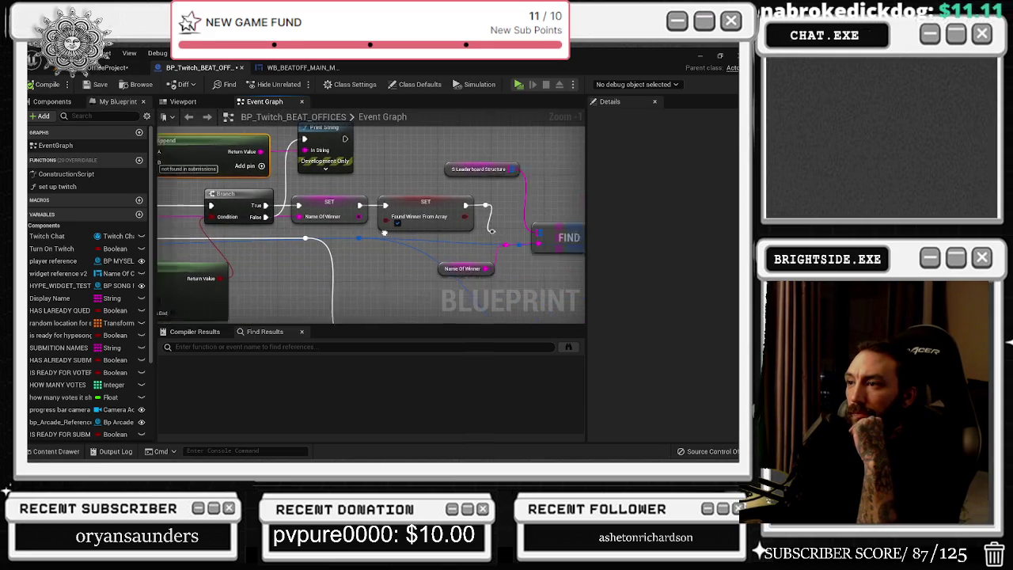
pyautogui.click(405, 186)
pyautogui.doubleClick(421, 210)
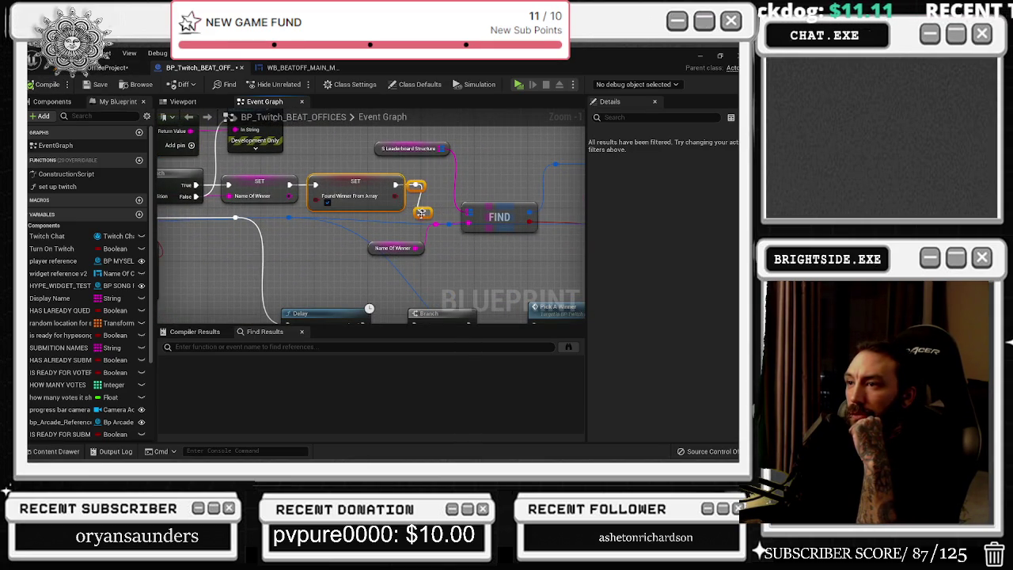
pyautogui.moveTo(397, 215)
pyautogui.mouseDown()
pyautogui.moveTo(192, 213)
pyautogui.moveTo(118, 198)
pyautogui.mouseUp()
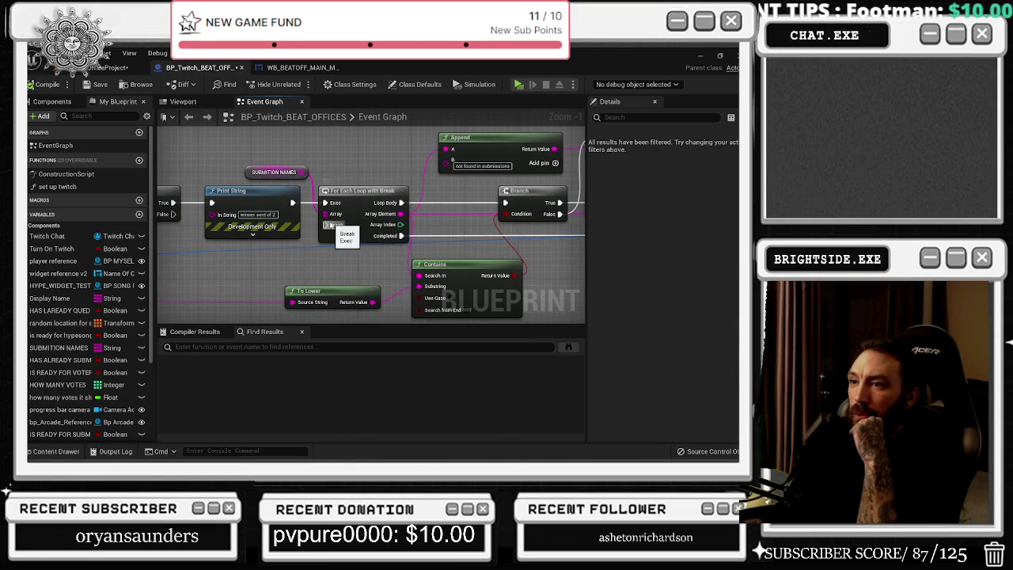
pyautogui.click(93, 87)
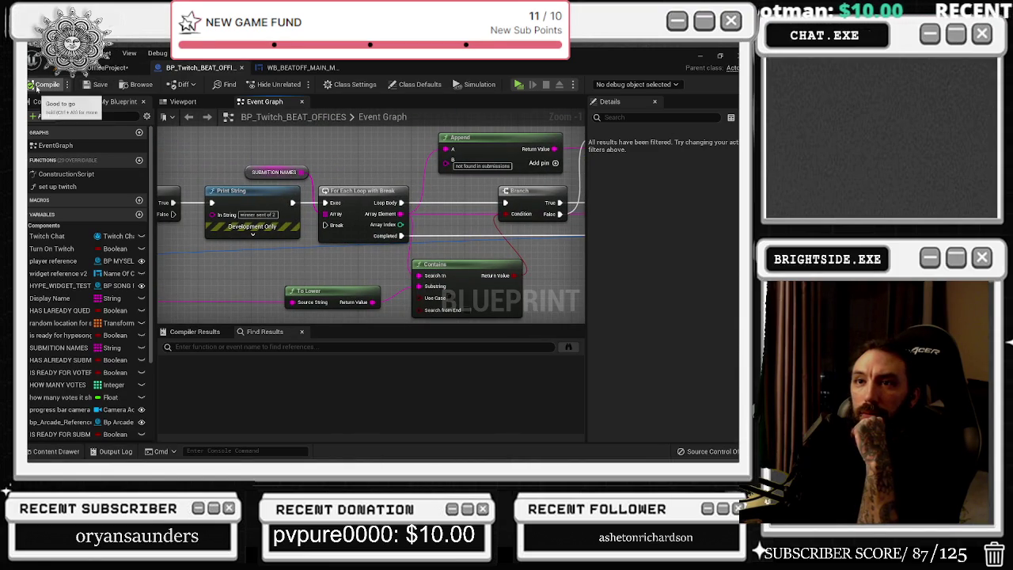
pyautogui.click(107, 68)
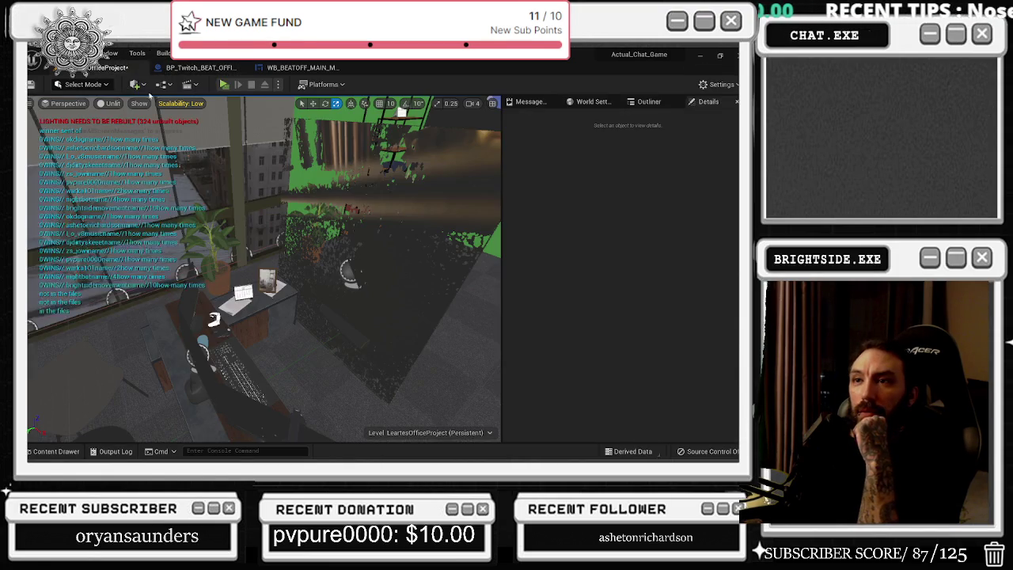
# - Play the office level in a new window, watch the submission debug prints, then leave the session
pyautogui.click(224, 84)
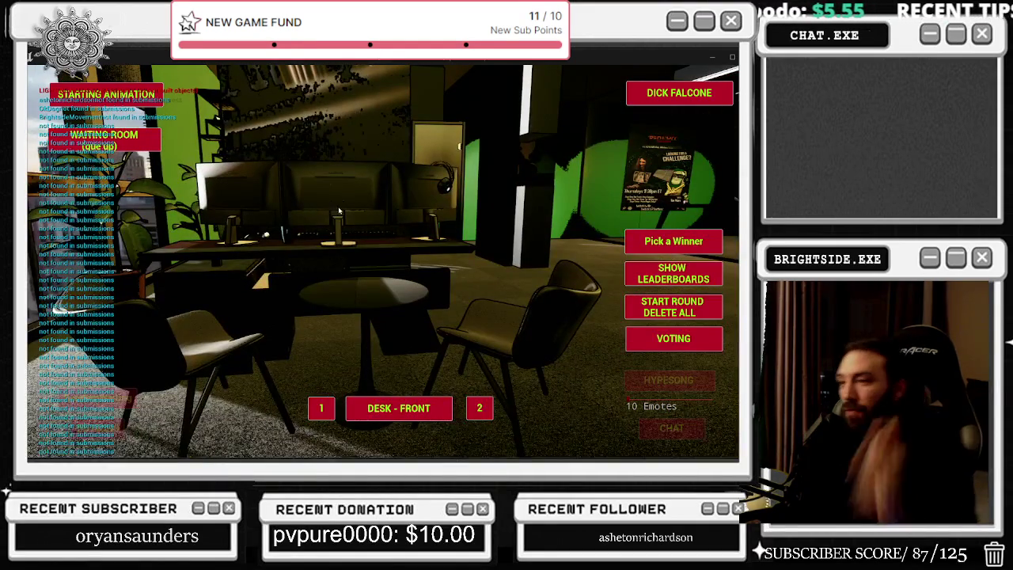
pyautogui.hotkey('alt', 'Tab')
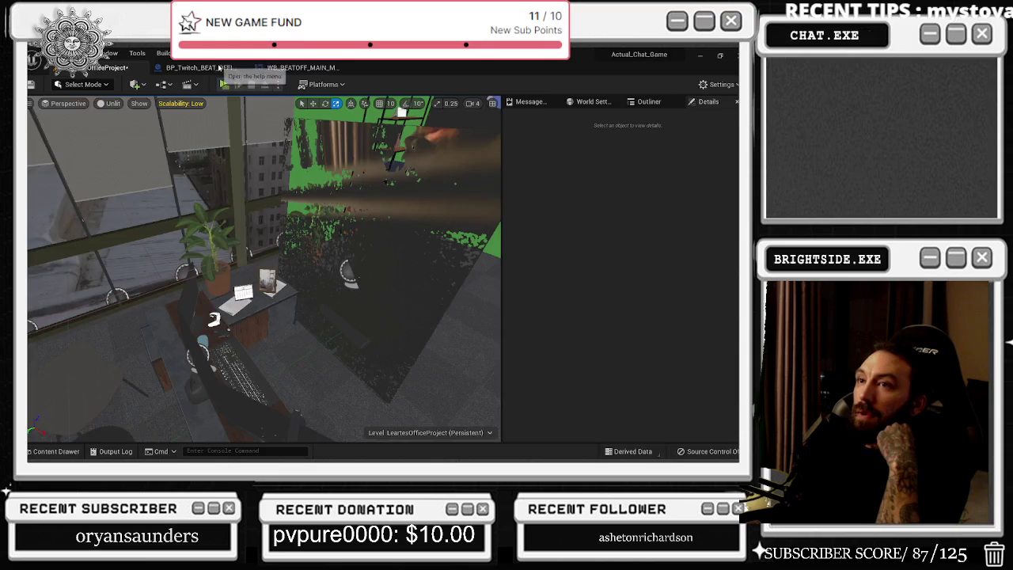
# - Select the message-parsing nodes and reposition To Lower beside the Contains node
pyautogui.click(202, 67)
pyautogui.moveTo(413, 284); pyautogui.dragTo(411, 282)
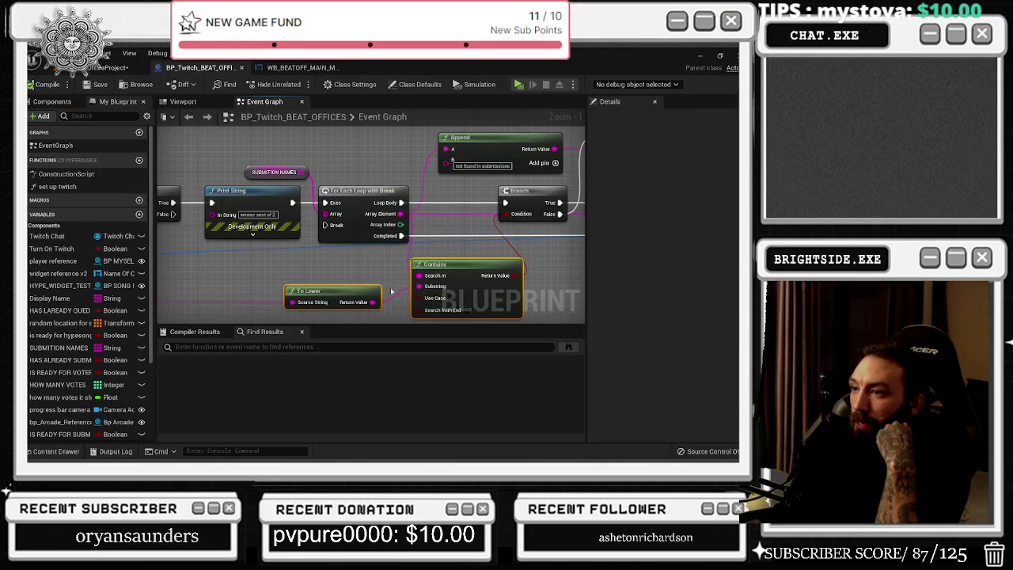
pyautogui.moveTo(253, 194)
pyautogui.mouseDown()
pyautogui.moveTo(396, 229)
pyautogui.moveTo(467, 216)
pyautogui.moveTo(290, 216)
pyautogui.moveTo(328, 242)
pyautogui.moveTo(158, 216)
pyautogui.mouseUp()
pyautogui.moveTo(367, 245); pyautogui.dragTo(217, 257)
pyautogui.moveTo(269, 215)
pyautogui.mouseDown()
pyautogui.moveTo(372, 226)
pyautogui.moveTo(303, 203)
pyautogui.mouseUp()
pyautogui.click(389, 223)
pyautogui.moveTo(402, 184); pyautogui.dragTo(415, 184)
pyautogui.moveTo(379, 237); pyautogui.dragTo(298, 245)
pyautogui.click(297, 246)
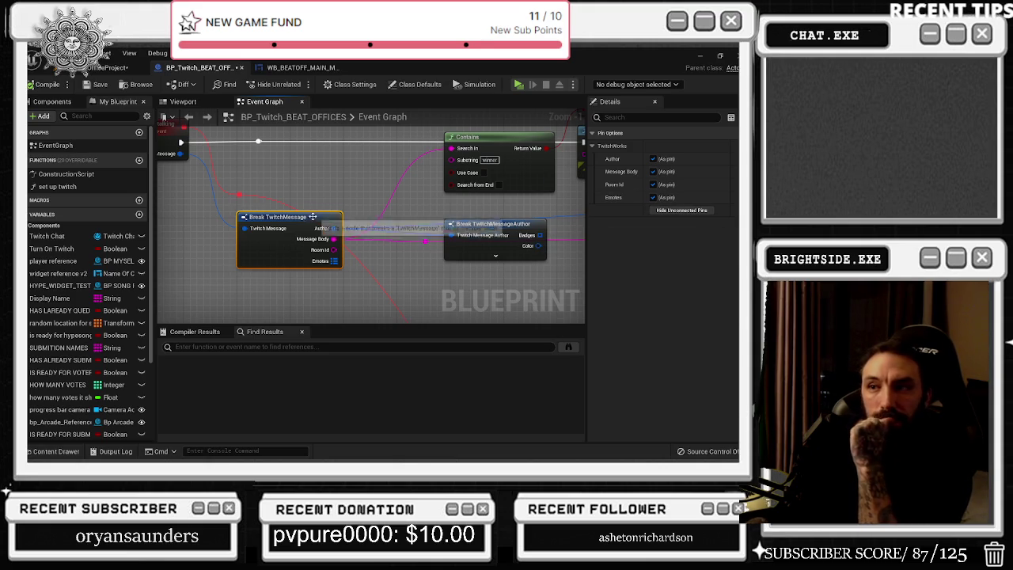
# - Review the Branch, AND, Append, Print String and Name Of Winner nodes in the graph
pyautogui.moveTo(437, 246)
pyautogui.mouseDown()
pyautogui.moveTo(348, 257)
pyautogui.moveTo(254, 206)
pyautogui.moveTo(285, 201)
pyautogui.mouseUp()
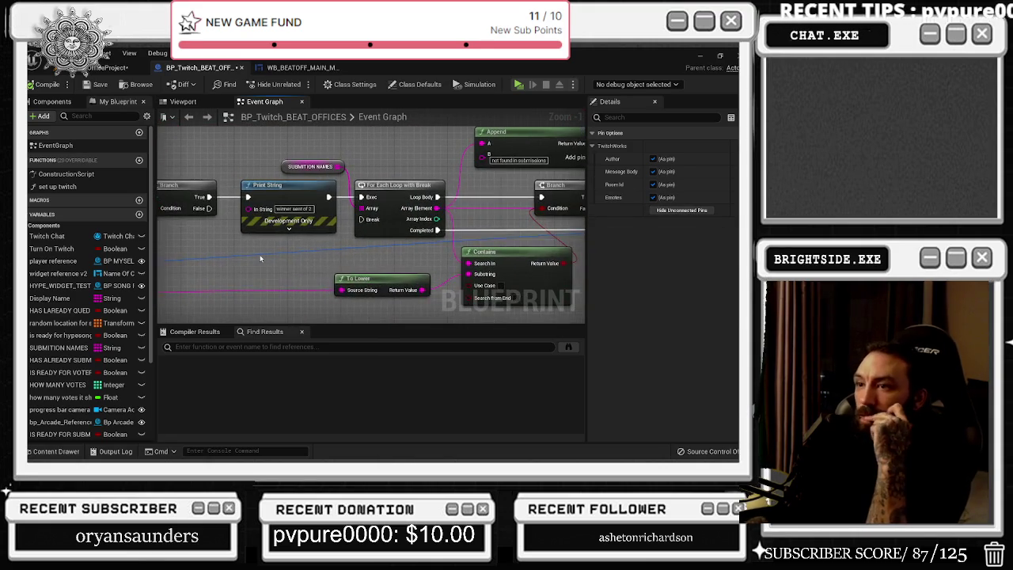
pyautogui.moveTo(269, 254)
pyautogui.mouseDown()
pyautogui.moveTo(365, 250)
pyautogui.moveTo(402, 265)
pyautogui.mouseUp()
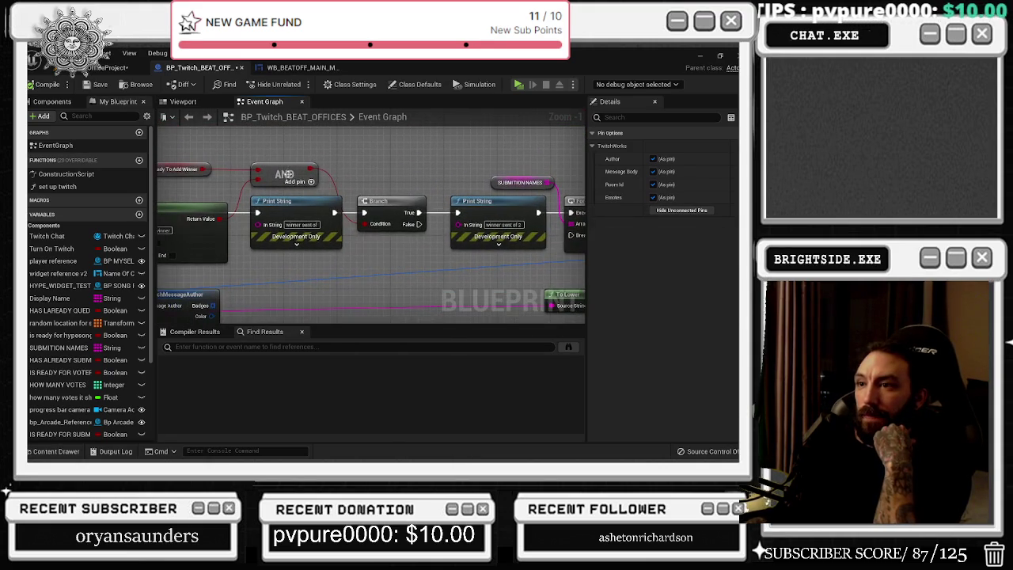
pyautogui.click(227, 159)
pyautogui.moveTo(475, 237)
pyautogui.mouseDown()
pyautogui.moveTo(226, 232)
pyautogui.moveTo(322, 137)
pyautogui.mouseUp()
pyautogui.moveTo(431, 178)
pyautogui.mouseDown()
pyautogui.moveTo(314, 156)
pyautogui.moveTo(458, 196)
pyautogui.mouseUp()
pyautogui.moveTo(270, 232)
pyautogui.mouseDown()
pyautogui.moveTo(470, 286)
pyautogui.moveTo(370, 197)
pyautogui.mouseUp()
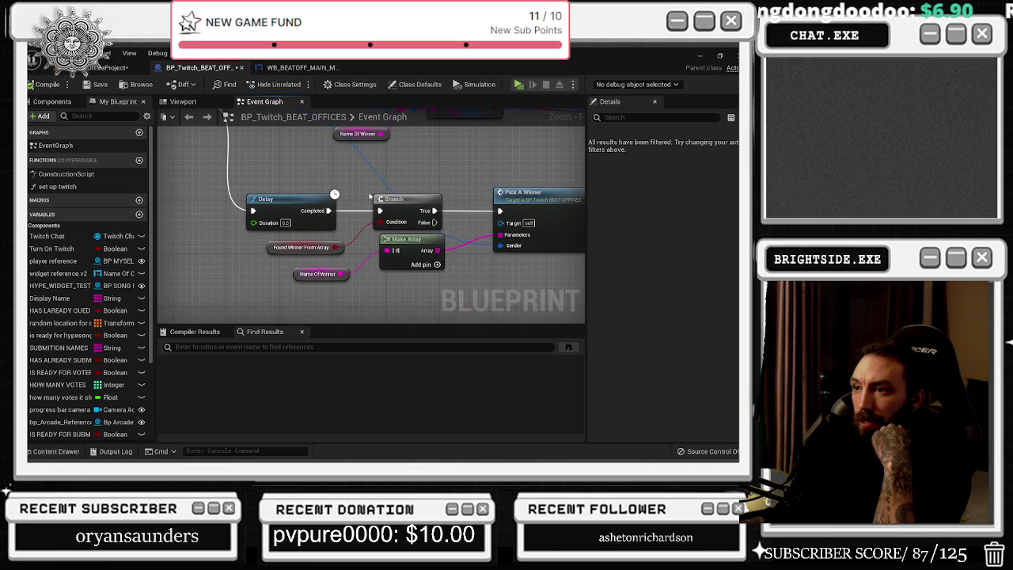
pyautogui.click(291, 273)
pyautogui.moveTo(413, 293)
pyautogui.mouseDown()
pyautogui.moveTo(317, 260)
pyautogui.moveTo(186, 251)
pyautogui.moveTo(158, 261)
pyautogui.moveTo(585, 322)
pyautogui.mouseUp()
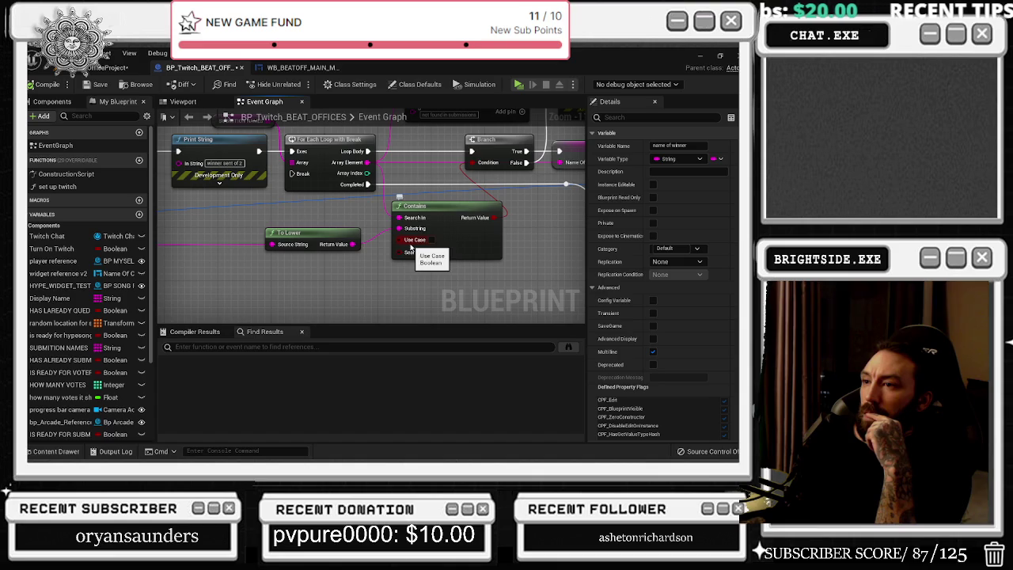
pyautogui.moveTo(410, 247); pyautogui.dragTo(327, 309)
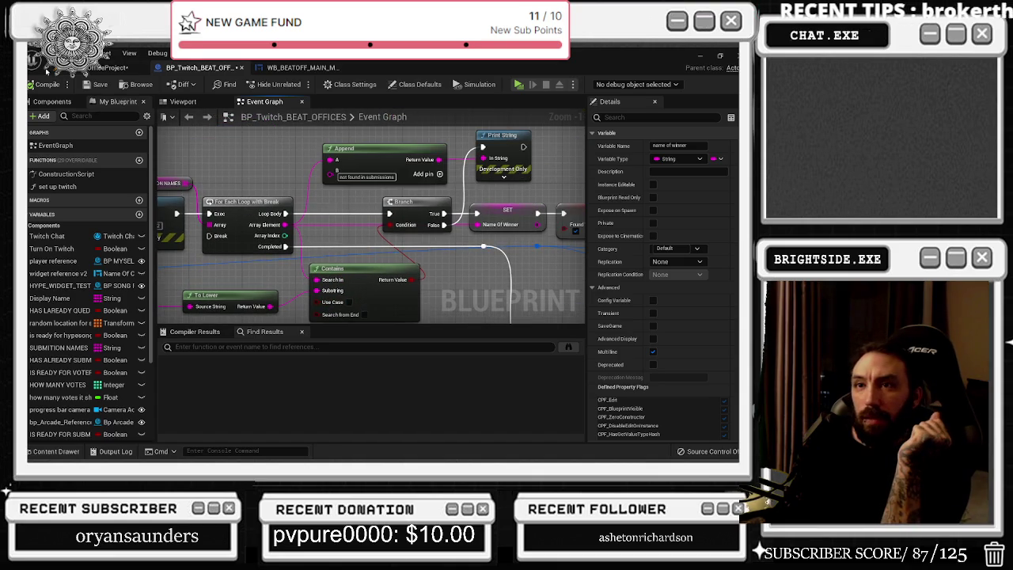
pyautogui.click(111, 67)
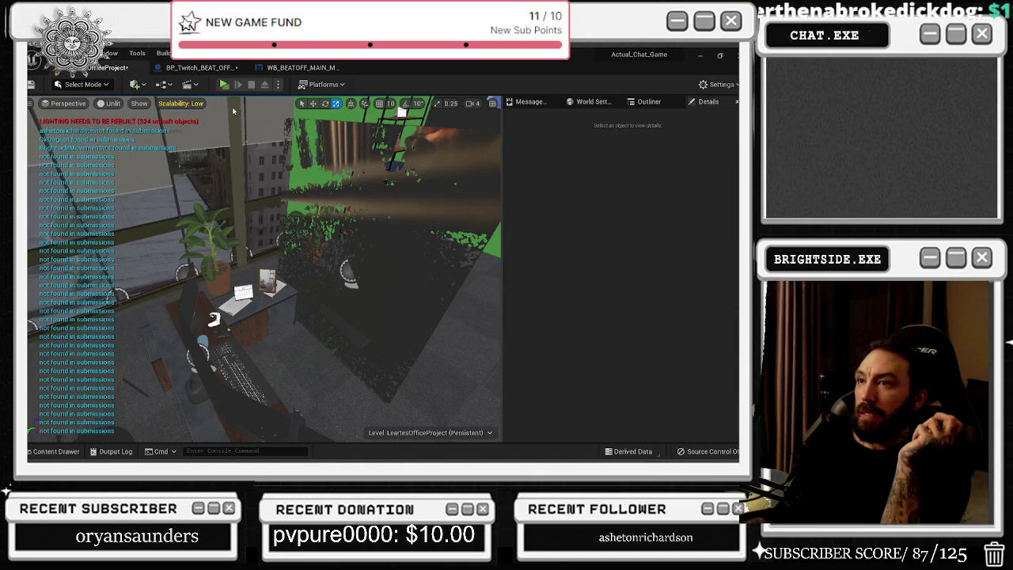
pyautogui.click(301, 67)
pyautogui.click(197, 68)
pyautogui.moveTo(474, 174); pyautogui.dragTo(368, 139)
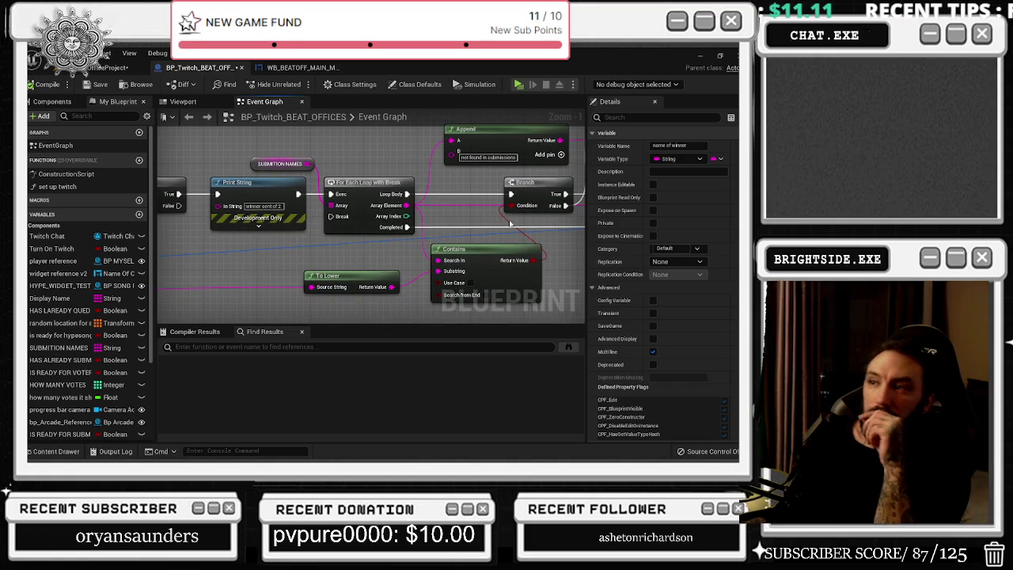
pyautogui.moveTo(499, 221); pyautogui.dragTo(454, 233)
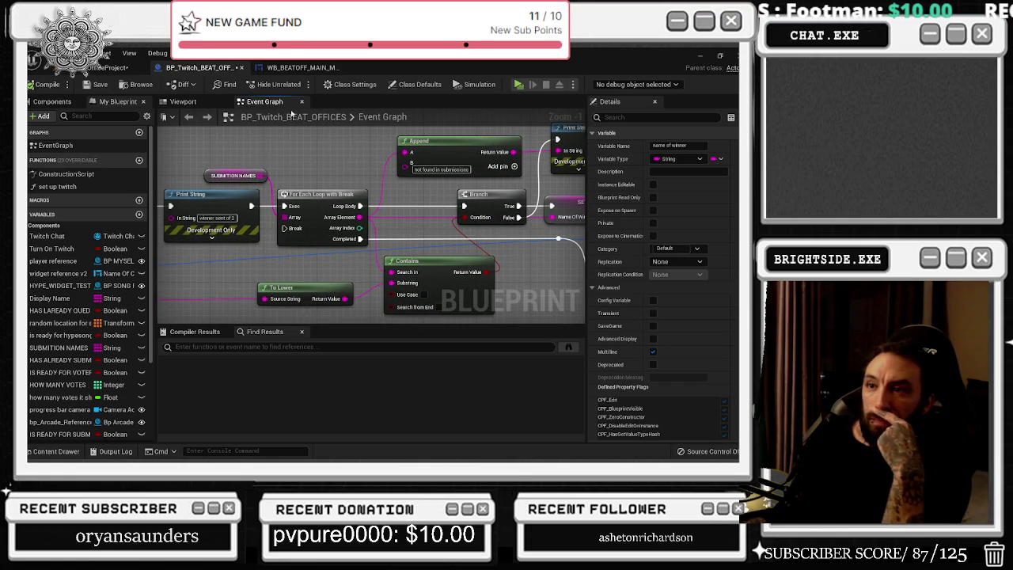
pyautogui.click(107, 67)
# - Save the level, play-test Pick a Winner and Show Leaderboards, then stop with Esc
pyautogui.hotkey('ctrl', 's')
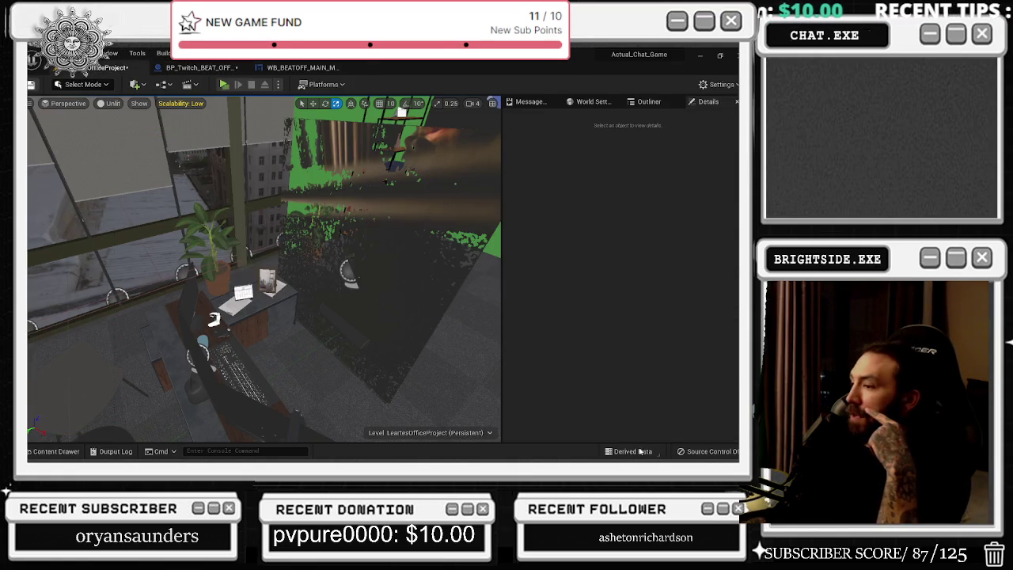
pyautogui.click(224, 84)
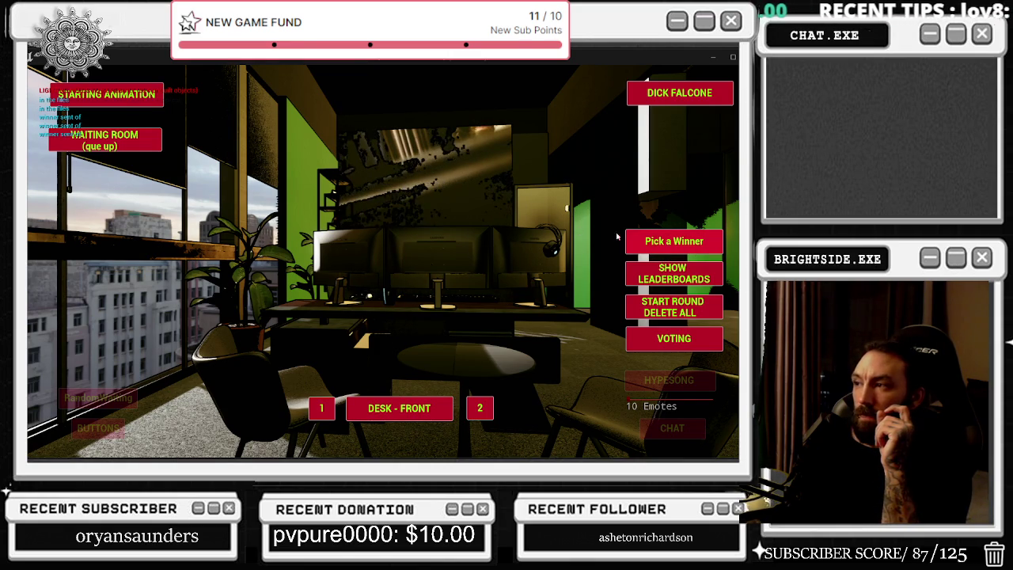
pyautogui.click(663, 242)
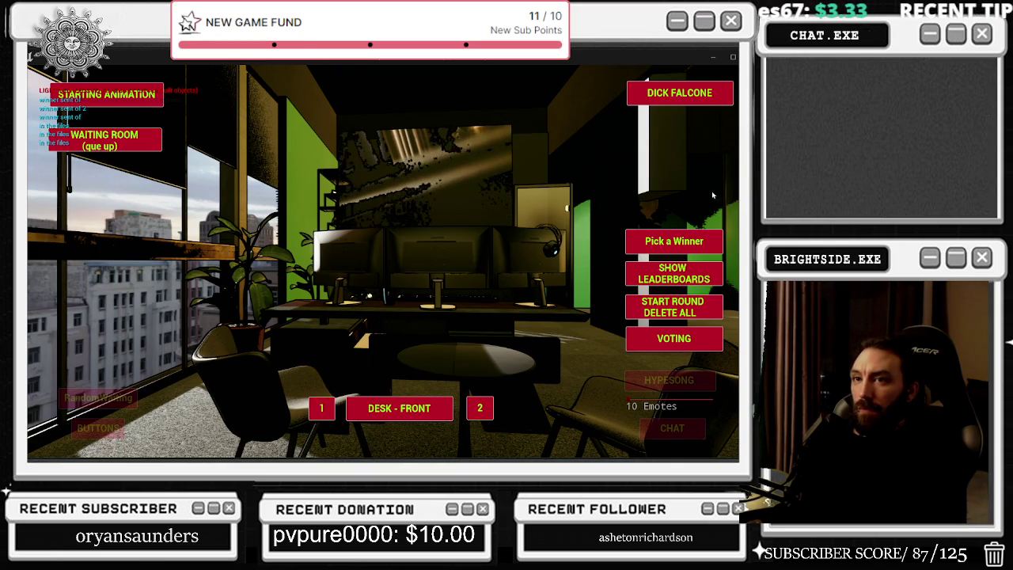
pyautogui.click(667, 271)
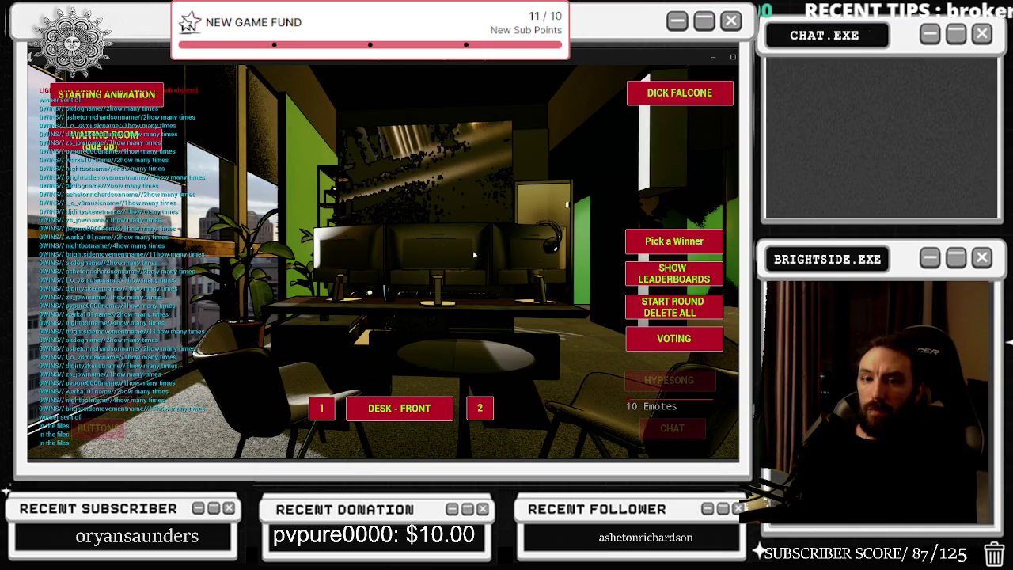
pyautogui.press('Escape')
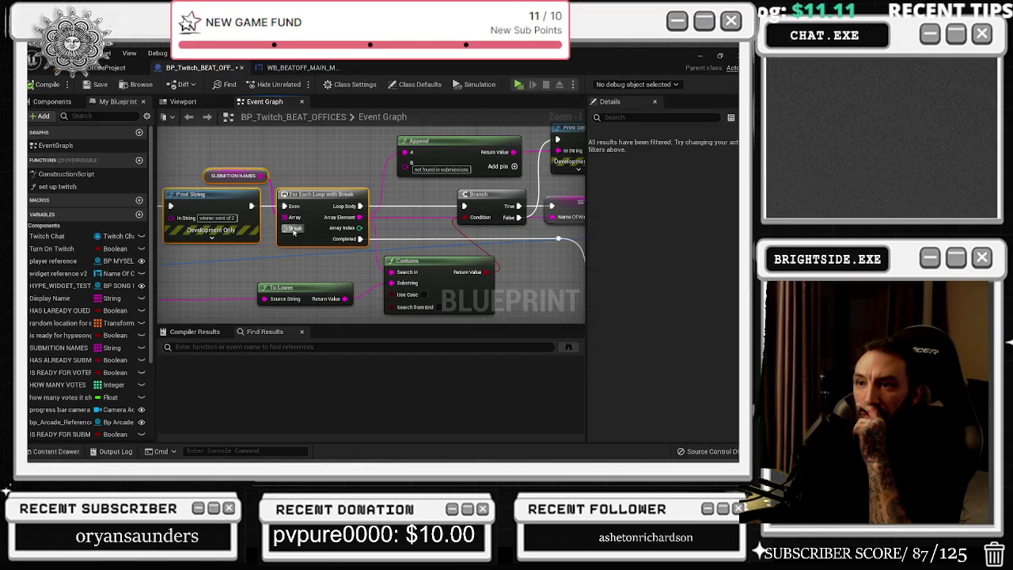
# - Inspect the loop's Branch, Print String, For Each Loop, Append, To Lower and Contains nodes
pyautogui.moveTo(211, 172); pyautogui.dragTo(352, 211)
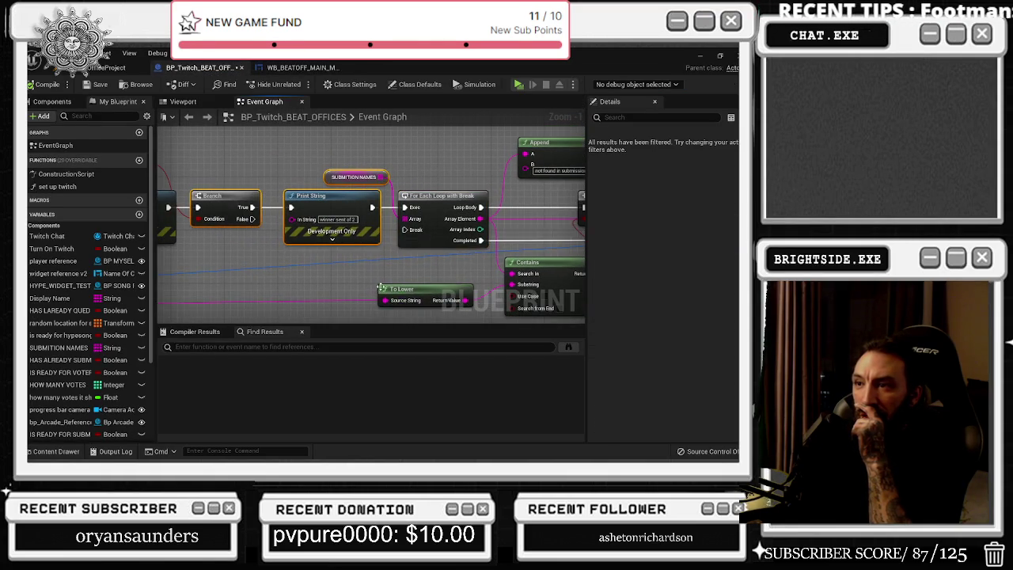
pyautogui.moveTo(554, 260); pyautogui.dragTo(388, 269)
pyautogui.click(277, 204)
pyautogui.moveTo(306, 151)
pyautogui.mouseDown()
pyautogui.moveTo(385, 218)
pyautogui.moveTo(382, 256)
pyautogui.mouseUp()
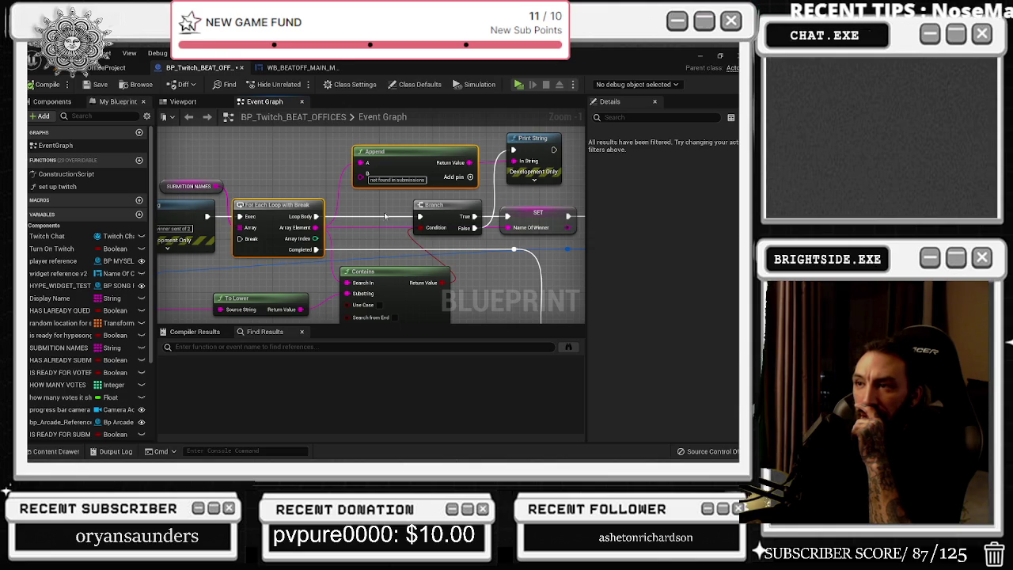
pyautogui.moveTo(459, 190)
pyautogui.mouseDown()
pyautogui.moveTo(390, 149)
pyautogui.moveTo(409, 143)
pyautogui.mouseUp()
pyautogui.moveTo(258, 234); pyautogui.dragTo(341, 263)
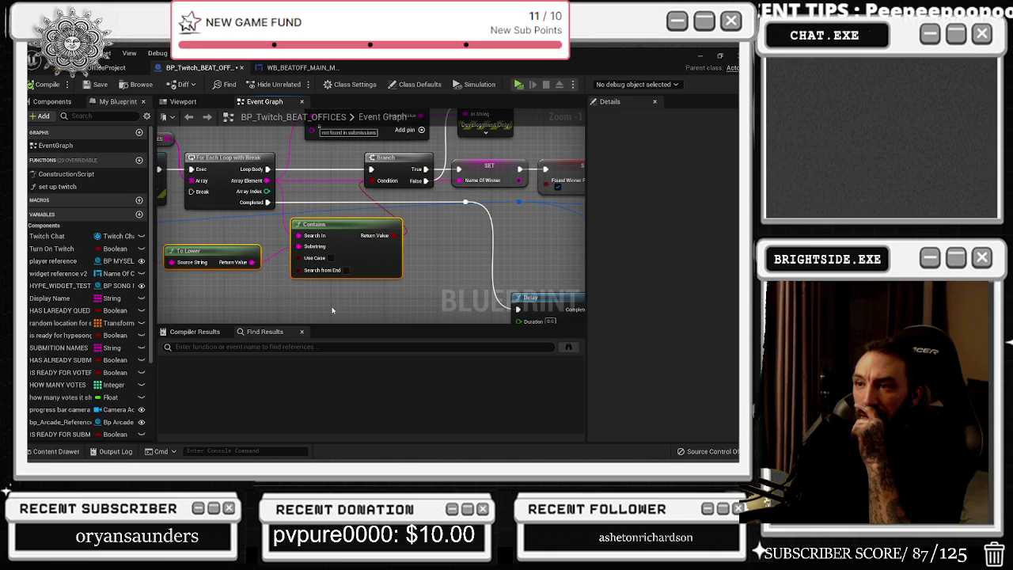
pyautogui.moveTo(329, 308)
pyautogui.mouseDown()
pyautogui.moveTo(335, 335)
pyautogui.moveTo(353, 330)
pyautogui.mouseUp()
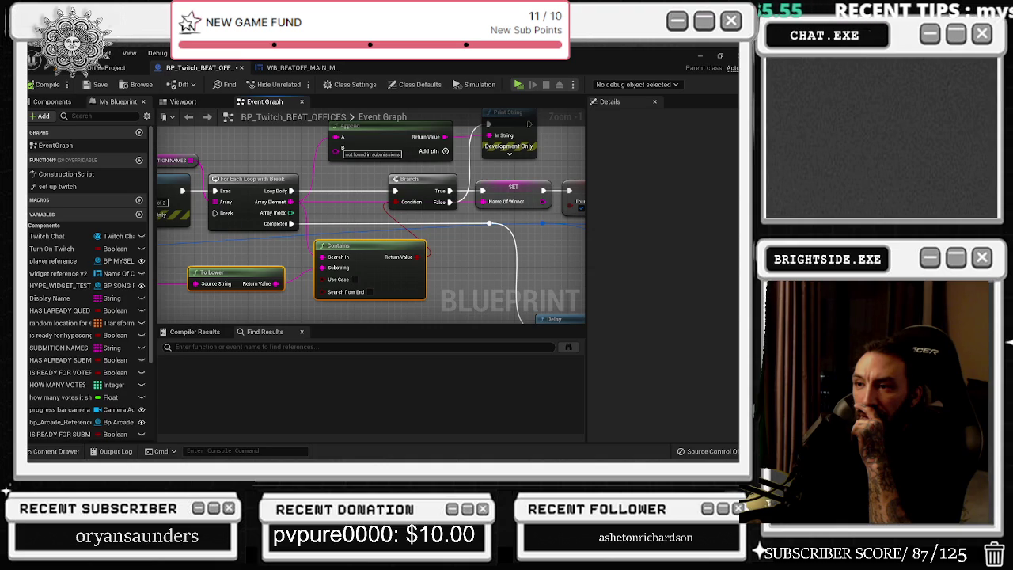
pyautogui.moveTo(354, 330); pyautogui.dragTo(358, 322)
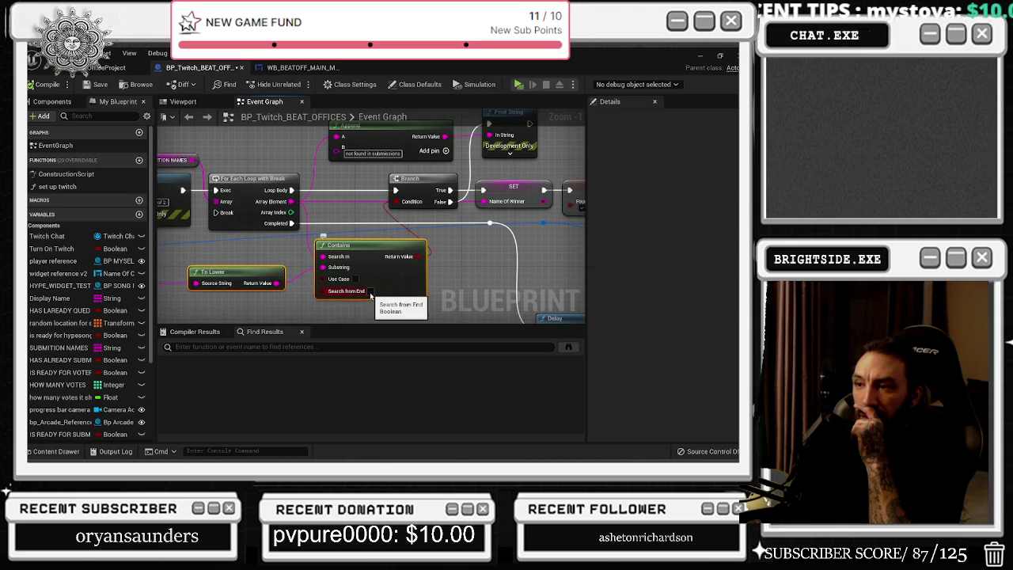
pyautogui.moveTo(511, 283); pyautogui.dragTo(182, 214)
pyautogui.moveTo(285, 237); pyautogui.dragTo(272, 188)
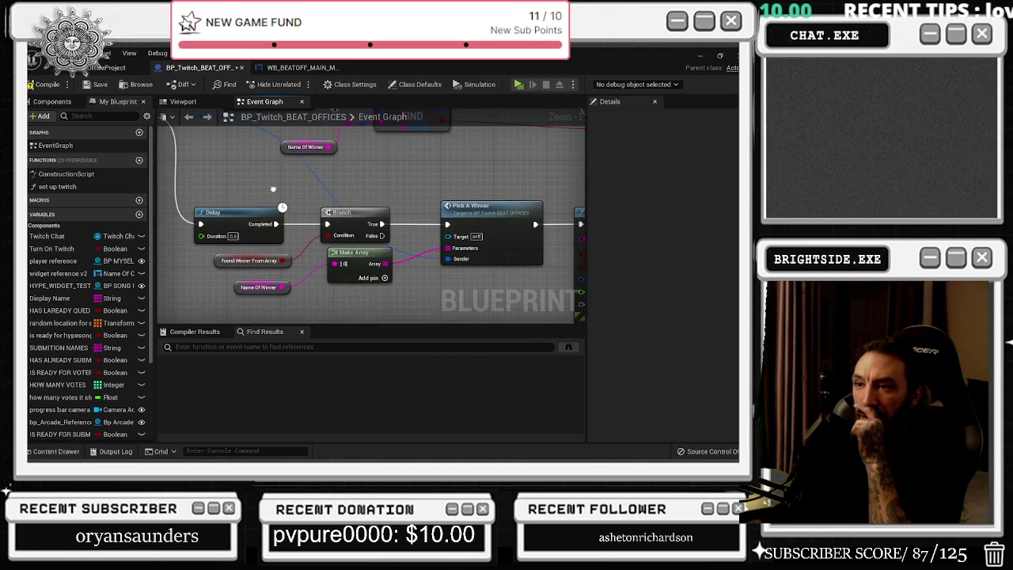
# - Inspect the Found Winner From Array variable and its SET node, and jump to the FIND event
pyautogui.click(259, 254)
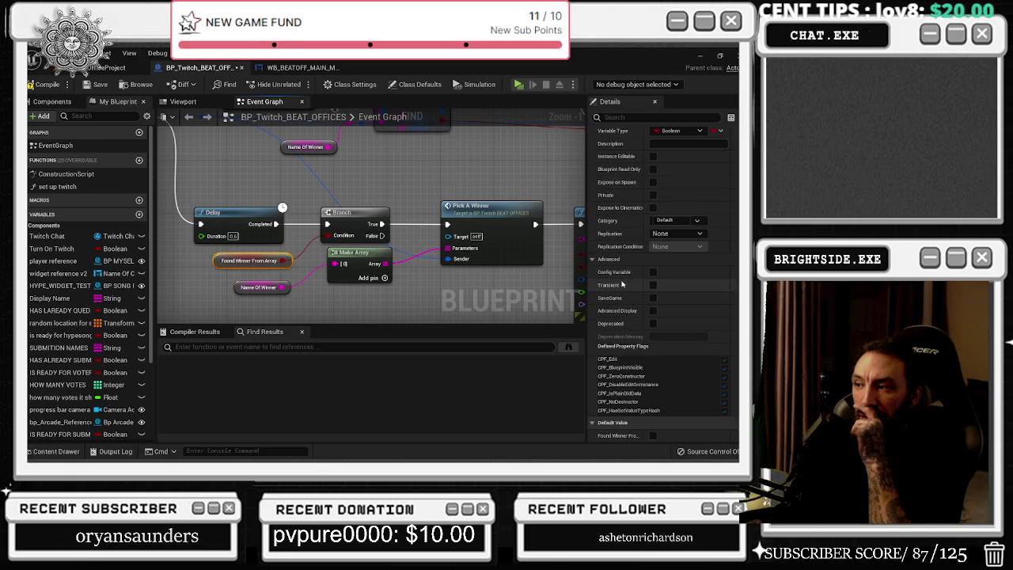
pyautogui.moveTo(231, 187); pyautogui.dragTo(363, 239)
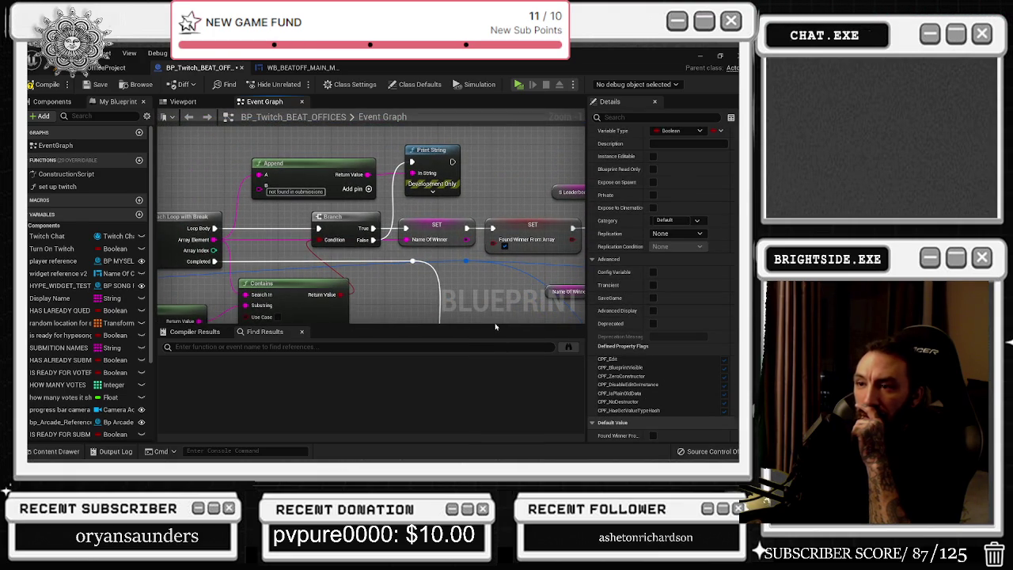
pyautogui.moveTo(491, 304); pyautogui.dragTo(467, 258)
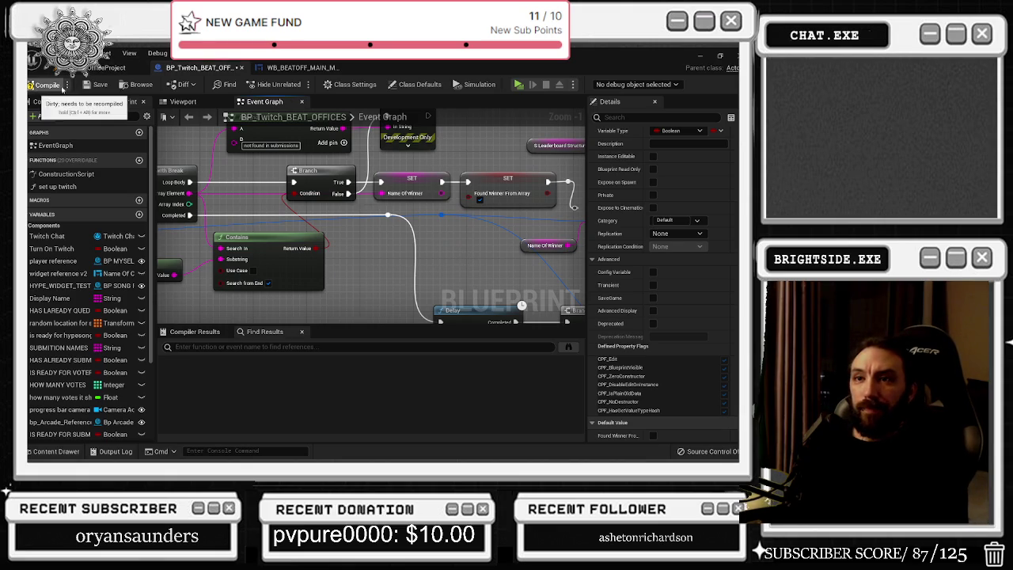
pyautogui.moveTo(433, 249)
pyautogui.mouseDown()
pyautogui.moveTo(253, 182)
pyautogui.moveTo(208, 137)
pyautogui.moveTo(185, 141)
pyautogui.moveTo(178, 186)
pyautogui.moveTo(208, 200)
pyautogui.moveTo(157, 206)
pyautogui.moveTo(216, 210)
pyautogui.mouseUp()
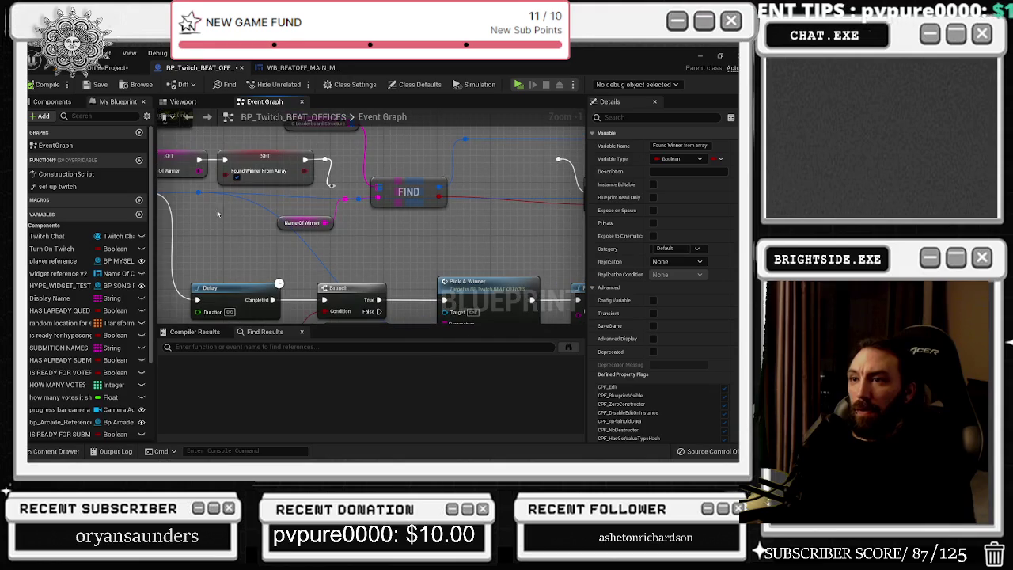
pyautogui.click(261, 170)
pyautogui.doubleClick(397, 205)
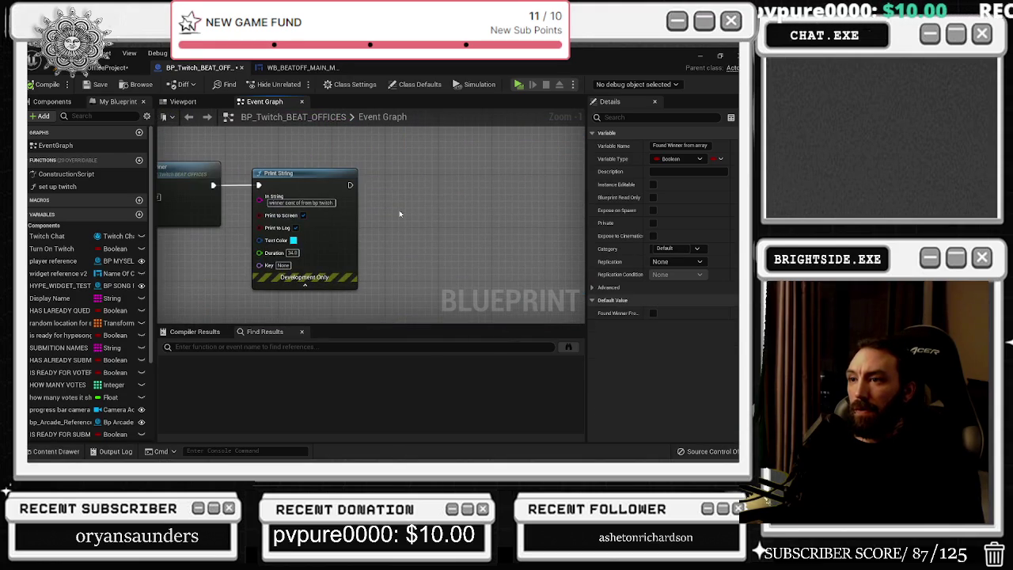
# - Add a 0.2-second Delay after the Print String, wire the pasted SET after it, and save
pyautogui.click(378, 177)
pyautogui.moveTo(350, 184); pyautogui.dragTo(385, 192)
pyautogui.click(418, 203)
pyautogui.write('0.2')
pyautogui.press('Return')
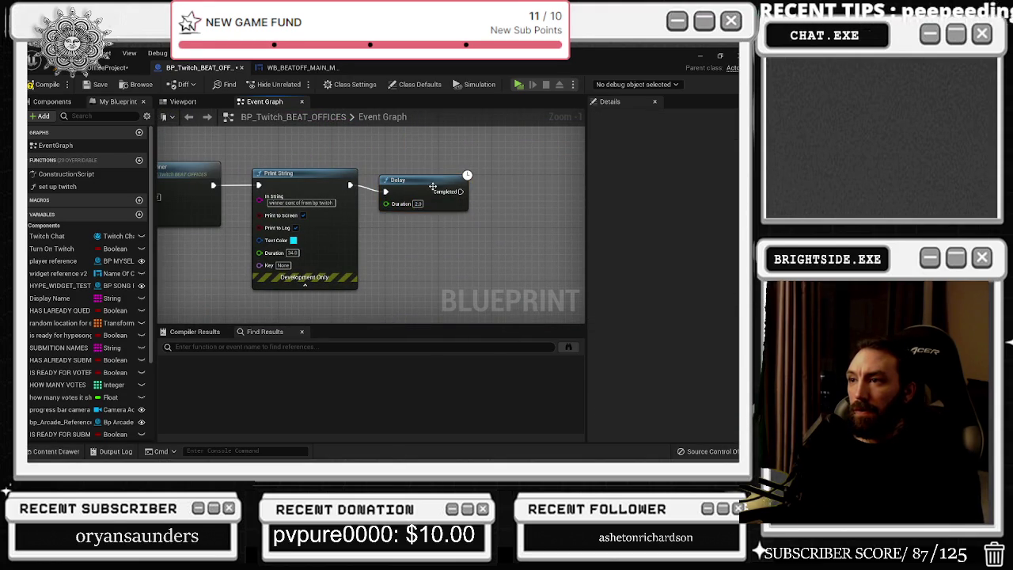
pyautogui.hotkey('ctrl', 'v')
pyautogui.moveTo(454, 184); pyautogui.dragTo(478, 185)
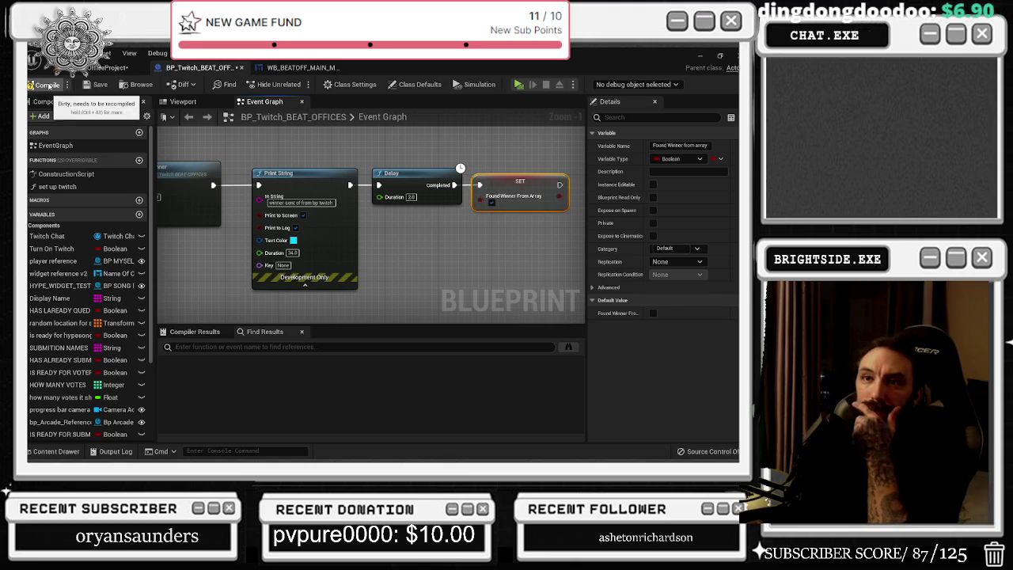
pyautogui.click(95, 84)
pyautogui.click(107, 68)
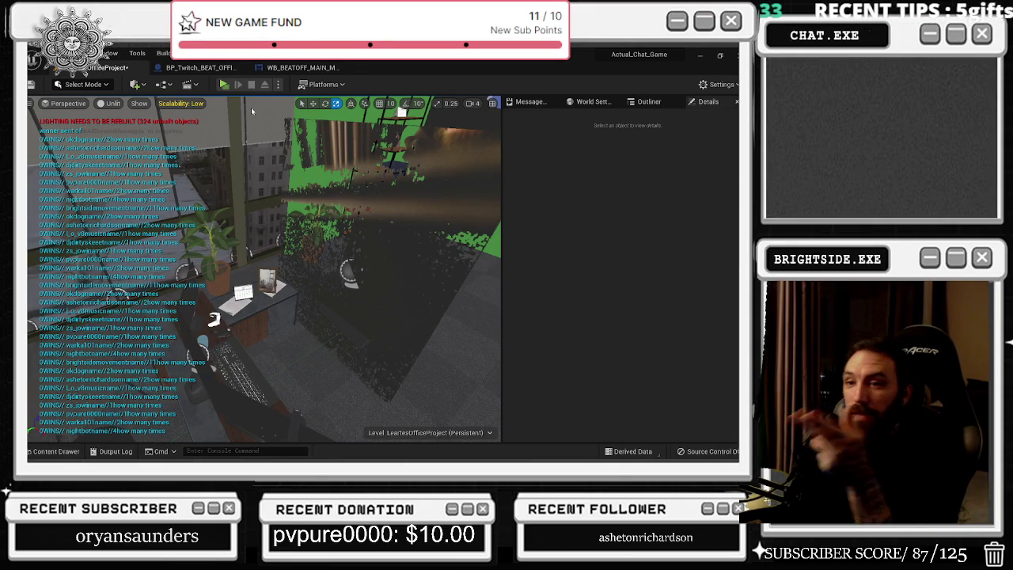
# - Start a play test of the office level and bring up the Twitch offices blueprint graph
pyautogui.click(224, 85)
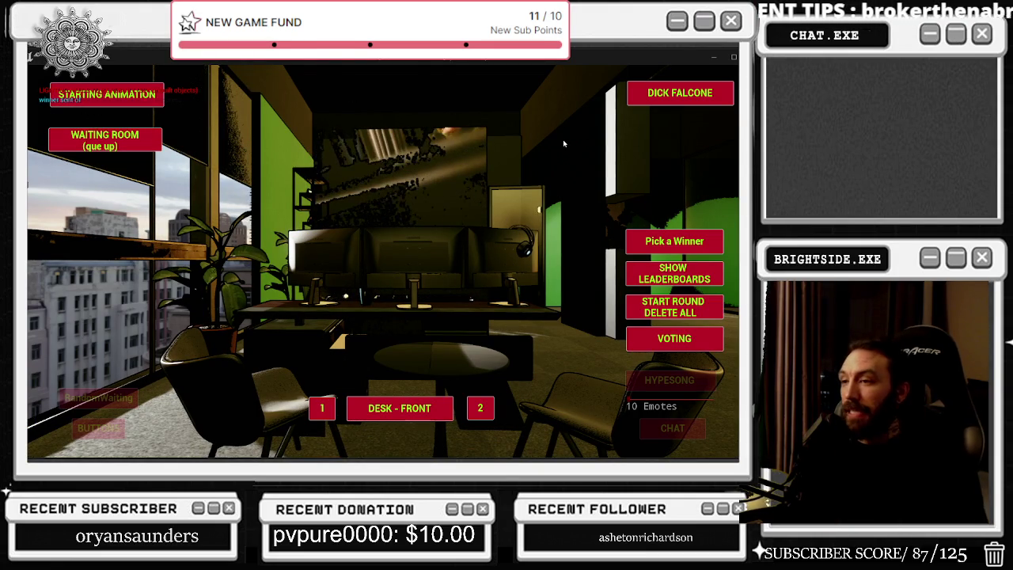
pyautogui.hotkey('alt', 'Tab')
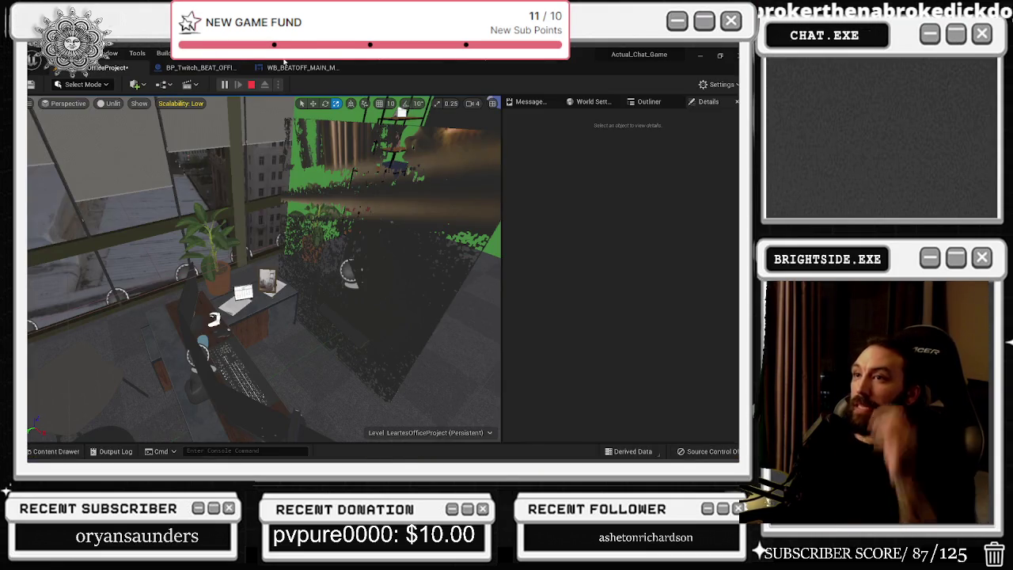
pyautogui.click(288, 70)
pyautogui.click(201, 67)
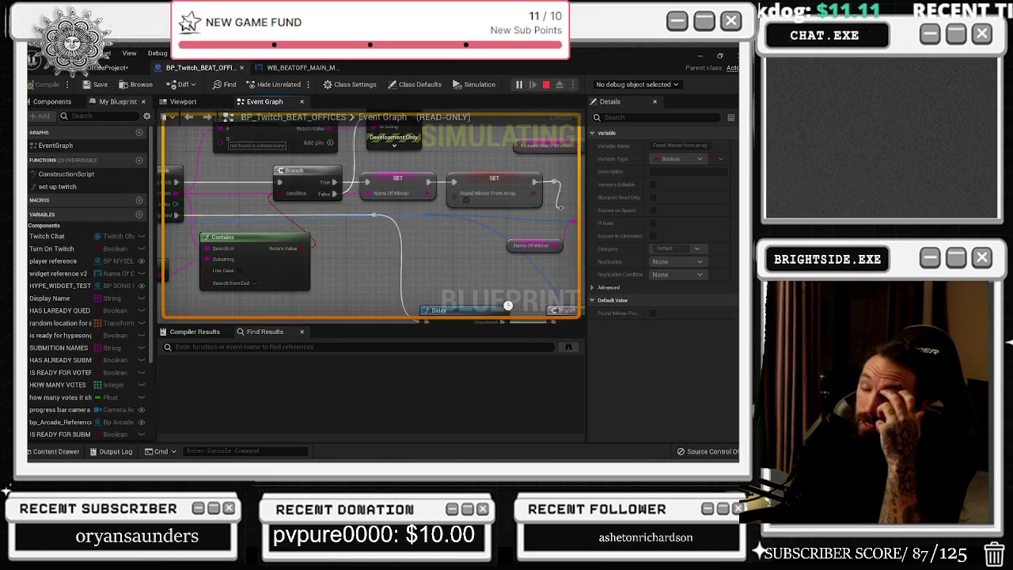
# - Examine the submission names, Append, Branch, To Lower and Contains nodes while the game runs
pyautogui.moveTo(250, 183); pyautogui.dragTo(289, 222)
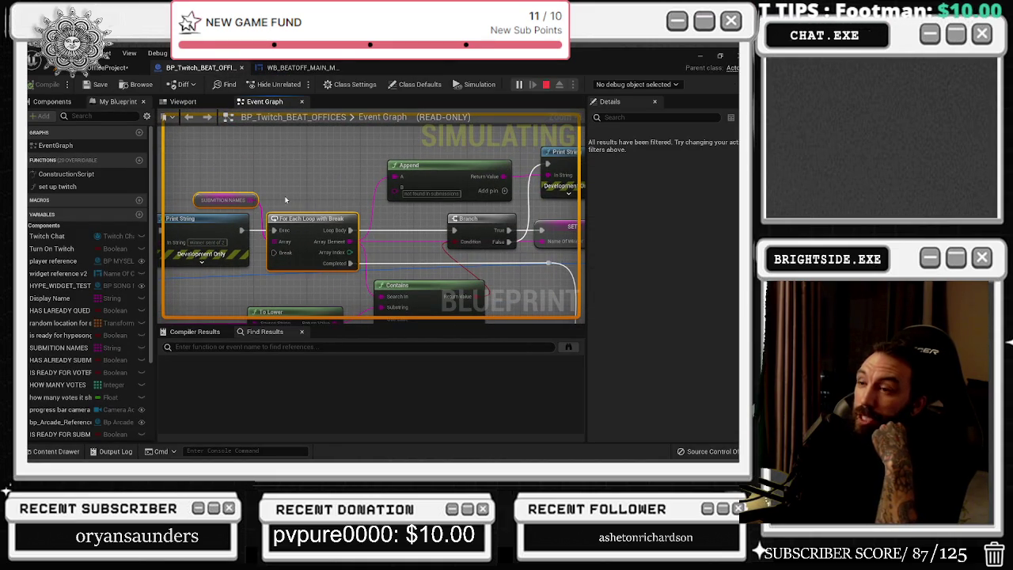
pyautogui.moveTo(238, 196); pyautogui.dragTo(273, 178)
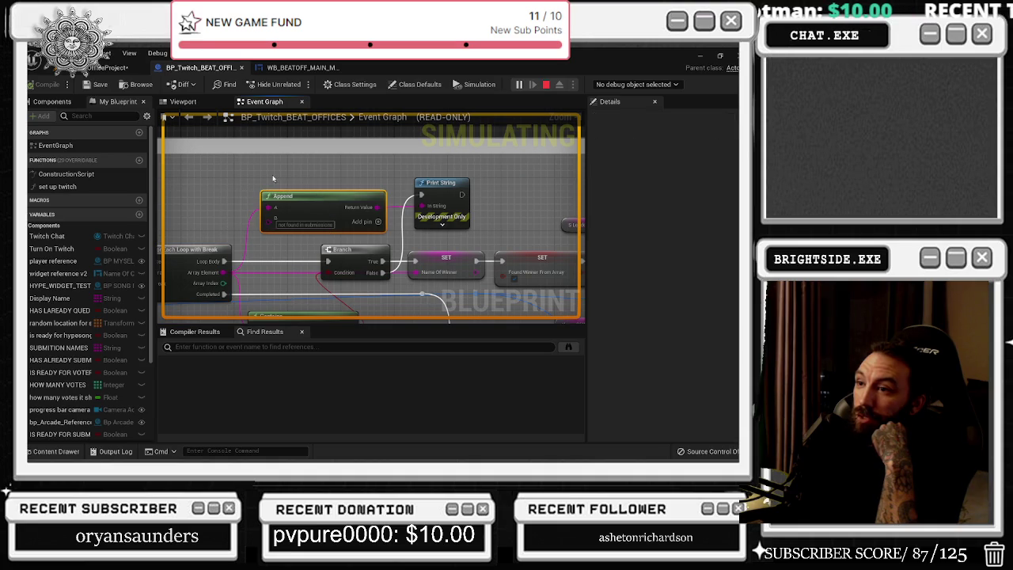
pyautogui.click(360, 272)
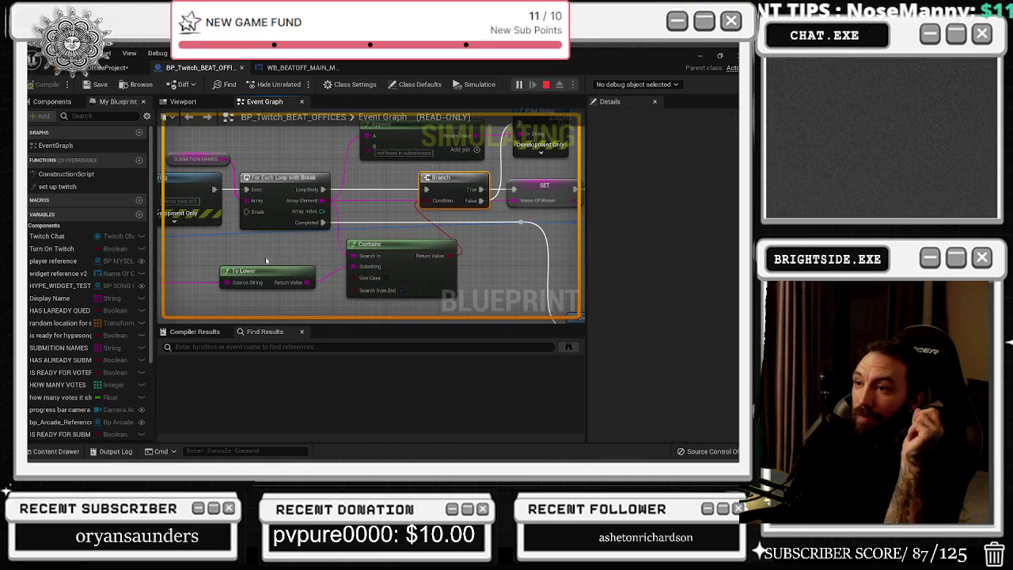
pyautogui.moveTo(265, 260); pyautogui.dragTo(404, 270)
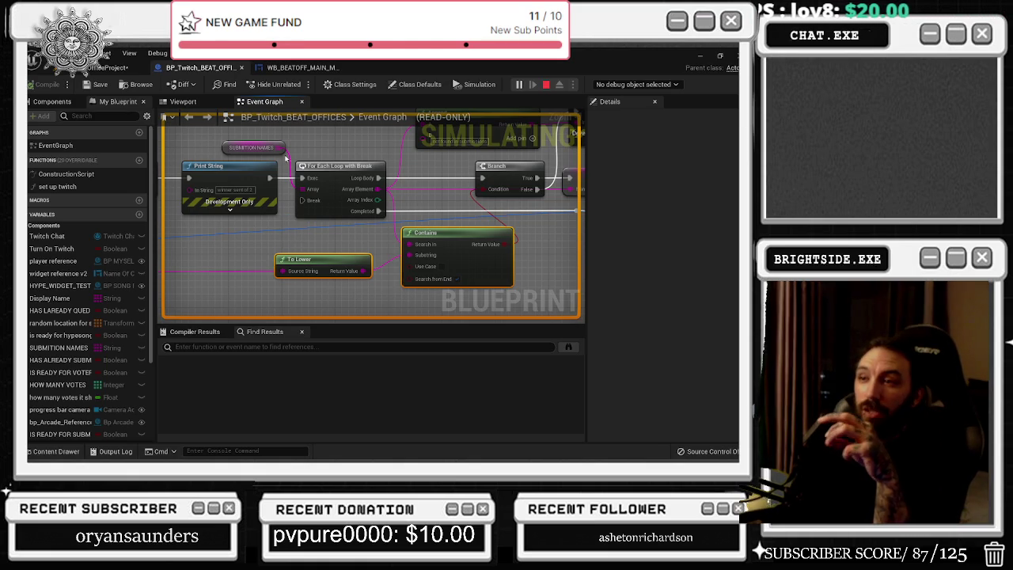
pyautogui.moveTo(268, 135)
pyautogui.mouseDown()
pyautogui.moveTo(372, 230)
pyautogui.moveTo(429, 263)
pyautogui.moveTo(419, 241)
pyautogui.mouseUp()
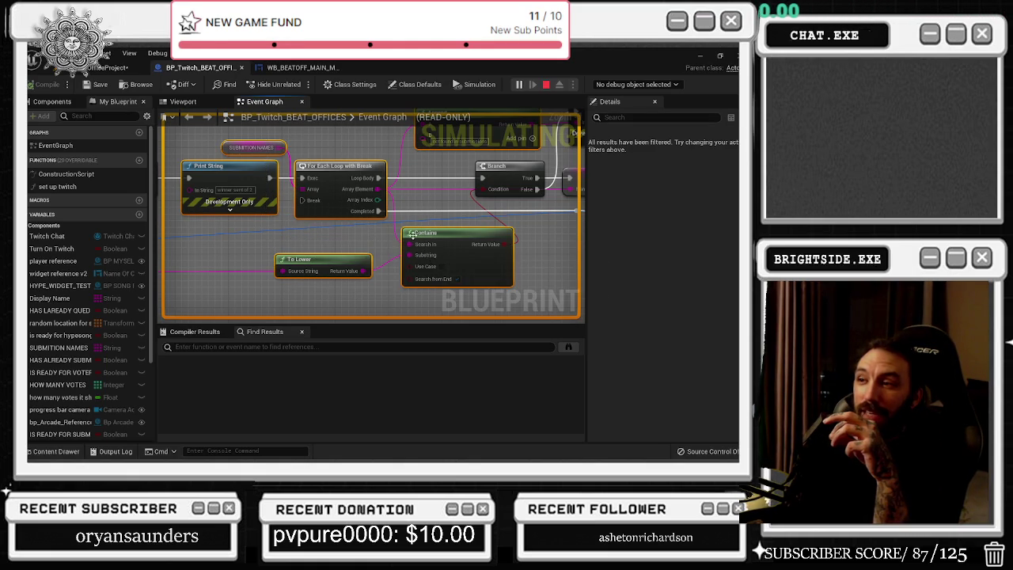
pyautogui.click(427, 234)
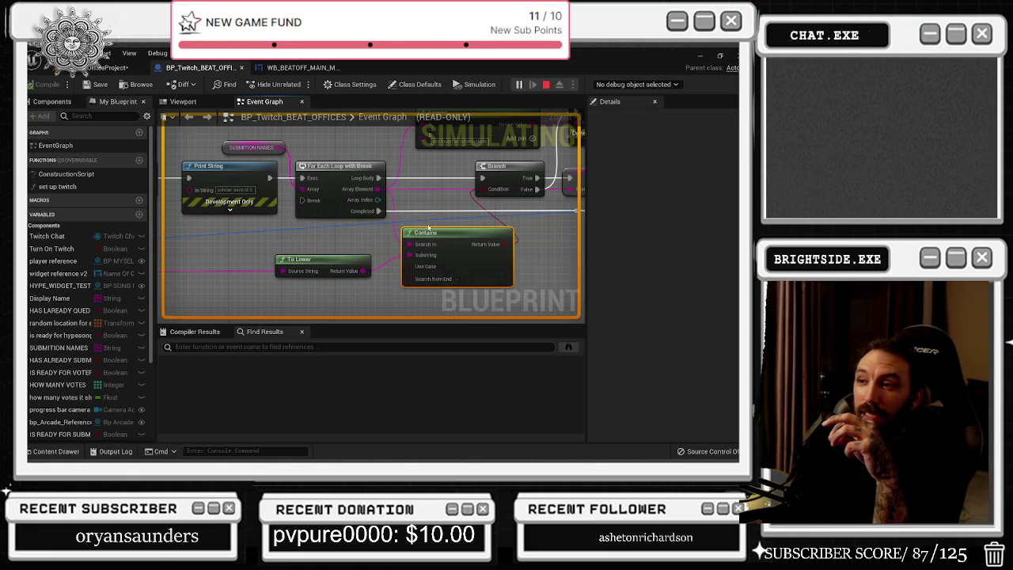
pyautogui.moveTo(251, 136)
pyautogui.mouseDown()
pyautogui.moveTo(364, 211)
pyautogui.moveTo(246, 149)
pyautogui.mouseUp()
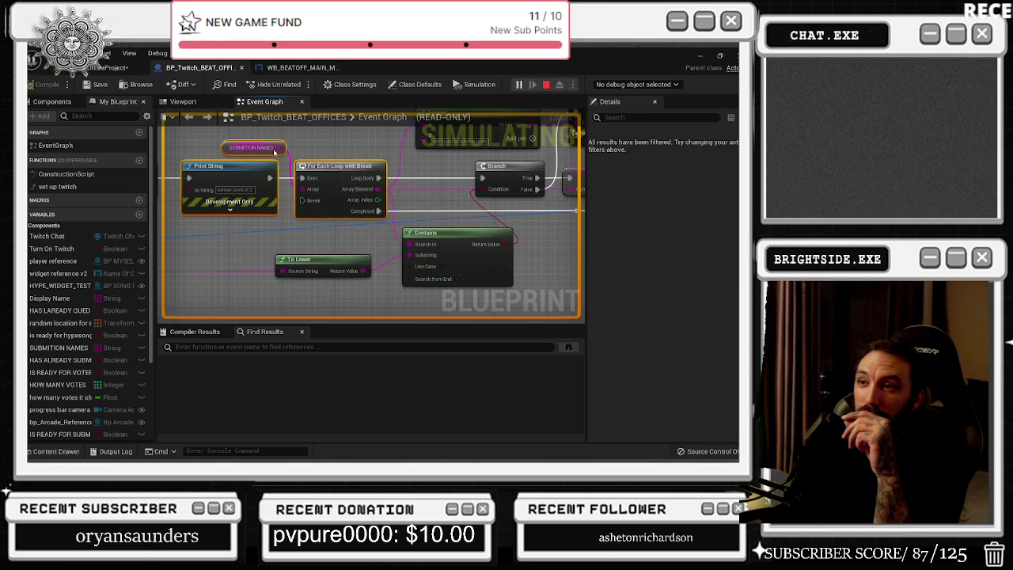
# - Look over the For Each Loop, Print String and To Lower nodes, then stop the play session
pyautogui.moveTo(481, 143); pyautogui.dragTo(388, 196)
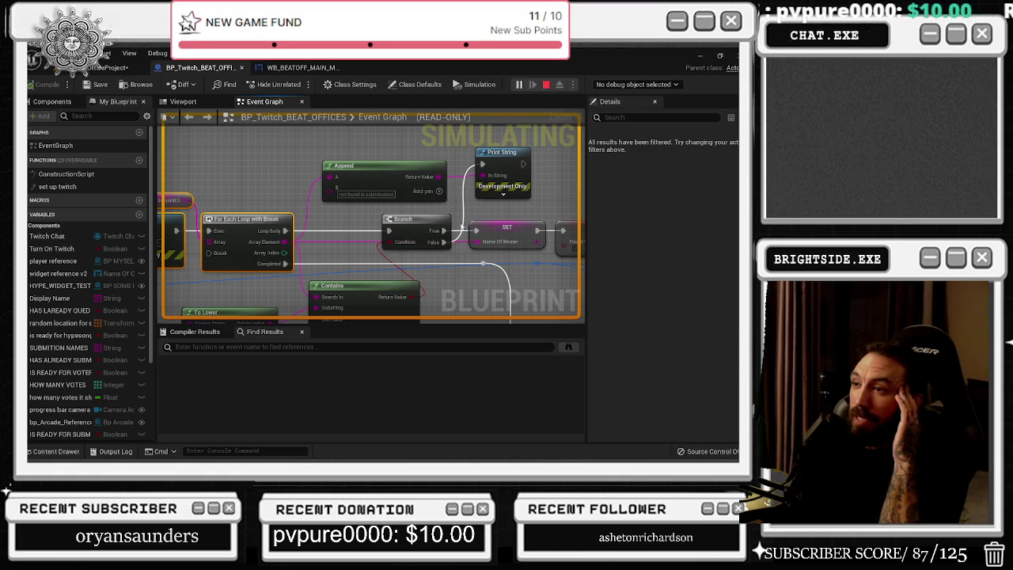
pyautogui.moveTo(432, 238); pyautogui.dragTo(467, 243)
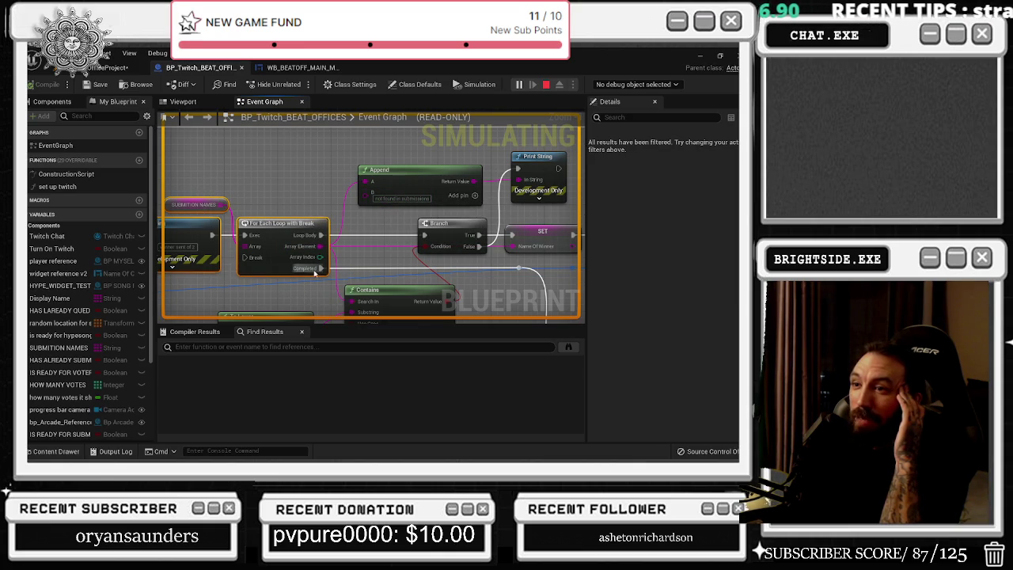
pyautogui.moveTo(208, 171)
pyautogui.mouseDown()
pyautogui.moveTo(323, 292)
pyautogui.moveTo(326, 285)
pyautogui.mouseUp()
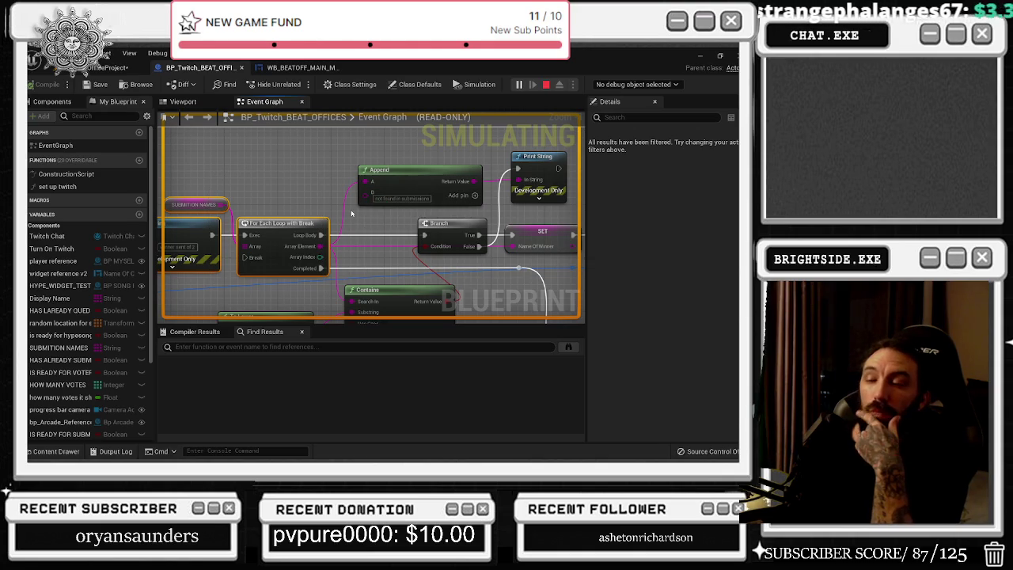
pyautogui.moveTo(331, 204)
pyautogui.mouseDown()
pyautogui.moveTo(418, 128)
pyautogui.moveTo(351, 139)
pyautogui.mouseUp()
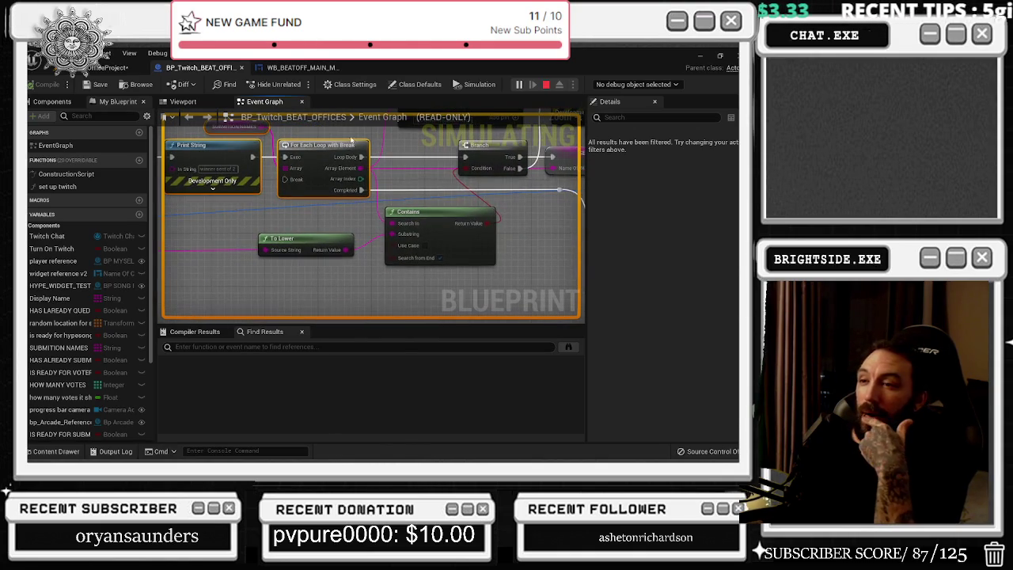
pyautogui.moveTo(325, 207); pyautogui.dragTo(356, 259)
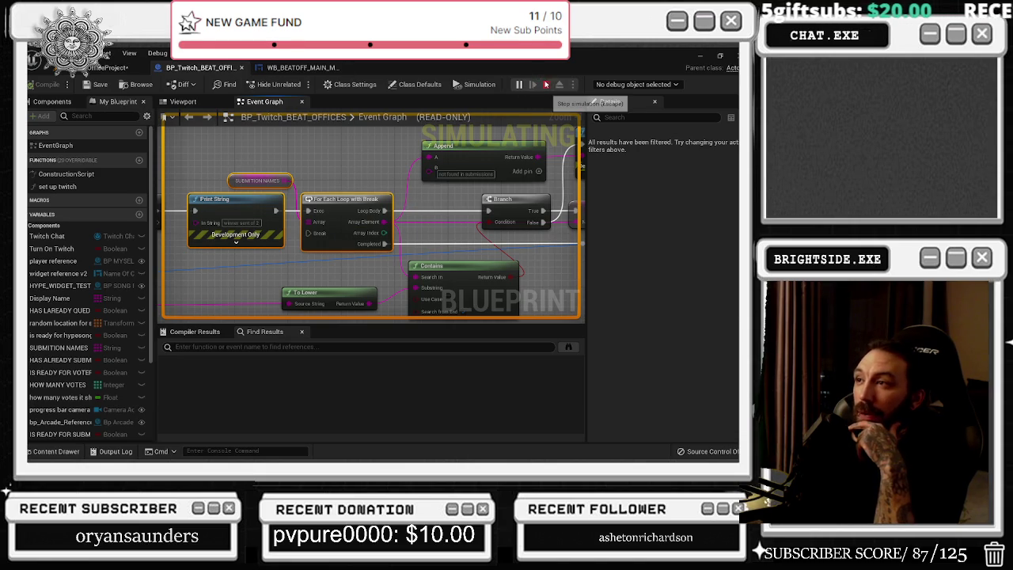
pyautogui.press('Escape')
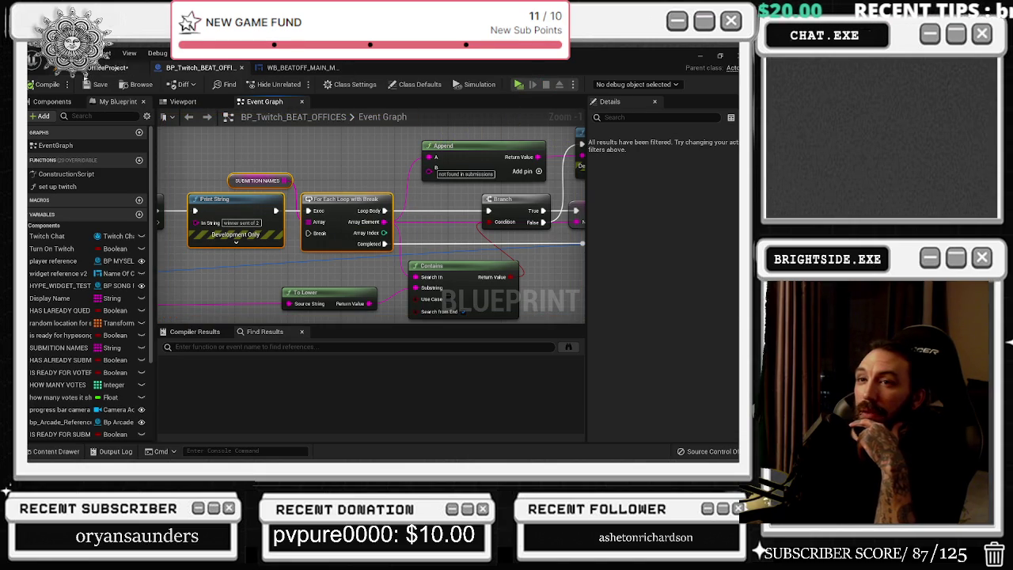
pyautogui.click(119, 67)
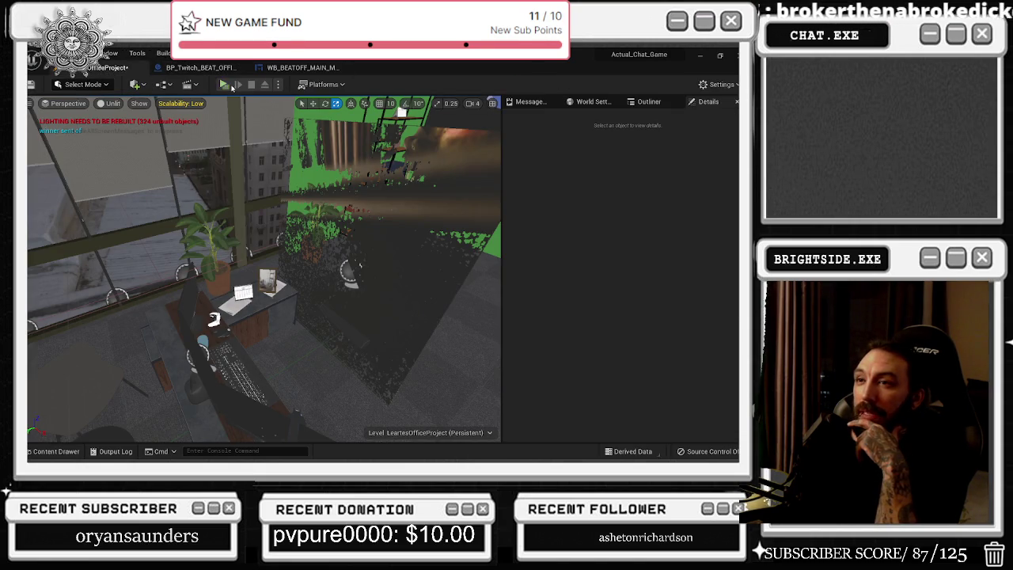
# - Run the level, use SHOW LEADERBOARDS to print win counts, stop, and bring up WB_BEATOFF_MAIN_MENU
pyautogui.click(229, 85)
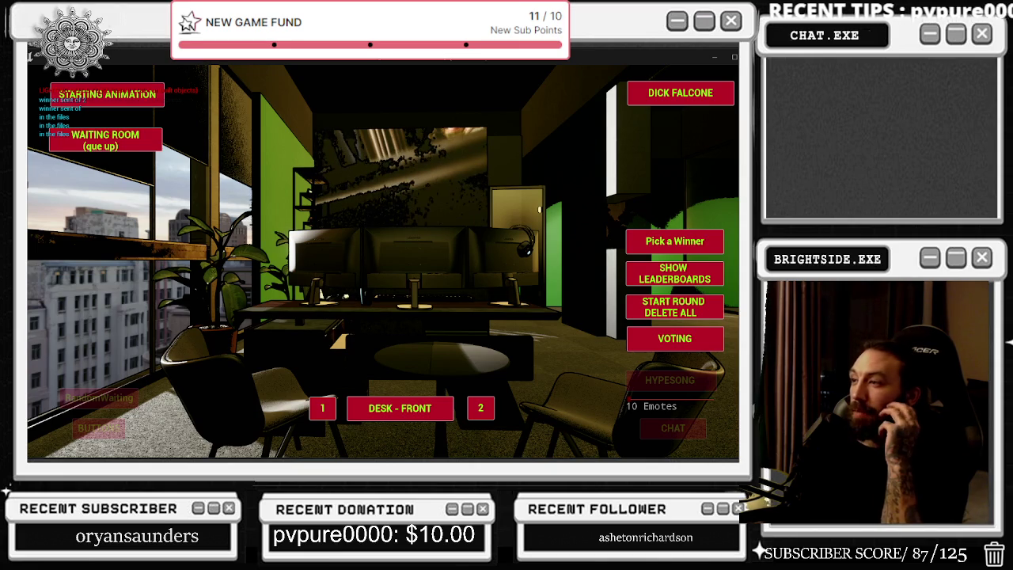
pyautogui.click(649, 276)
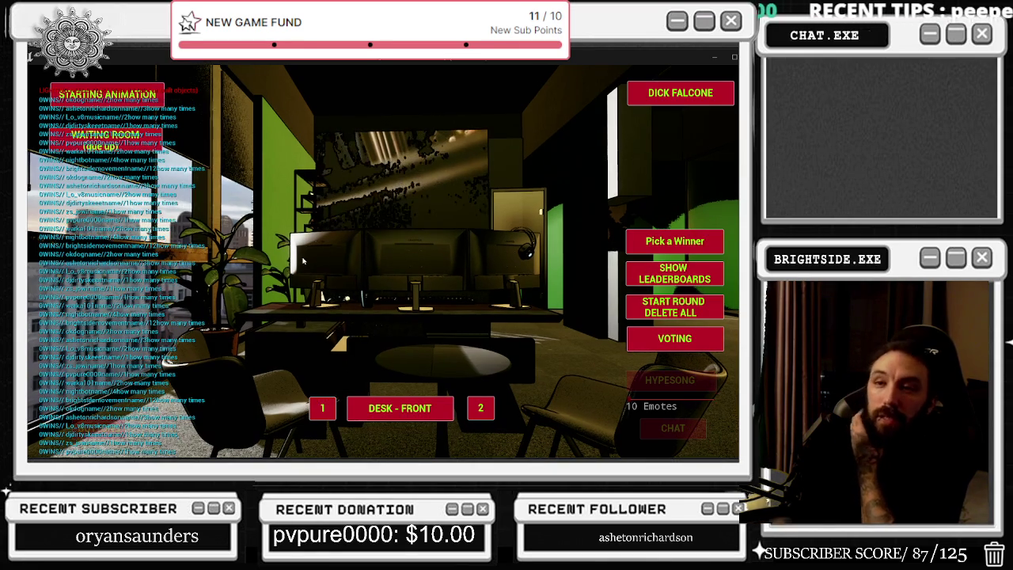
pyautogui.press('Escape')
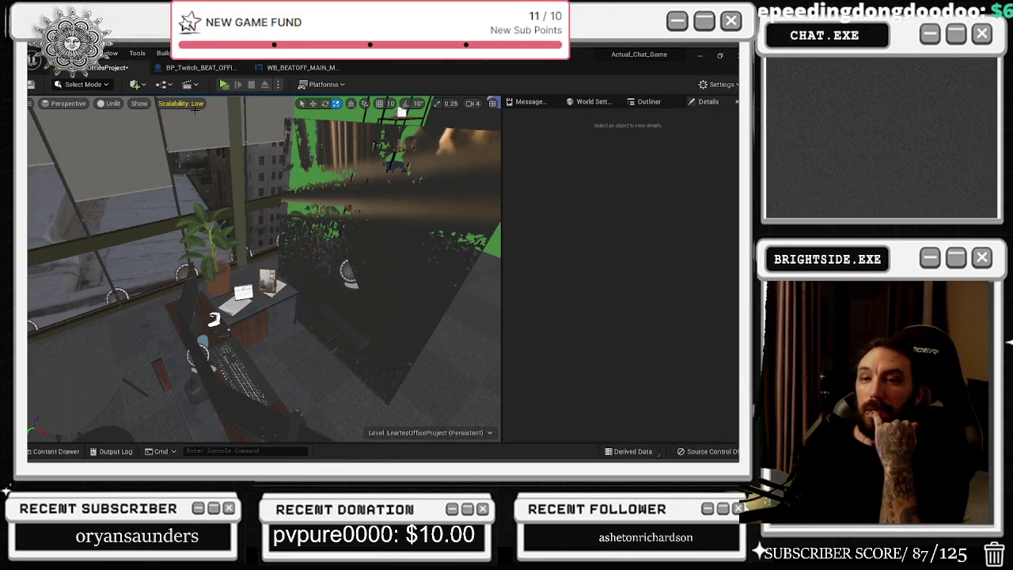
pyautogui.click(200, 67)
pyautogui.moveTo(200, 68); pyautogui.dragTo(317, 68)
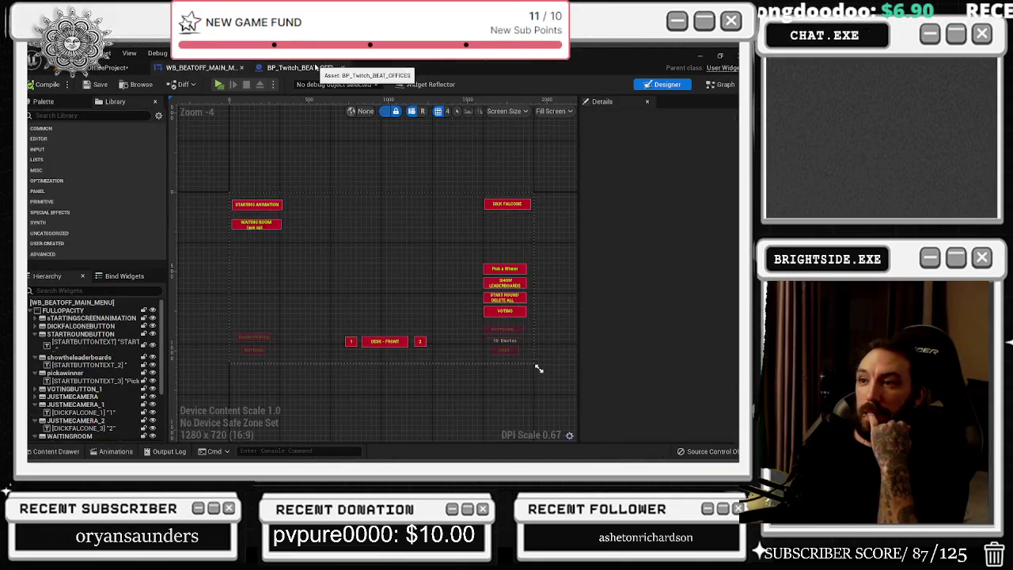
# - Bypass To Lower by wiring the string straight into Contains' Search In, then delete it
pyautogui.click(300, 67)
pyautogui.moveTo(450, 222); pyautogui.dragTo(585, 224)
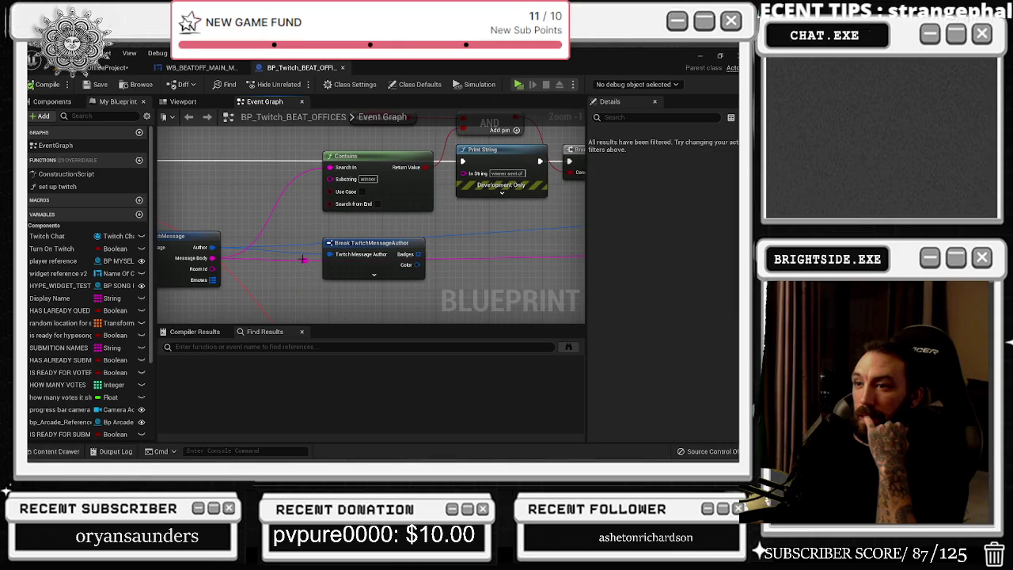
pyautogui.moveTo(306, 255); pyautogui.dragTo(334, 263)
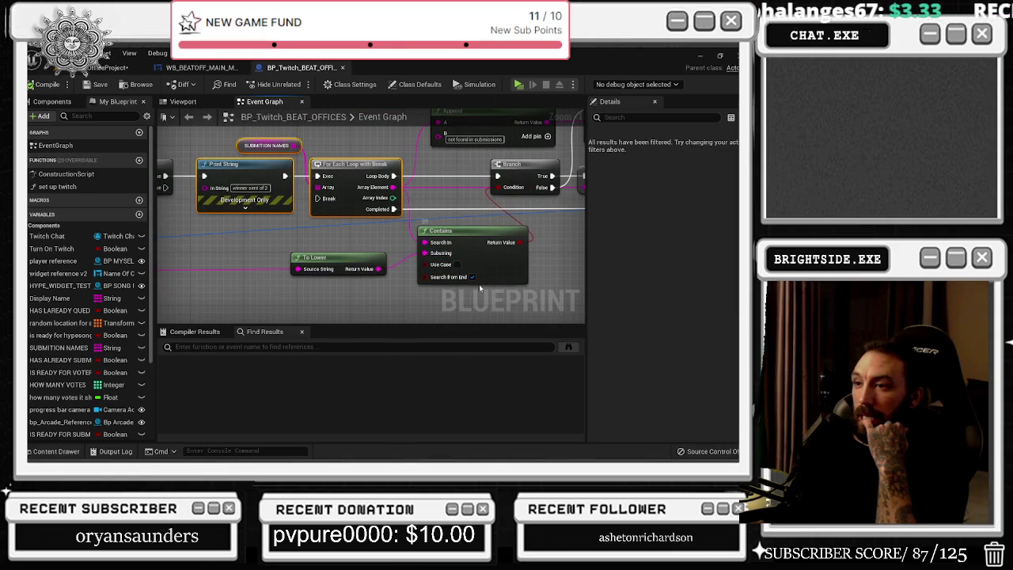
pyautogui.moveTo(357, 255); pyautogui.dragTo(370, 261)
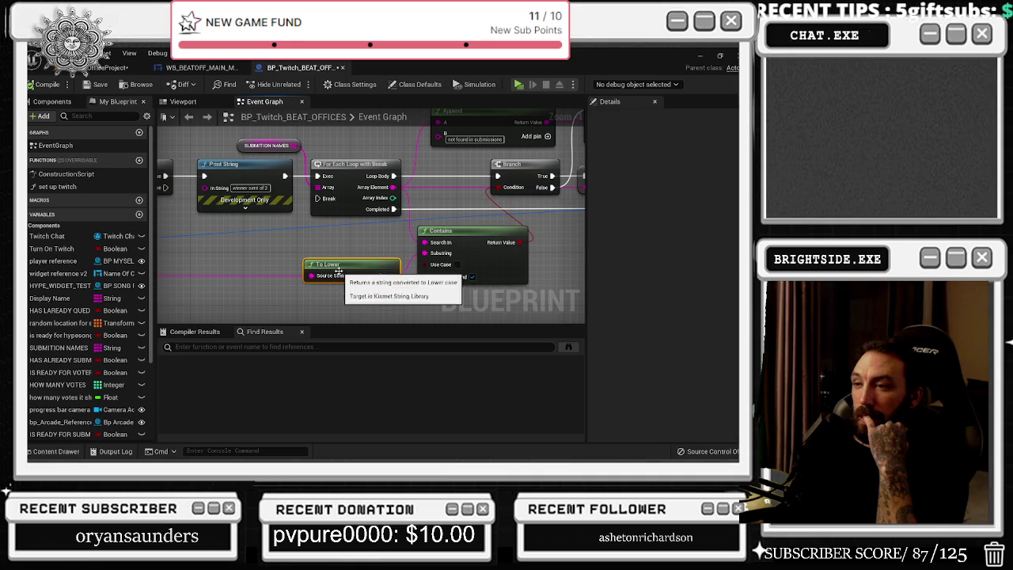
pyautogui.moveTo(312, 275)
pyautogui.mouseDown()
pyautogui.moveTo(427, 252)
pyautogui.moveTo(424, 242)
pyautogui.mouseUp()
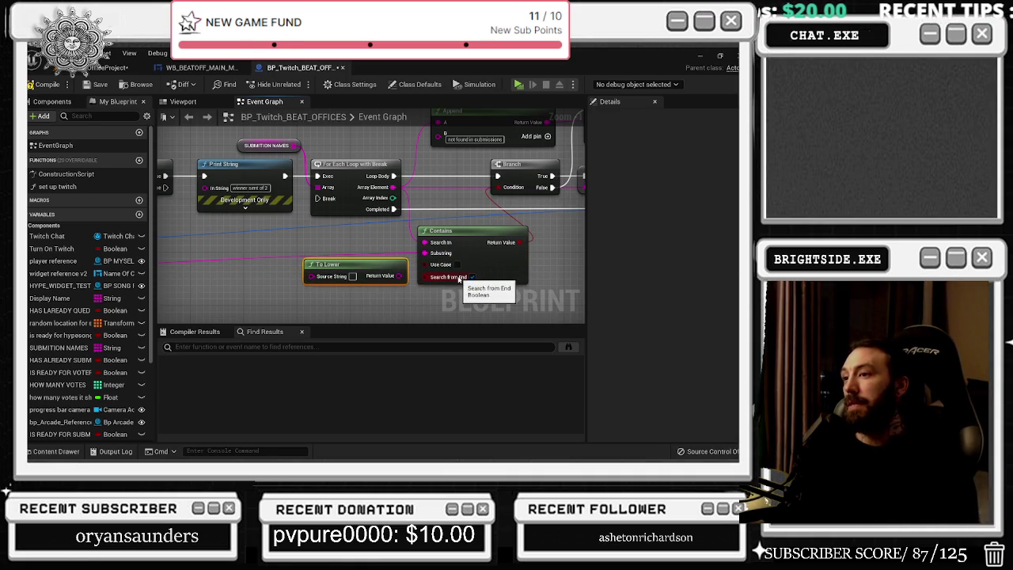
pyautogui.press('Delete')
# - Reposition the Append and Print String nodes and shift S Leaderboard Structure and FIND right
pyautogui.moveTo(436, 227); pyautogui.dragTo(369, 279)
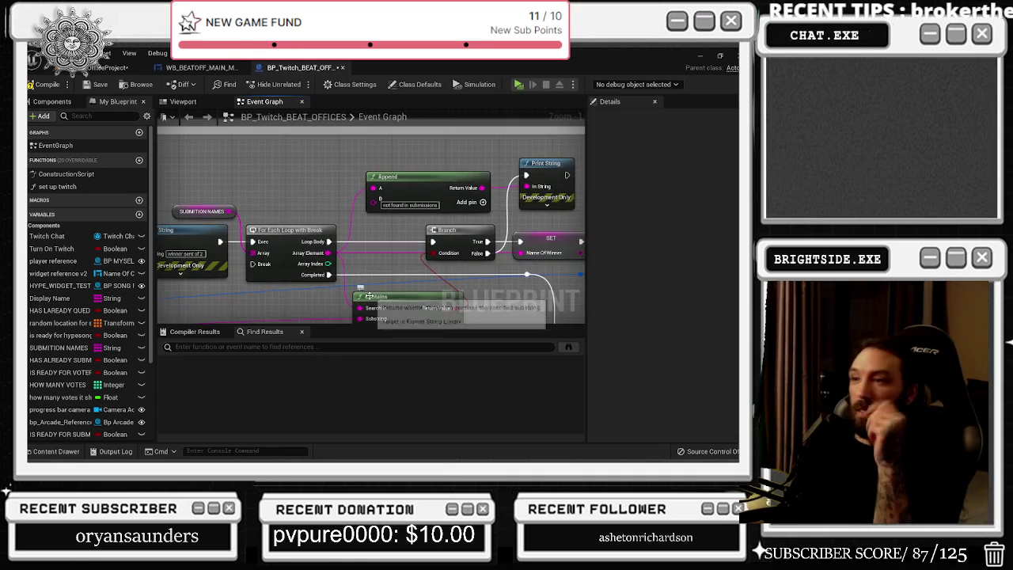
pyautogui.moveTo(392, 222); pyautogui.dragTo(339, 230)
pyautogui.click(406, 197)
pyautogui.keyDown('ctrl'); pyautogui.click(490, 178); pyautogui.keyUp('ctrl')
pyautogui.moveTo(452, 191)
pyautogui.mouseDown()
pyautogui.moveTo(471, 191)
pyautogui.moveTo(420, 187)
pyautogui.mouseUp()
pyautogui.click(445, 190)
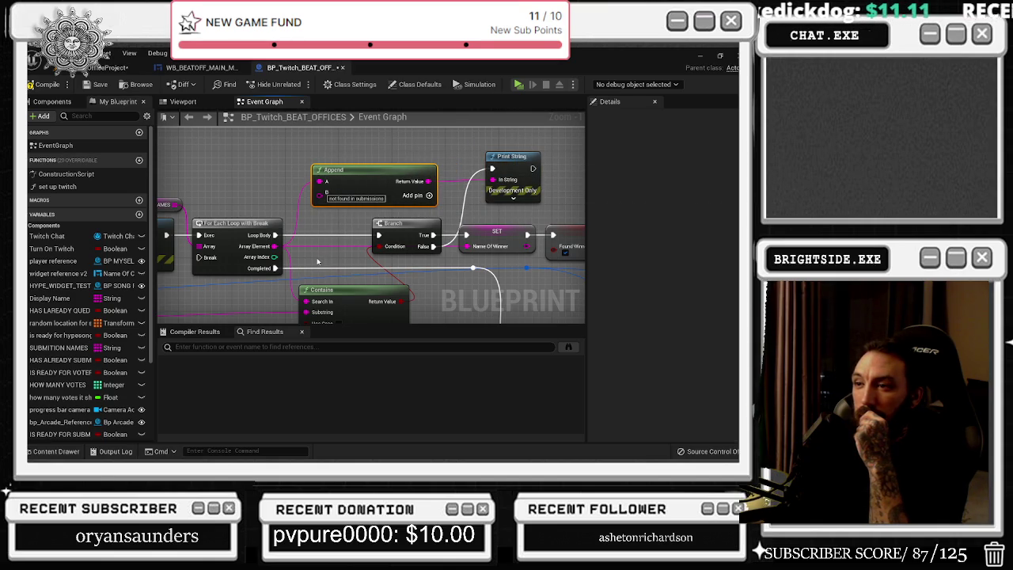
pyautogui.moveTo(317, 261)
pyautogui.mouseDown()
pyautogui.moveTo(428, 268)
pyautogui.moveTo(333, 213)
pyautogui.moveTo(285, 212)
pyautogui.mouseUp()
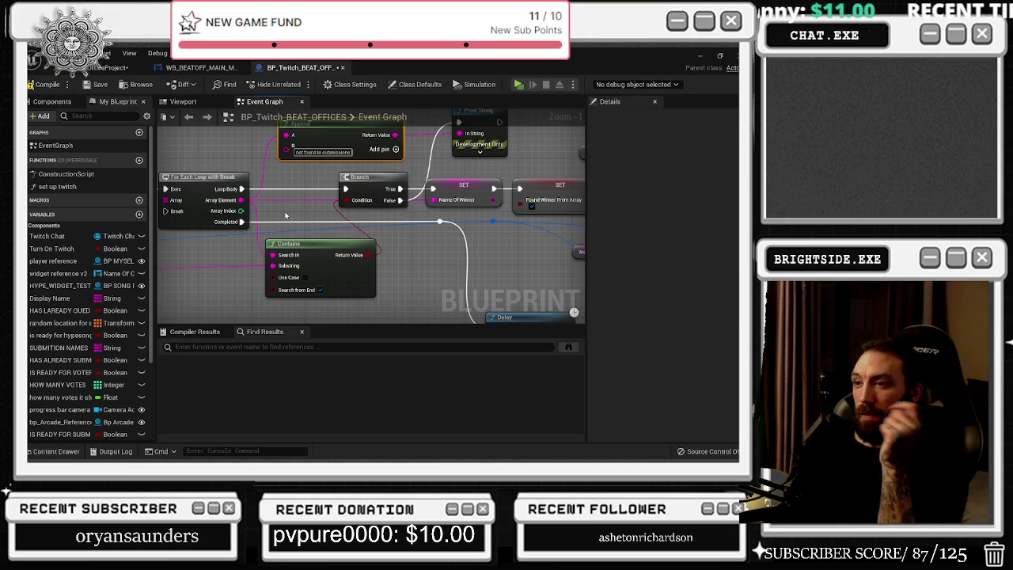
pyautogui.moveTo(433, 220)
pyautogui.mouseDown()
pyautogui.moveTo(253, 225)
pyautogui.moveTo(104, 211)
pyautogui.mouseUp()
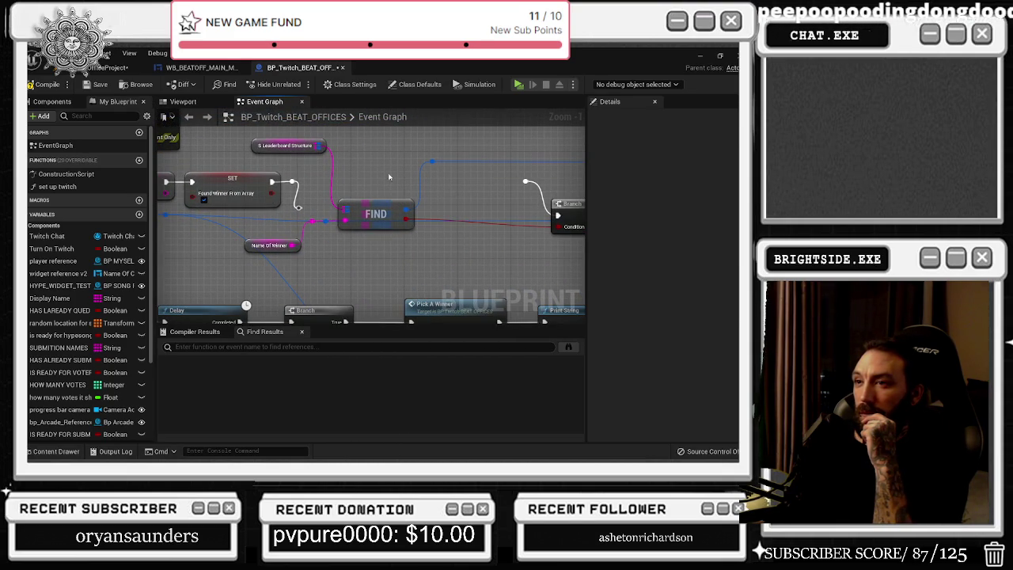
pyautogui.moveTo(319, 137)
pyautogui.mouseDown()
pyautogui.moveTo(372, 215)
pyautogui.moveTo(432, 216)
pyautogui.mouseUp()
# - Make room after the SET node with a reroute point, moving FIND and Name Of Winner right
pyautogui.click(433, 161)
pyautogui.doubleClick(433, 161)
pyautogui.moveTo(433, 161); pyautogui.dragTo(526, 163)
pyautogui.moveTo(421, 214); pyautogui.dragTo(469, 214)
pyautogui.moveTo(277, 226)
pyautogui.mouseDown()
pyautogui.moveTo(315, 255)
pyautogui.moveTo(383, 256)
pyautogui.mouseUp()
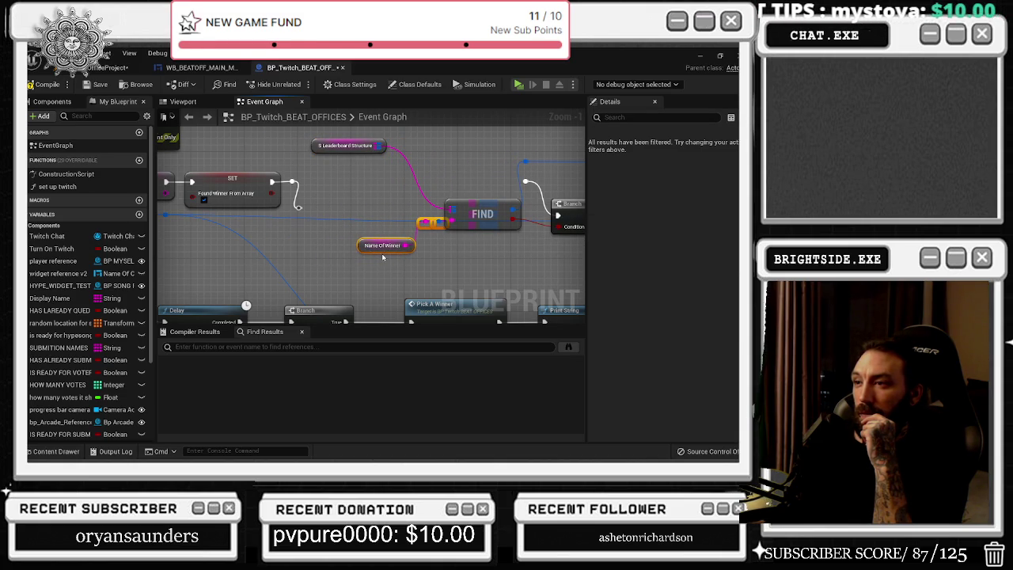
# - Add a Print String after SET that prints 'FOUND!' in orange, then compile
pyautogui.moveTo(298, 207); pyautogui.dragTo(319, 192)
pyautogui.write('print')
pyautogui.press('Return')
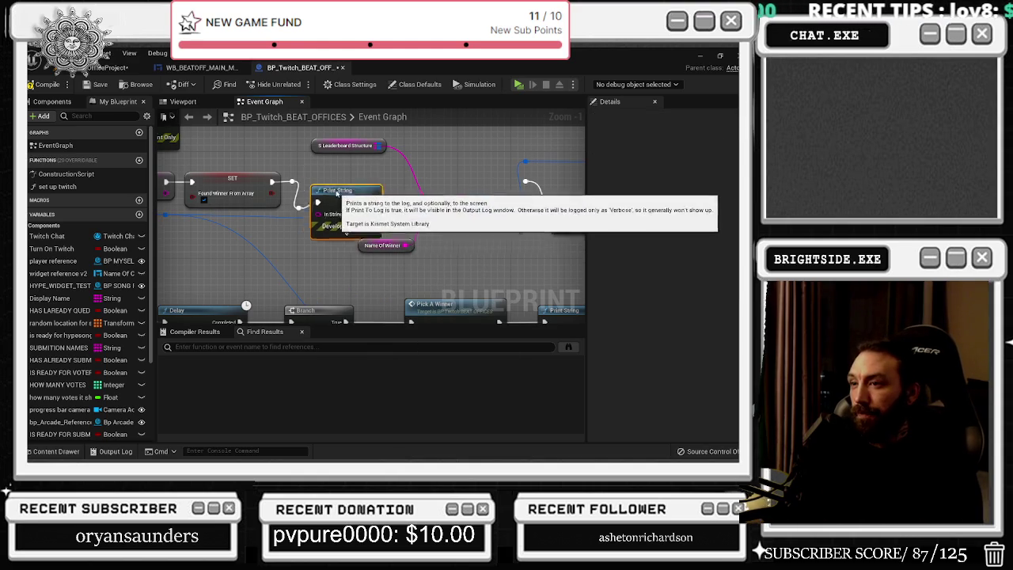
pyautogui.click(444, 201)
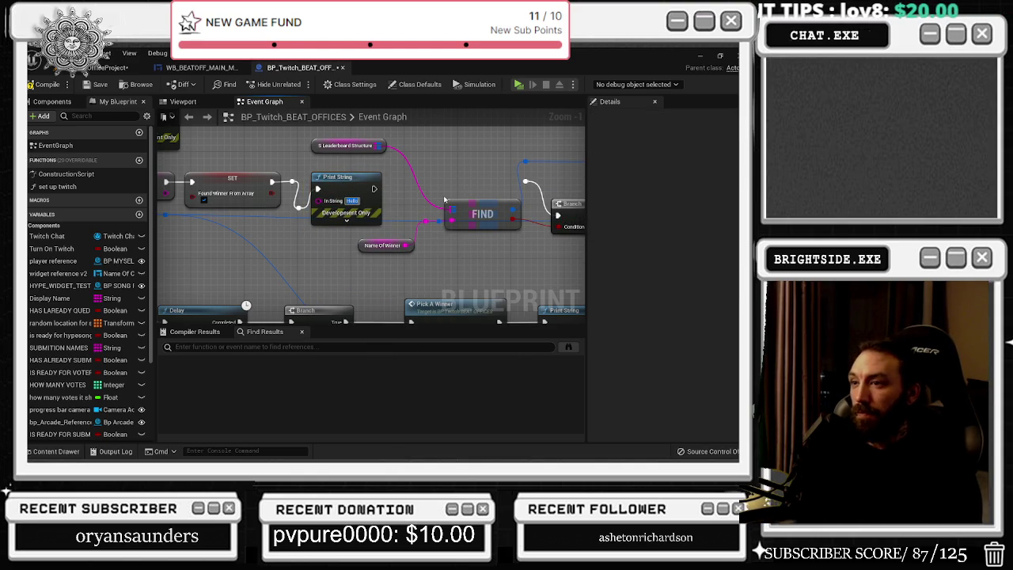
pyautogui.press('BackSpace')
pyautogui.write('FOUND!')
pyautogui.click(349, 220)
pyautogui.click(352, 238)
pyautogui.moveTo(427, 284); pyautogui.dragTo(500, 306)
pyautogui.click(494, 446)
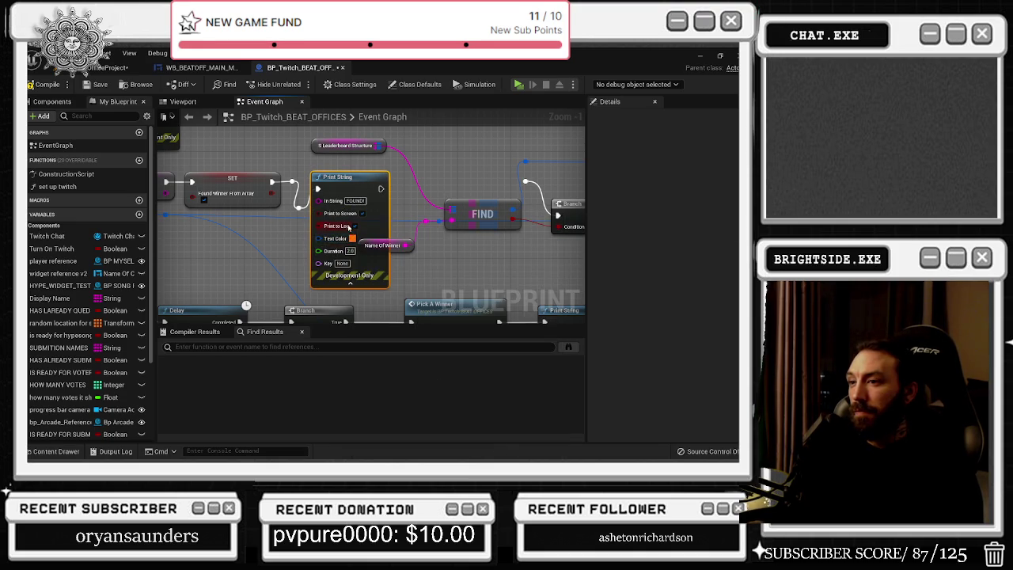
pyautogui.click(350, 283)
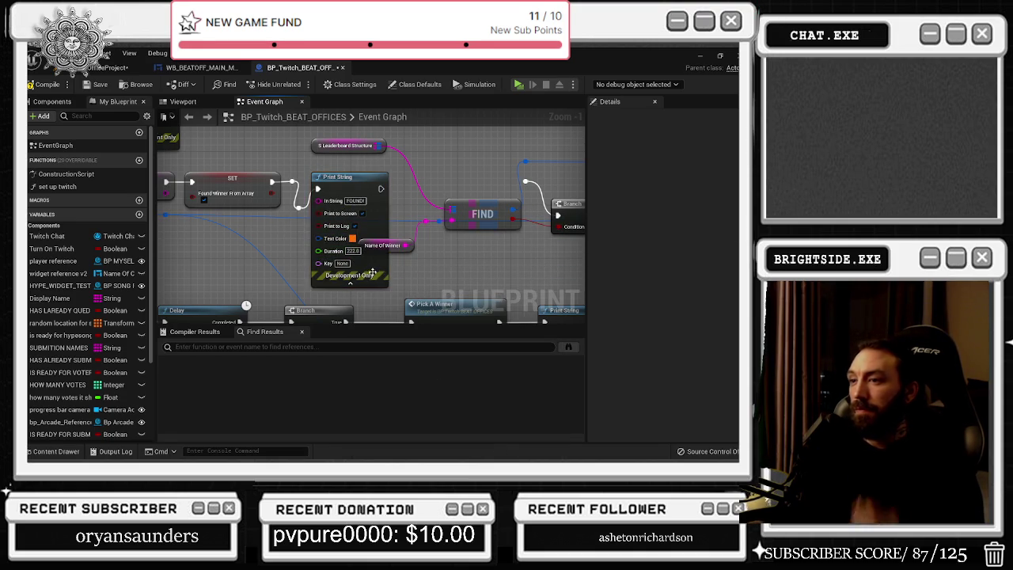
pyautogui.click(49, 85)
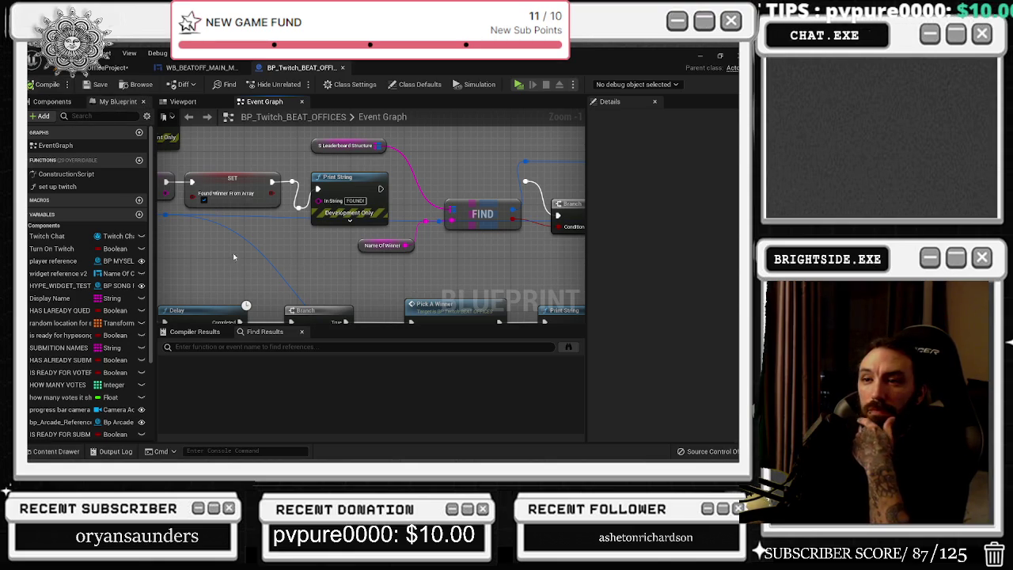
# - Review the Append, Contains and For Each Loop nodes, then save from the office level
pyautogui.moveTo(259, 247); pyautogui.dragTo(310, 235)
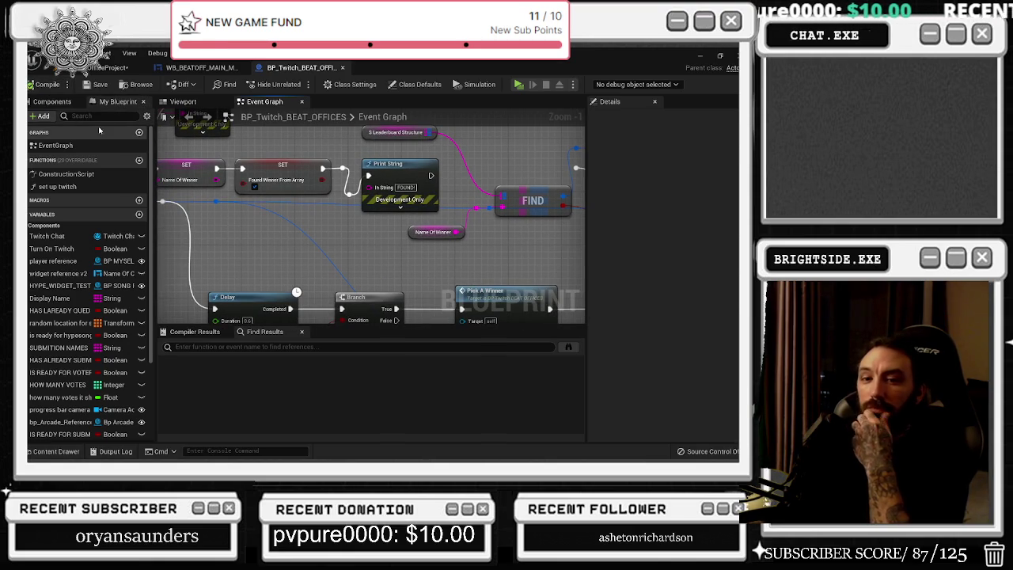
pyautogui.moveTo(238, 197); pyautogui.dragTo(447, 241)
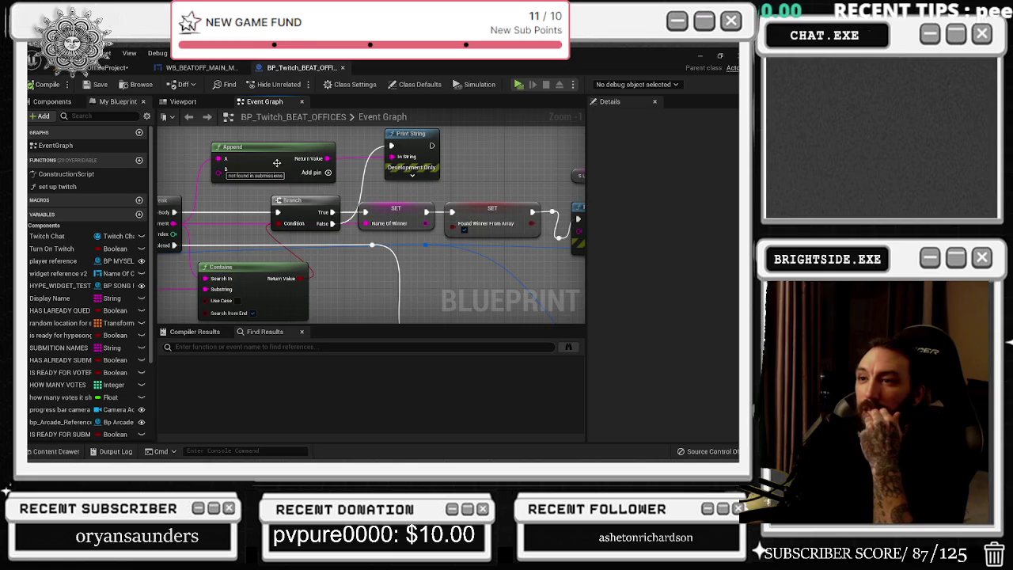
pyautogui.moveTo(227, 169); pyautogui.dragTo(257, 195)
pyautogui.scroll(1, 238, 162)
pyautogui.moveTo(229, 150); pyautogui.dragTo(297, 203)
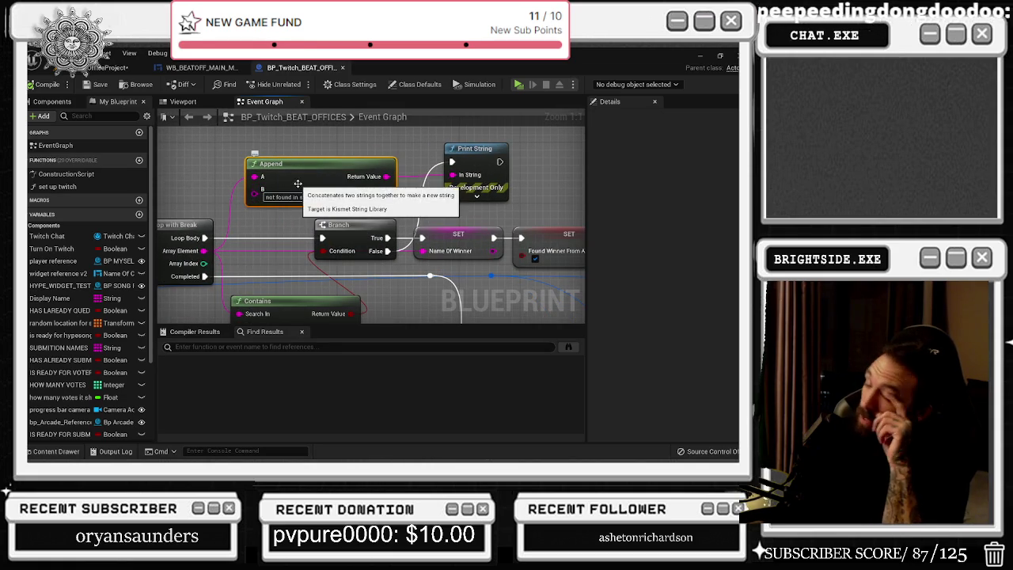
pyautogui.moveTo(427, 198); pyautogui.dragTo(536, 197)
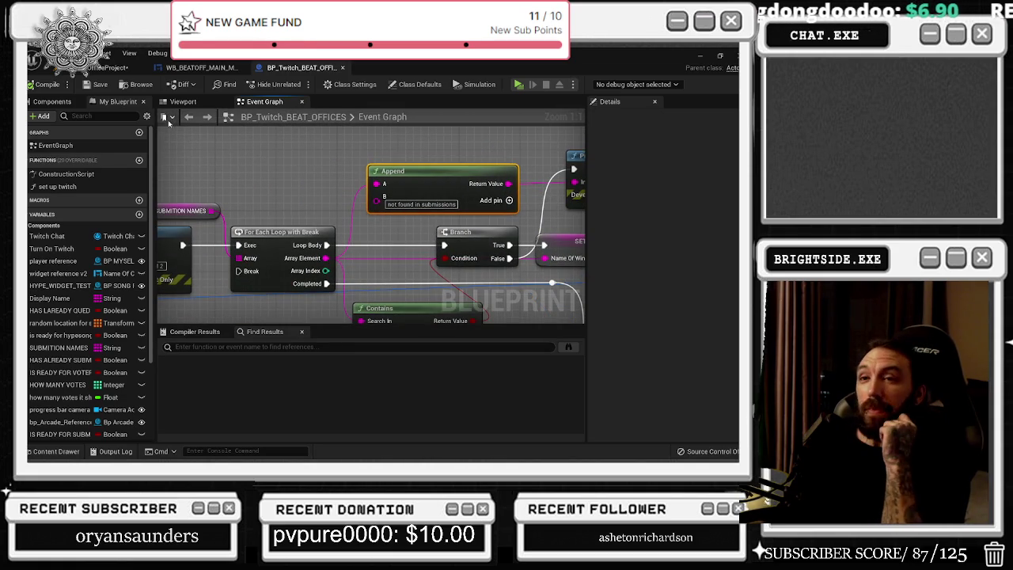
pyautogui.moveTo(418, 192); pyautogui.dragTo(326, 160)
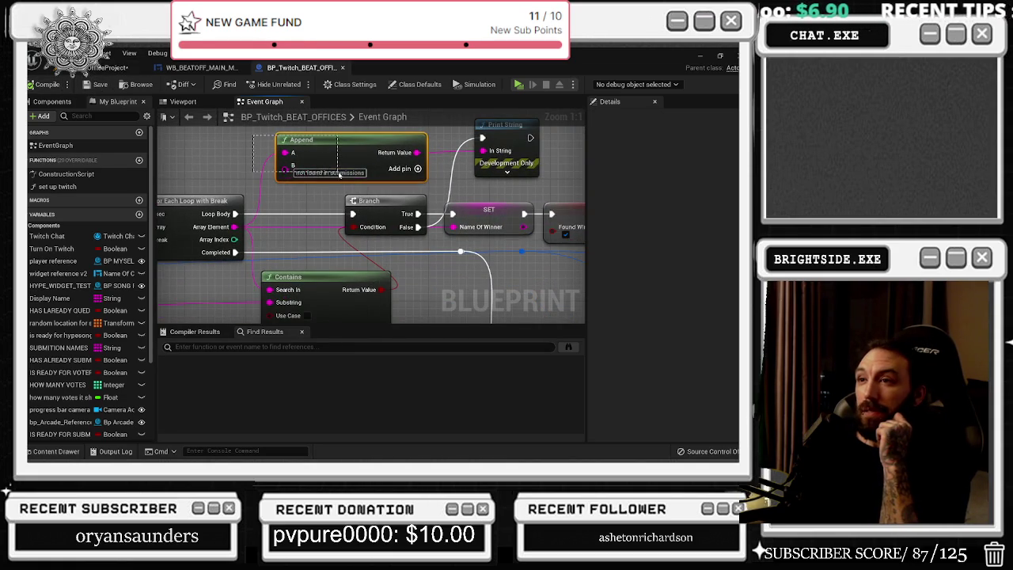
pyautogui.click(111, 67)
pyautogui.hotkey('ctrl', 's')
# - Play the level, use SHOW LEADERBOARDS to list win counts, stop, and reopen BP_Twitch_BEAT_OFFICES
pyautogui.click(226, 84)
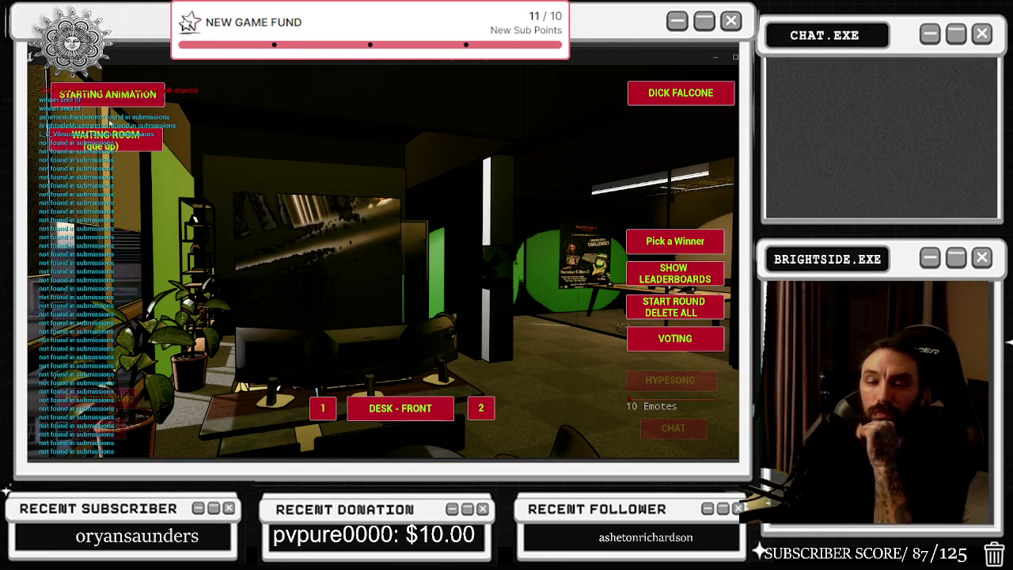
pyautogui.click(690, 275)
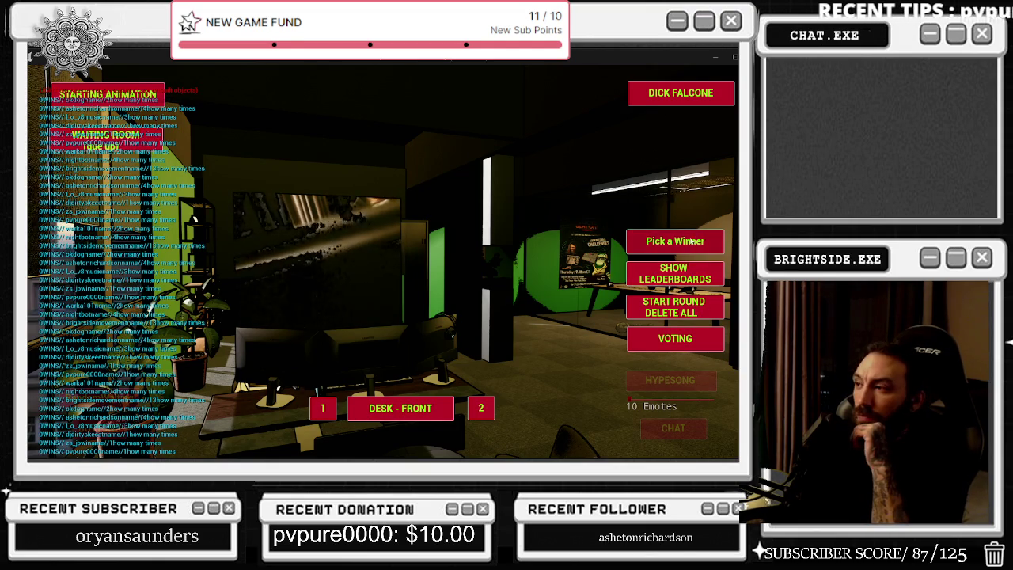
pyautogui.press('Escape')
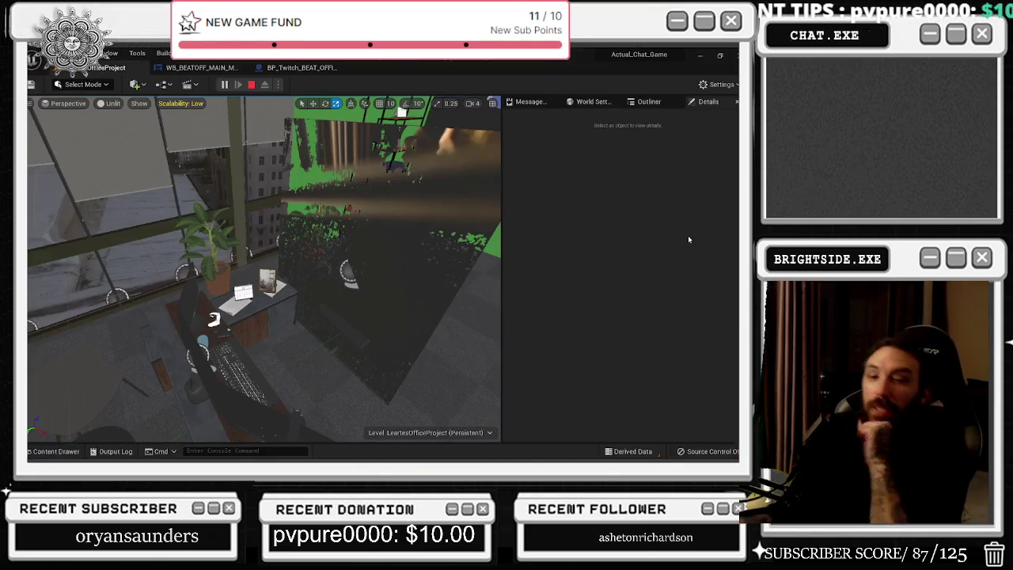
pyautogui.click(301, 67)
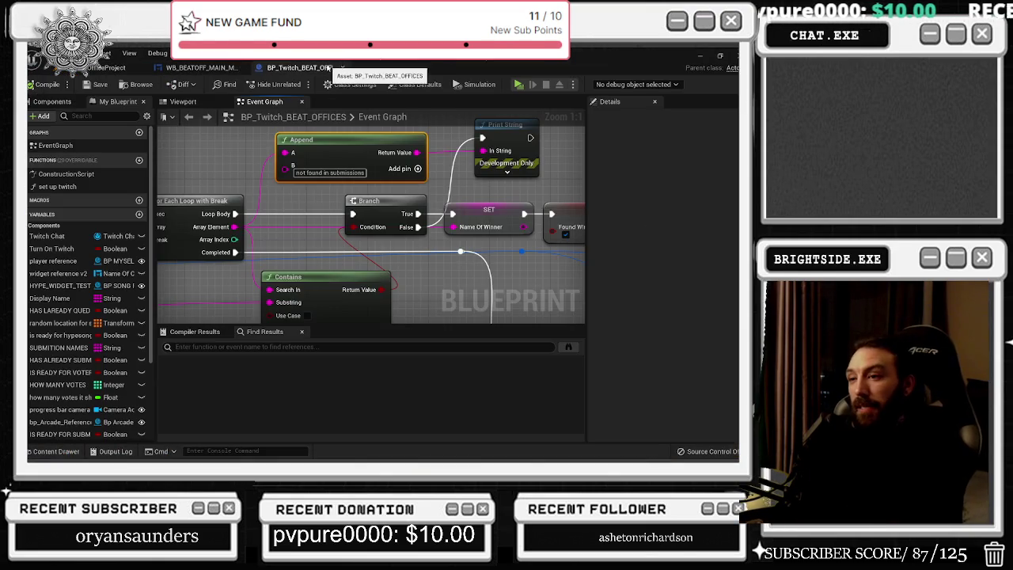
# - Expand the Break TwitchMessageAuthor node to reveal all of its author fields
pyautogui.scroll(-1, 316, 220)
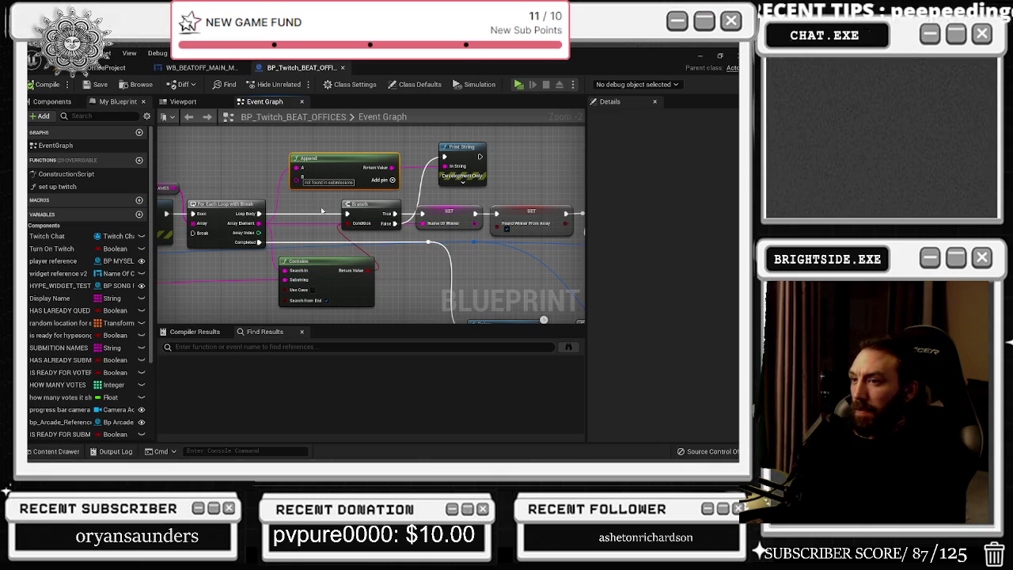
pyautogui.moveTo(321, 209); pyautogui.dragTo(381, 220)
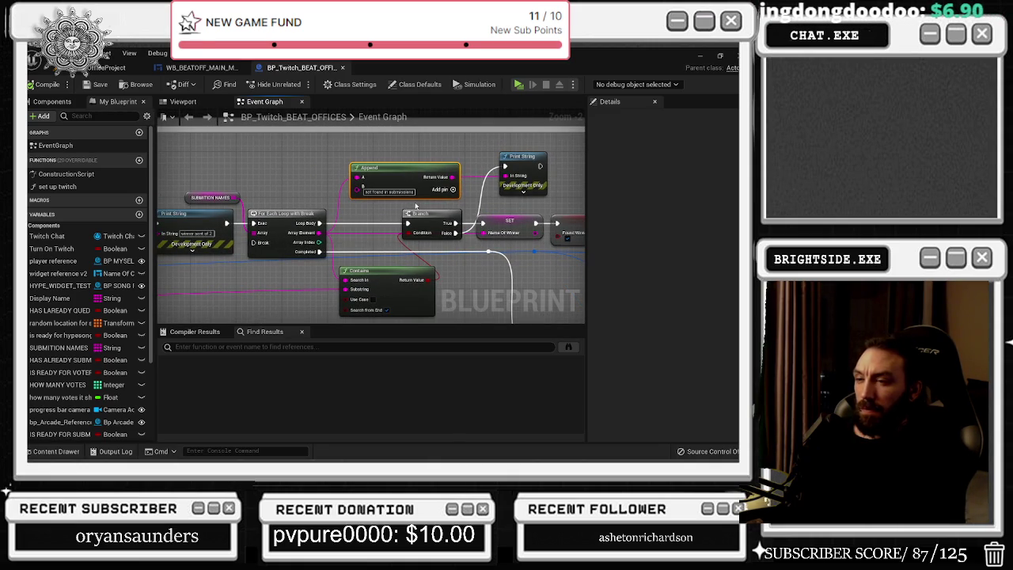
pyautogui.moveTo(390, 226)
pyautogui.mouseDown()
pyautogui.moveTo(358, 87)
pyautogui.moveTo(426, 107)
pyautogui.mouseUp()
pyautogui.scroll(2, 284, 251)
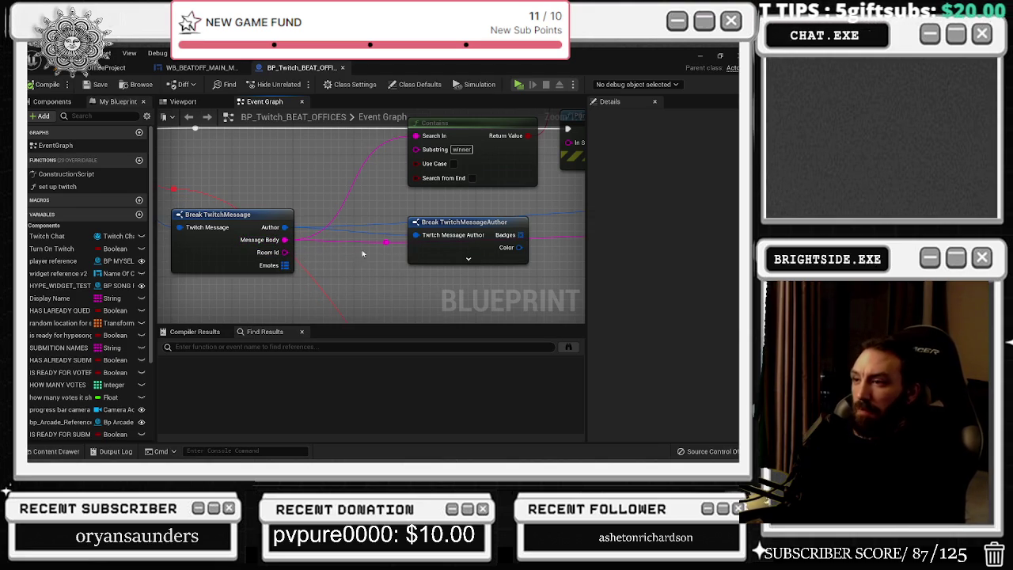
pyautogui.click(468, 258)
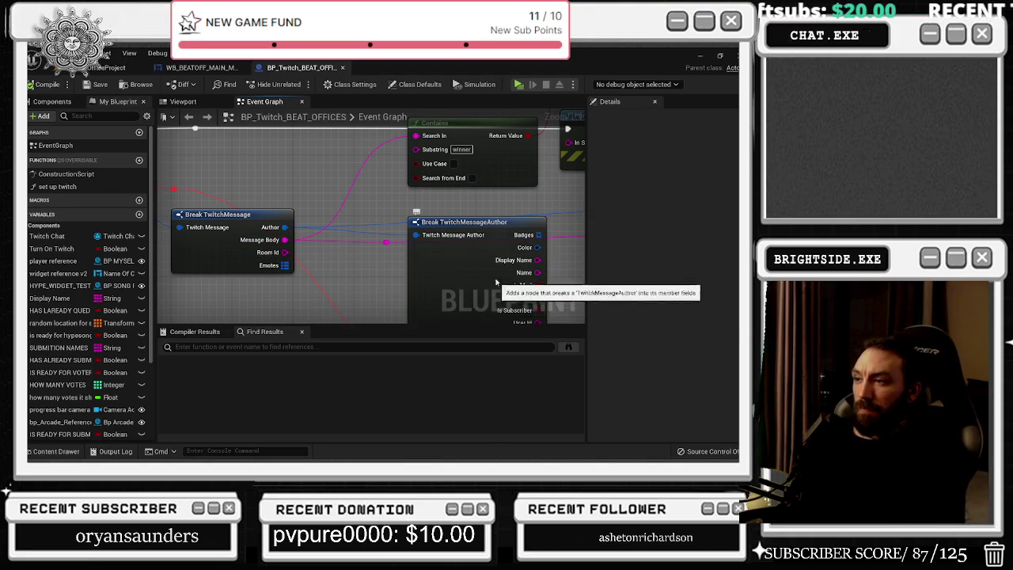
pyautogui.moveTo(496, 281); pyautogui.dragTo(529, 231)
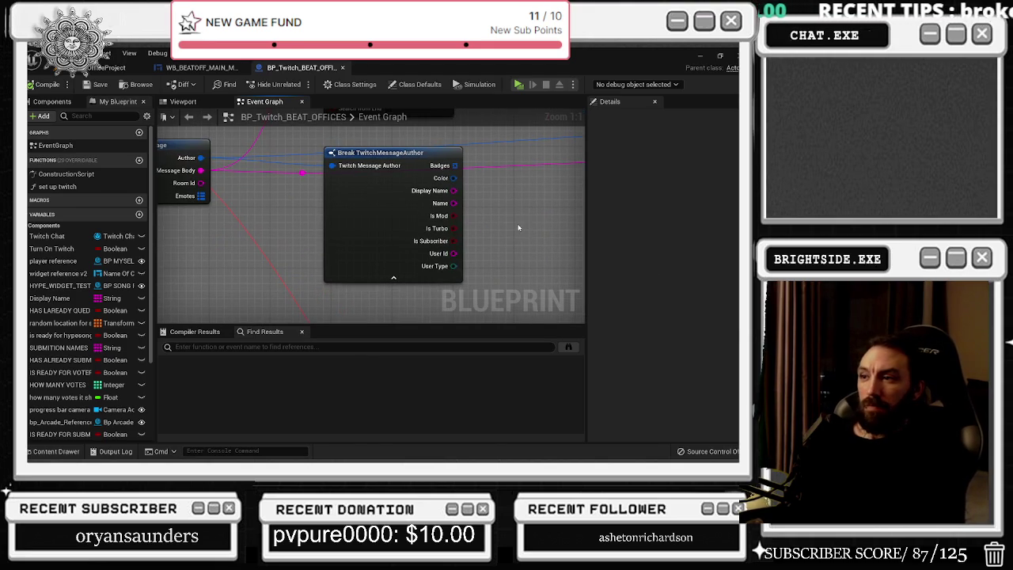
pyautogui.scroll(-1, 512, 222)
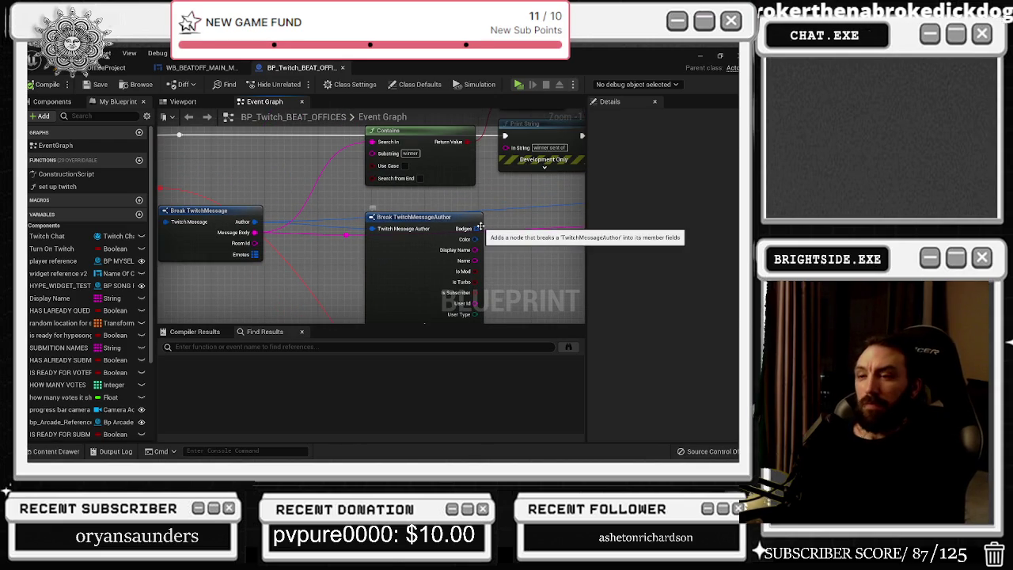
# - Move the Contains node down-left and select the SUBMITION NAMES, Print String and loop nodes
pyautogui.moveTo(325, 275); pyautogui.dragTo(252, 253)
pyautogui.moveTo(466, 214); pyautogui.dragTo(458, 227)
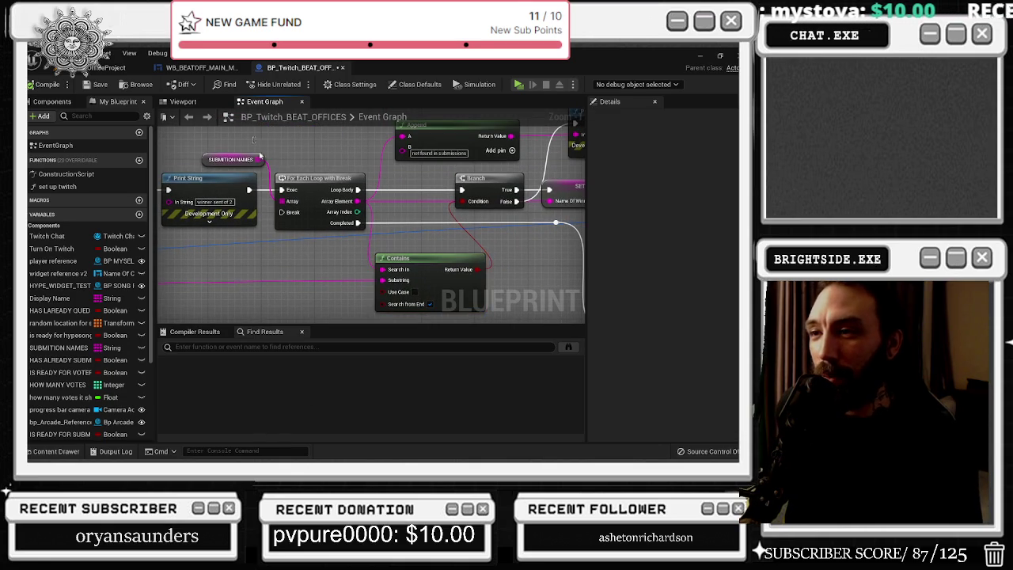
pyautogui.moveTo(189, 150); pyautogui.dragTo(291, 202)
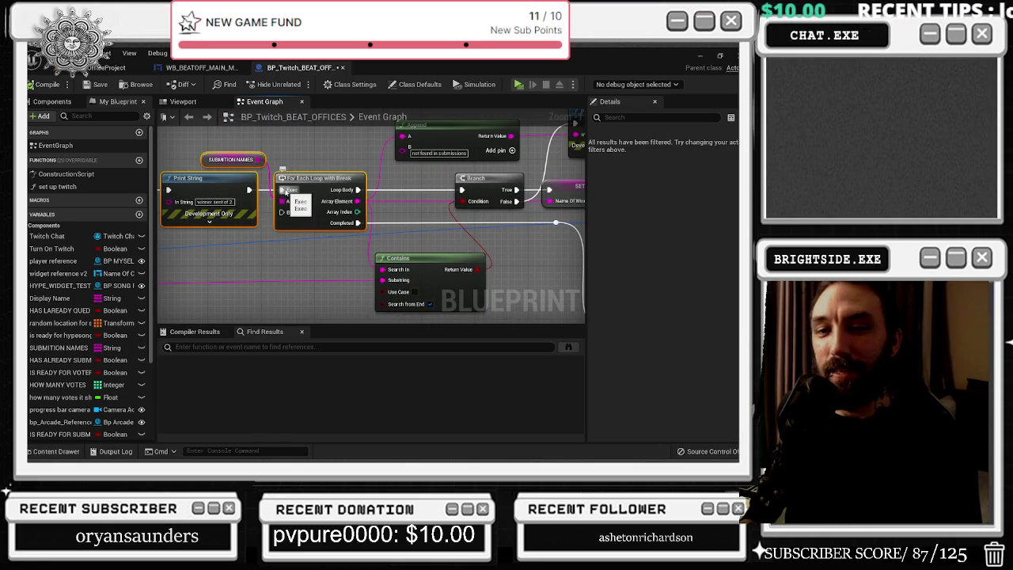
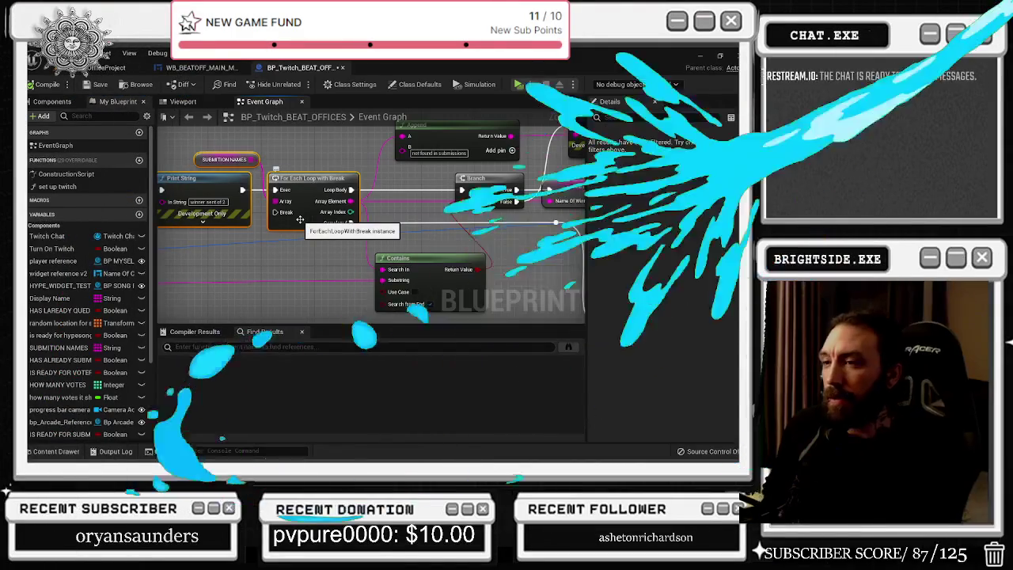
# - Pan around the graph to view the Append, Branch and Contains nodes, and nudge Contains into place
pyautogui.moveTo(365, 172); pyautogui.dragTo(491, 163)
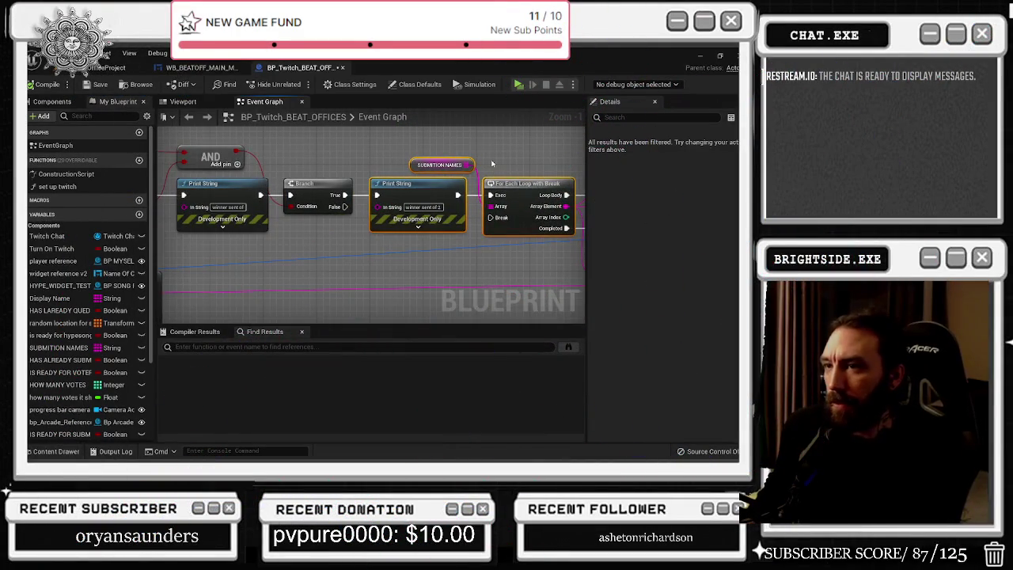
pyautogui.moveTo(499, 148)
pyautogui.mouseDown()
pyautogui.moveTo(253, 184)
pyautogui.moveTo(279, 174)
pyautogui.mouseUp()
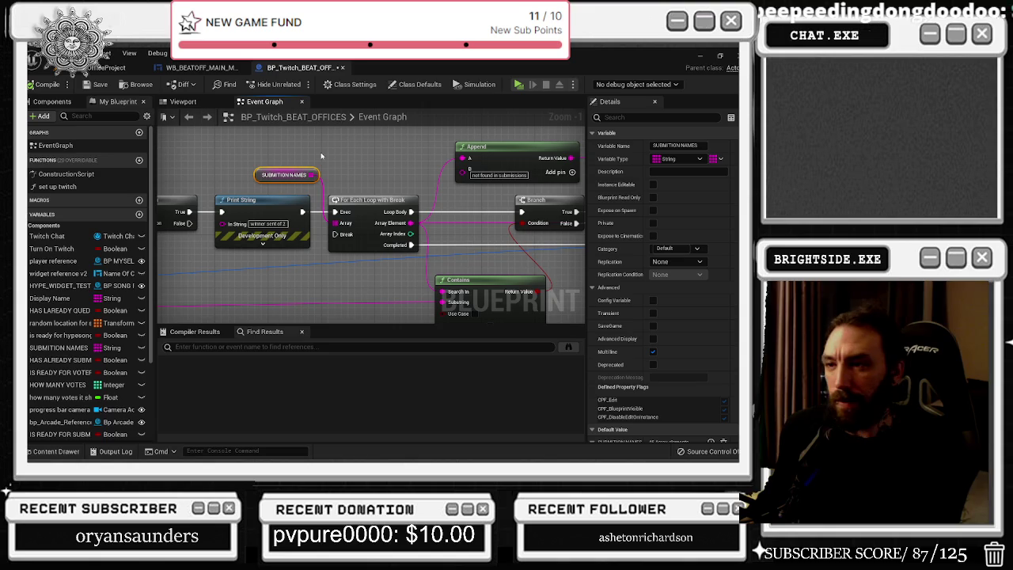
pyautogui.moveTo(318, 156); pyautogui.dragTo(342, 208)
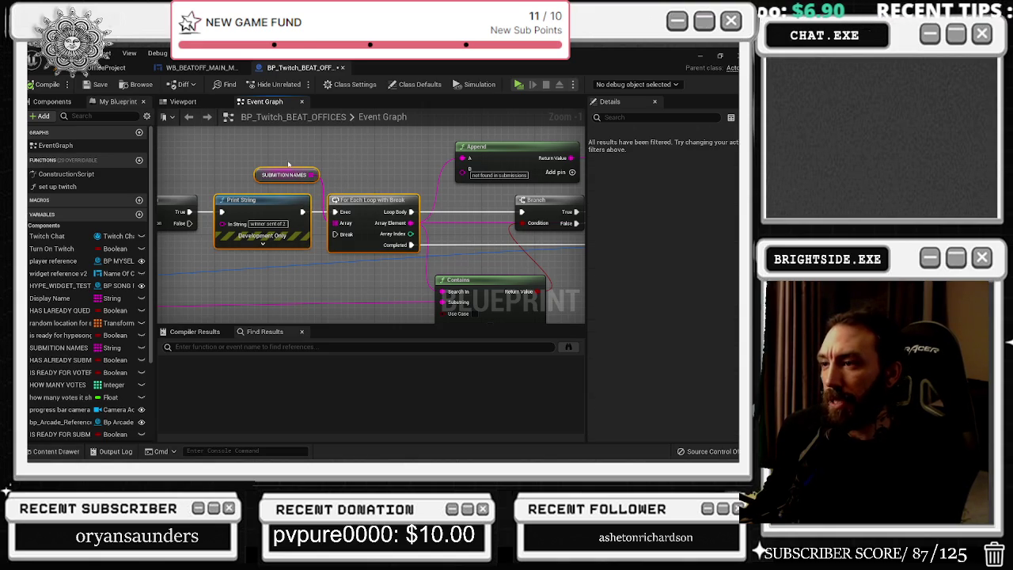
pyautogui.moveTo(288, 160); pyautogui.dragTo(243, 160)
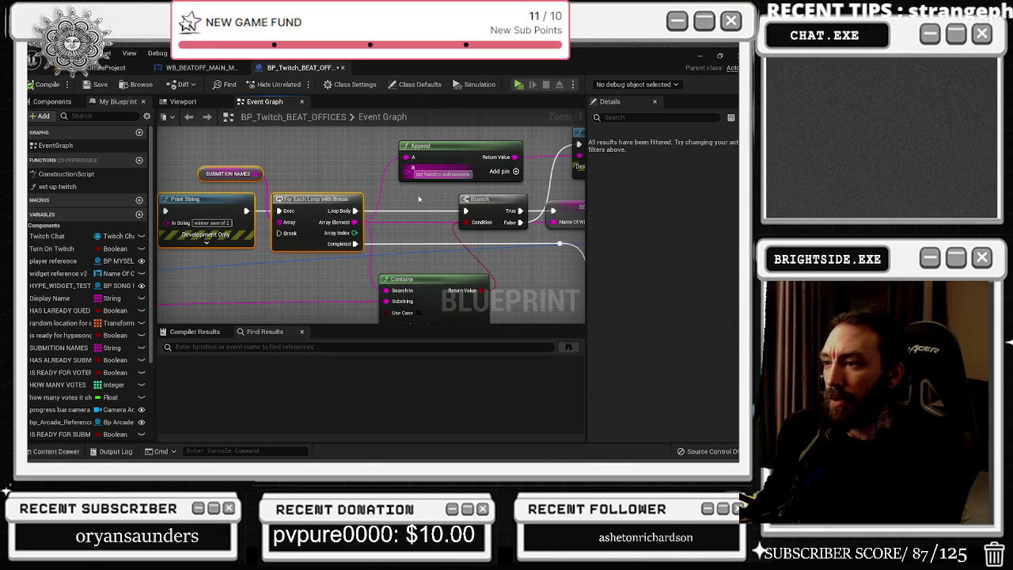
pyautogui.moveTo(447, 277); pyautogui.dragTo(447, 226)
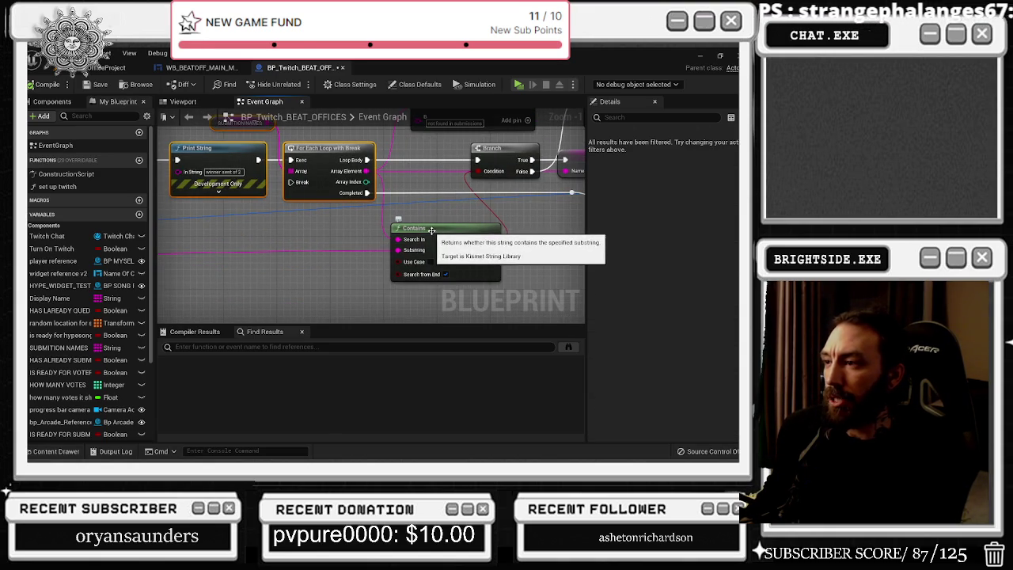
pyautogui.moveTo(438, 240); pyautogui.dragTo(443, 247)
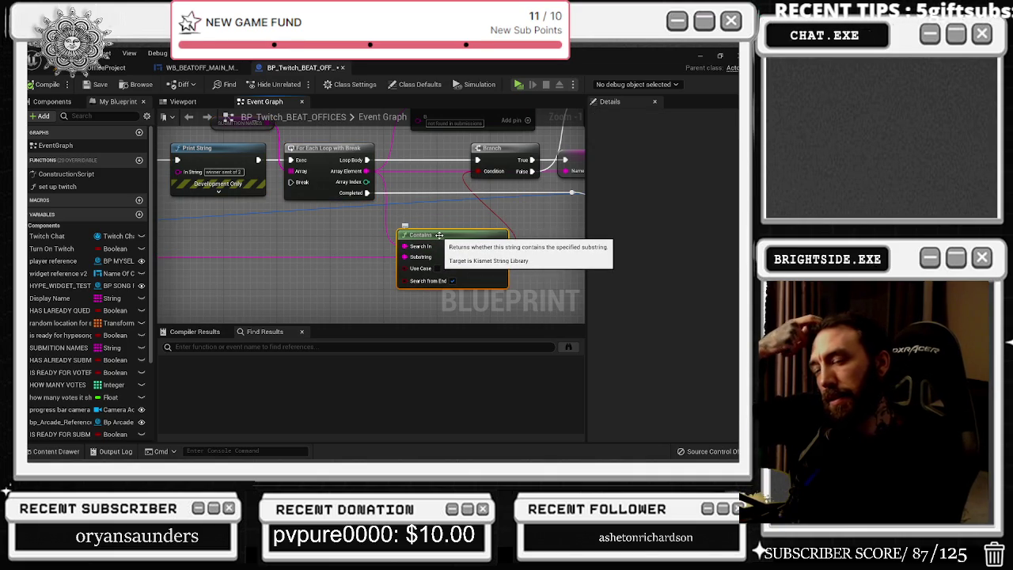
pyautogui.moveTo(360, 234); pyautogui.dragTo(390, 296)
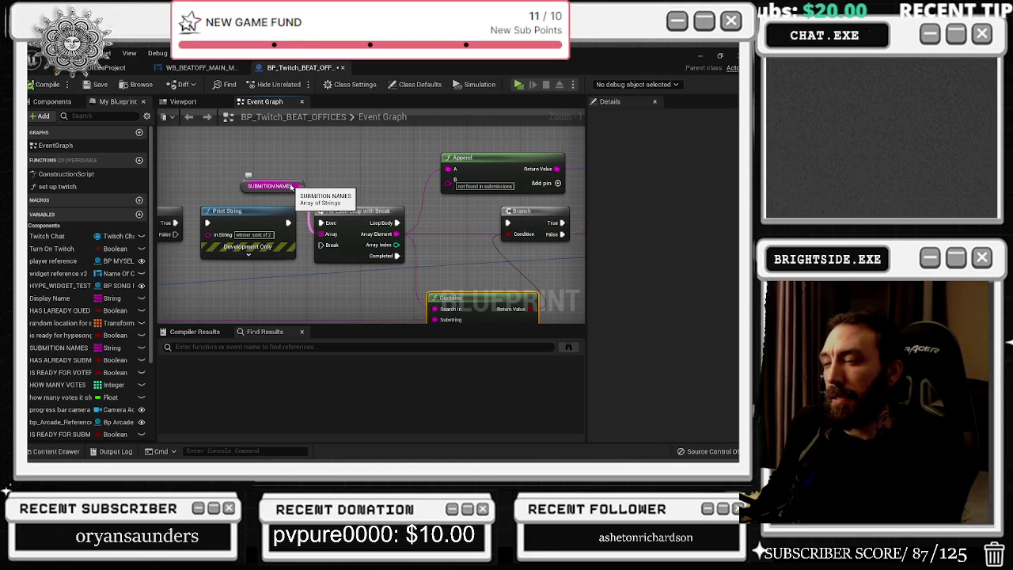
# - Try a Select node off SUBMITION NAMES and a Select String node, removing both
pyautogui.moveTo(291, 187); pyautogui.dragTo(314, 167)
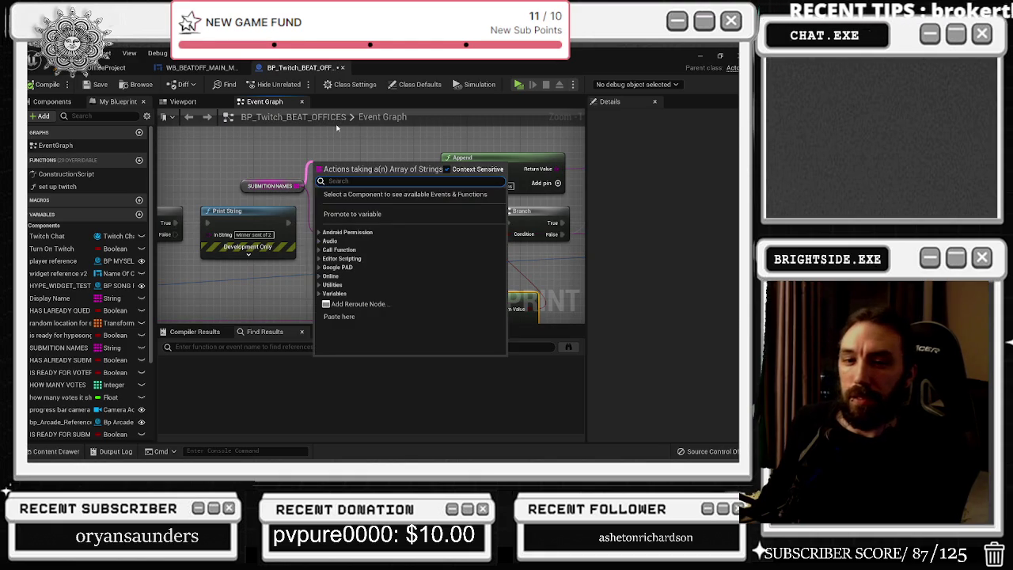
pyautogui.write('selec')
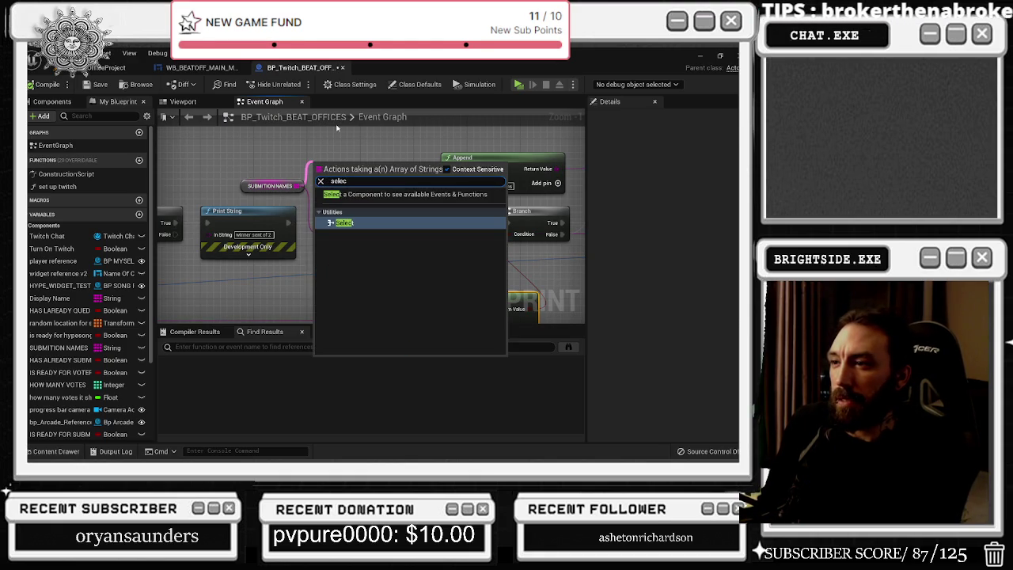
pyautogui.press('Return')
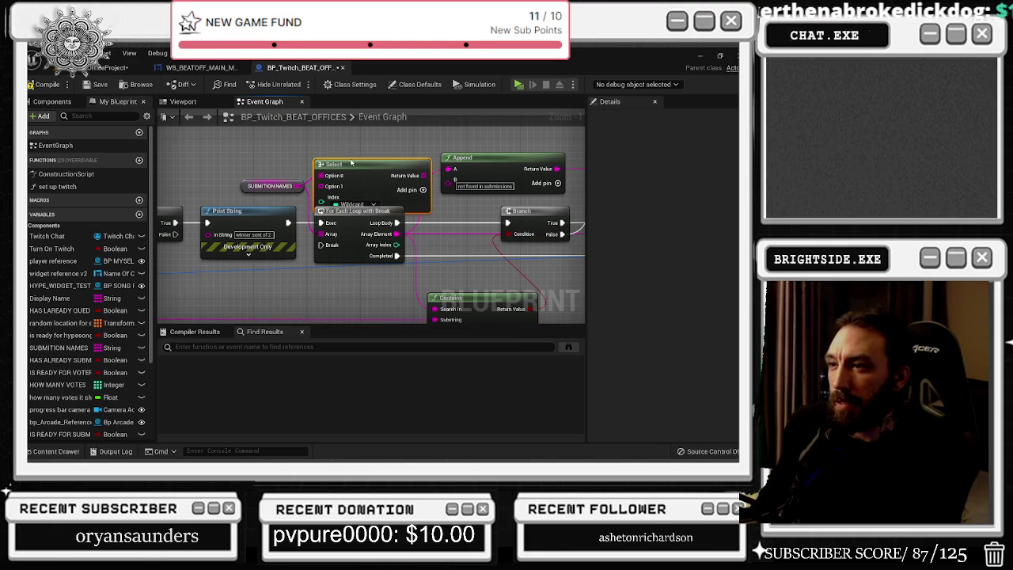
pyautogui.moveTo(352, 163); pyautogui.dragTo(357, 137)
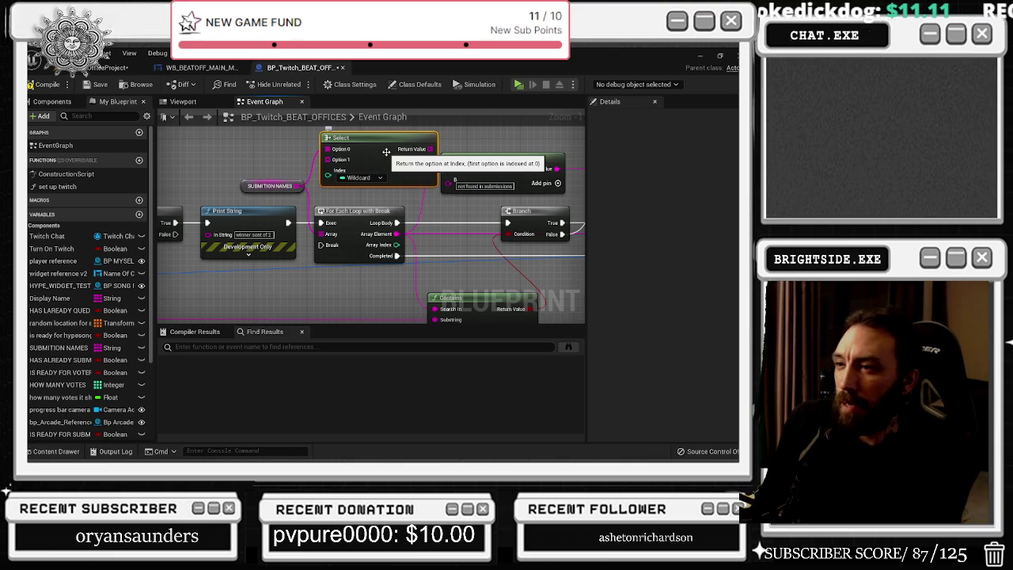
pyautogui.press('Delete')
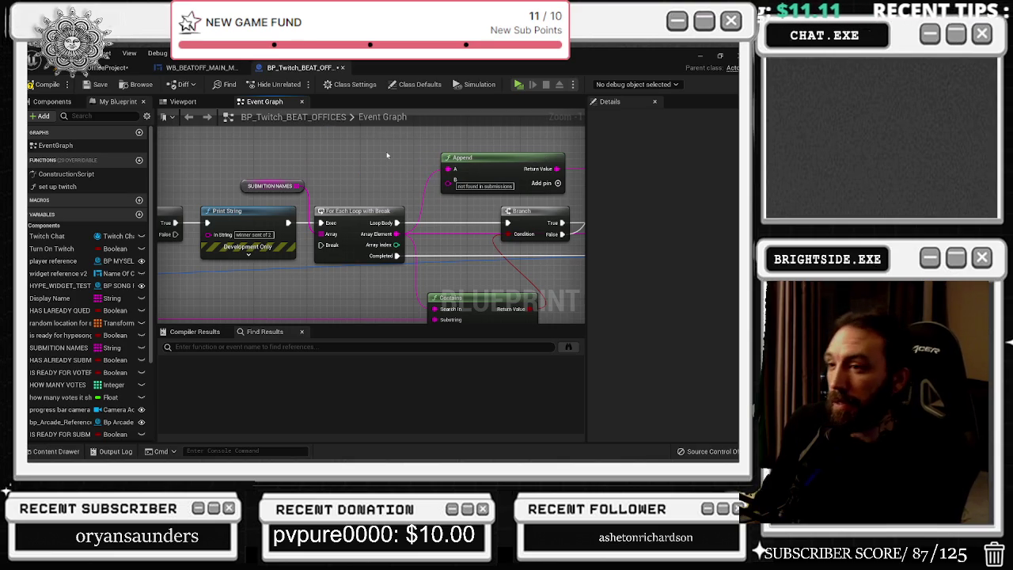
pyautogui.moveTo(385, 171); pyautogui.dragTo(397, 92)
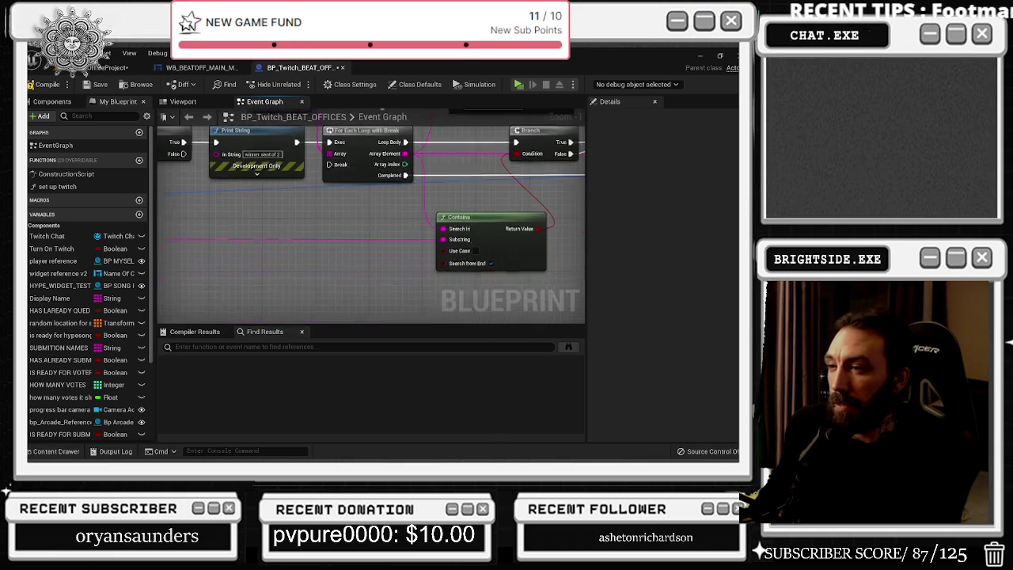
pyautogui.rightClick(329, 211)
pyautogui.write('select')
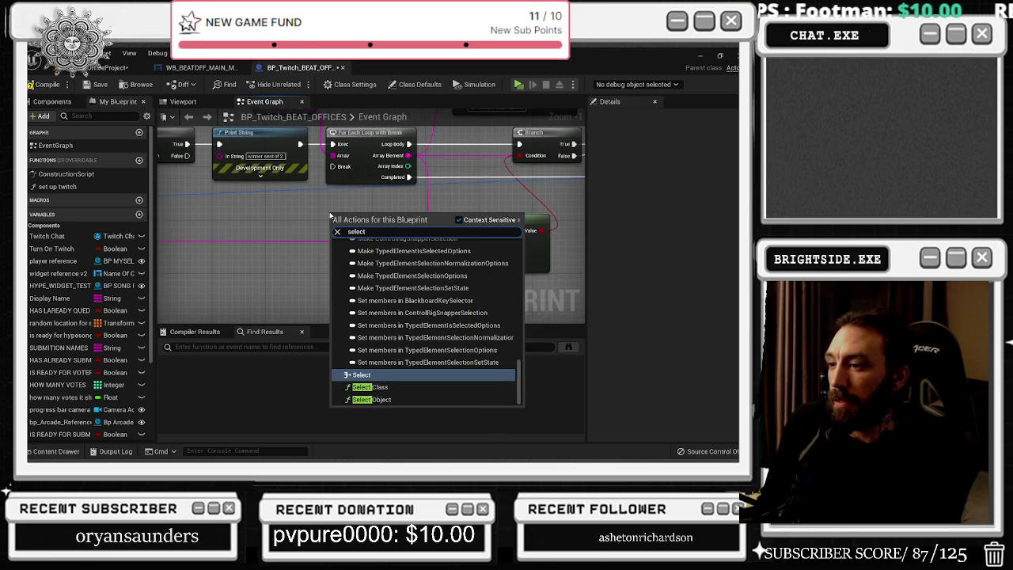
pyautogui.write(' string')
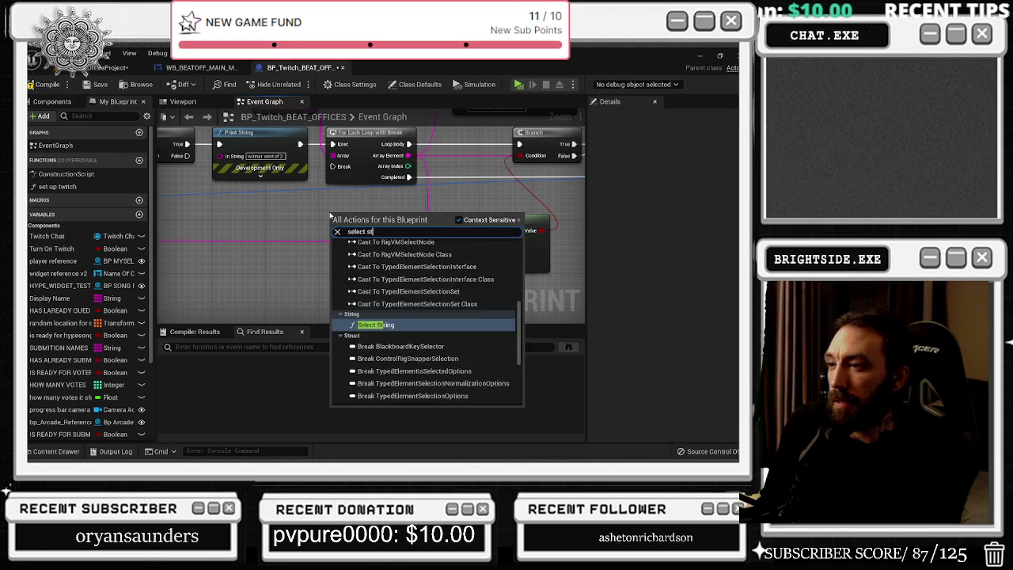
pyautogui.press('Return')
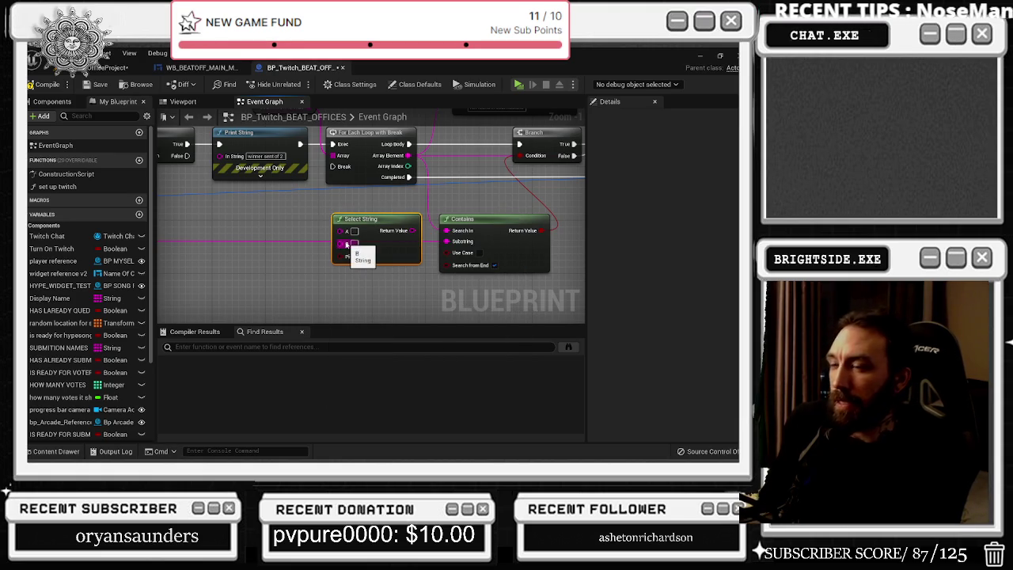
pyautogui.hotkey('ctrl', 'z')
# - Search 'select in' in the graph actions and place a Switch on String node
pyautogui.rightClick(334, 225)
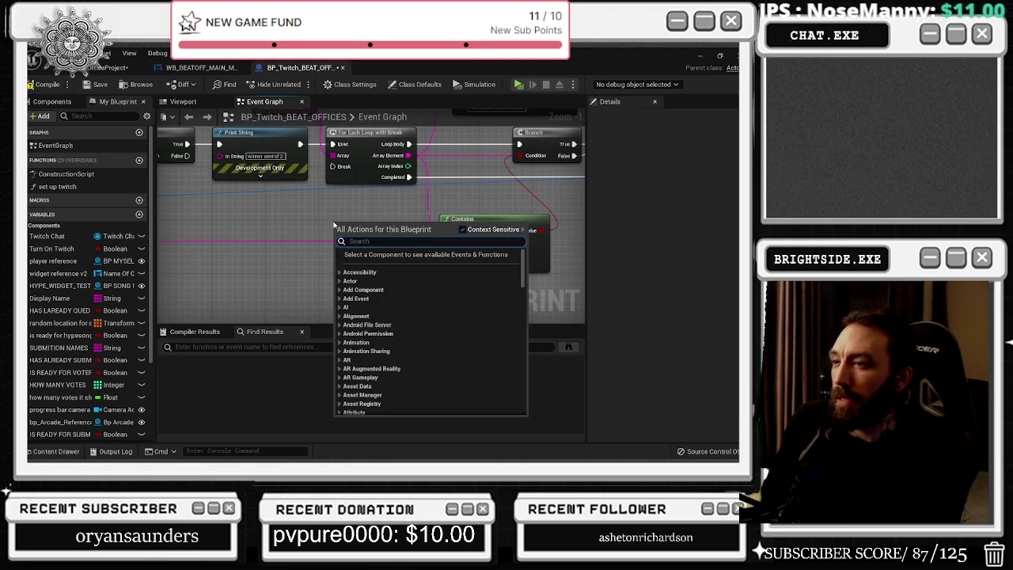
pyautogui.write('select')
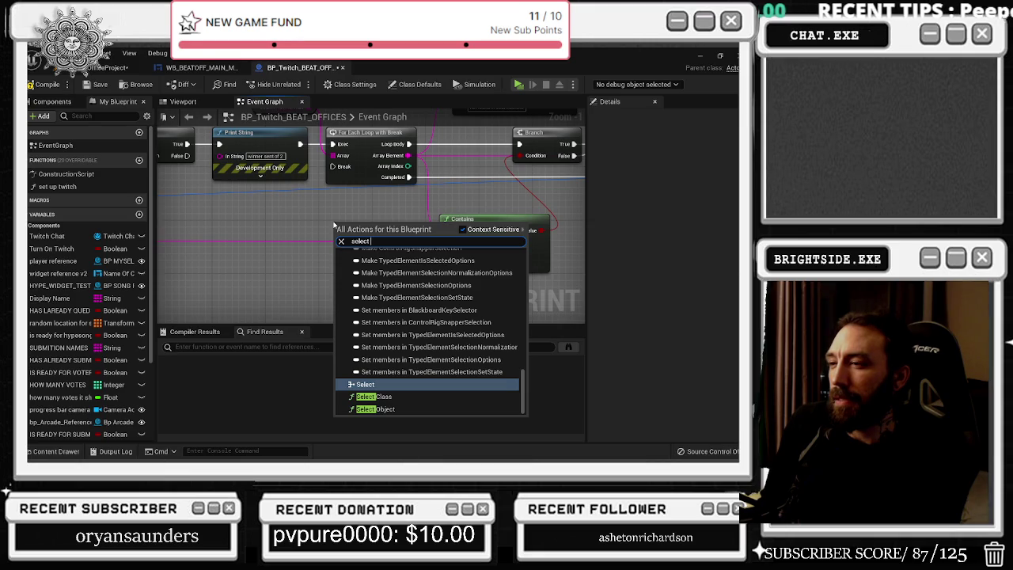
pyautogui.write(' in')
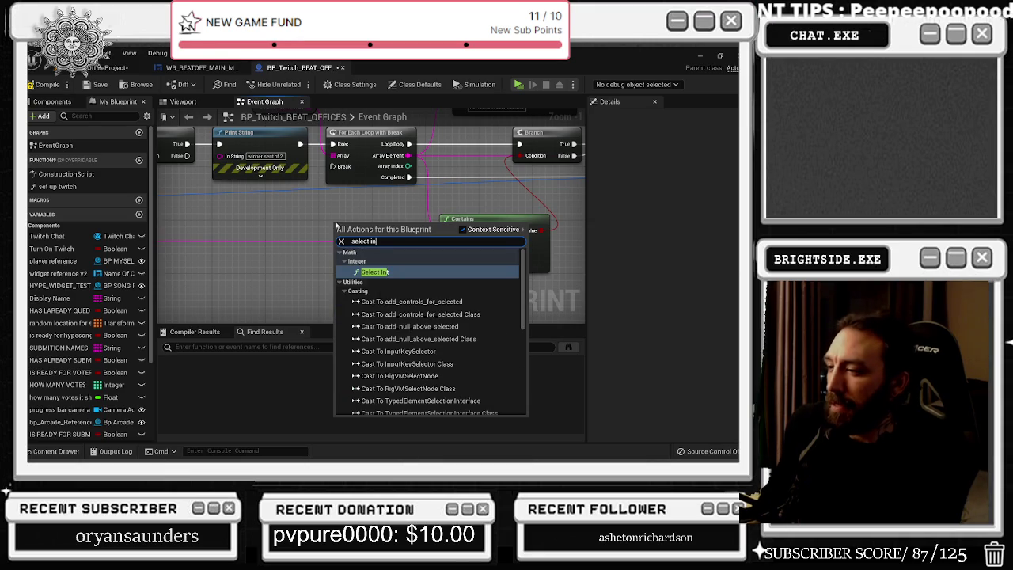
pyautogui.scroll(-1, 427, 316)
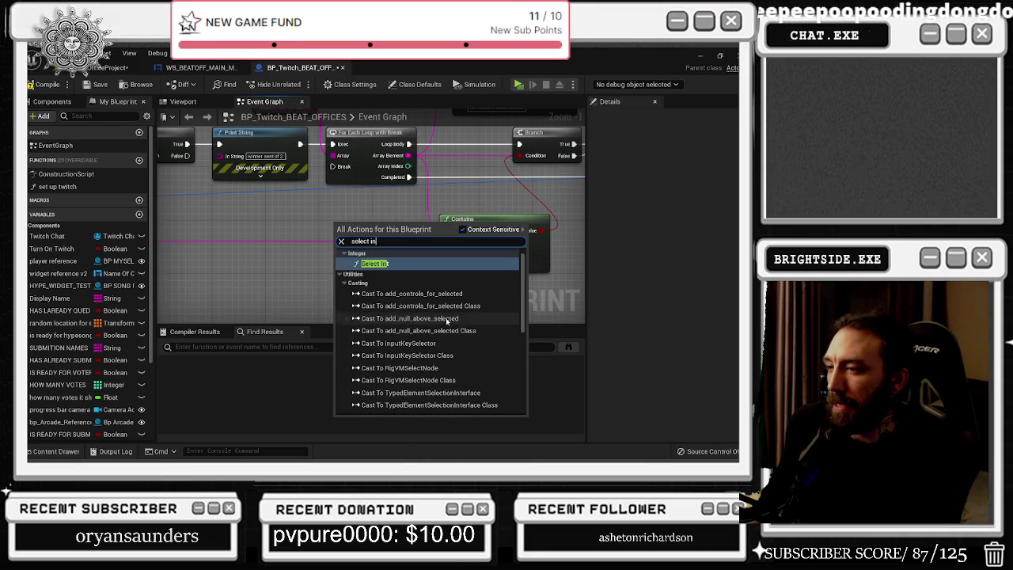
pyautogui.scroll(-3, 447, 321)
pyautogui.click(396, 336)
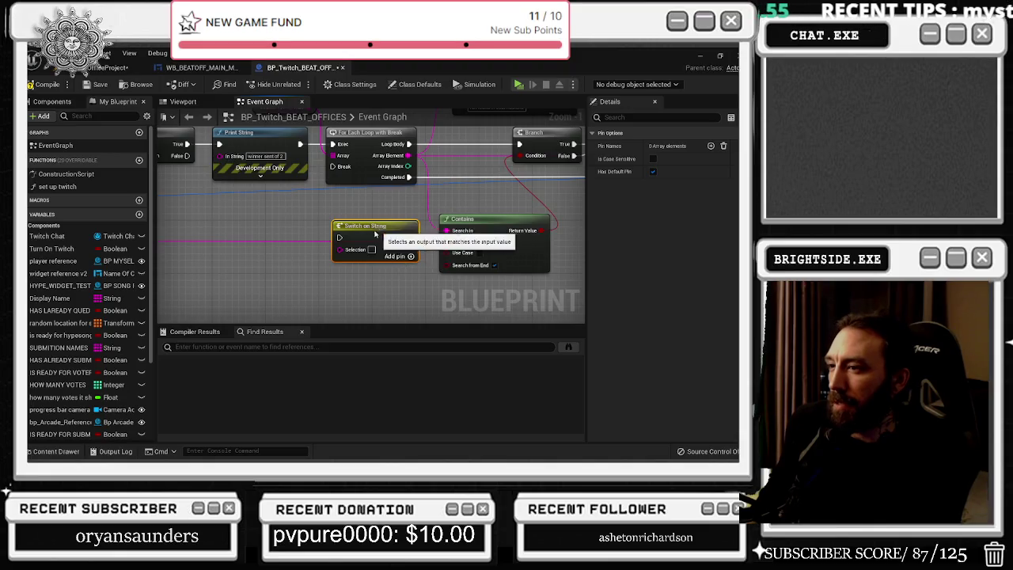
# - Move Switch on String up and try wiring a SUBMITION NAMES getter into its Selection pin
pyautogui.moveTo(375, 234); pyautogui.dragTo(399, 249)
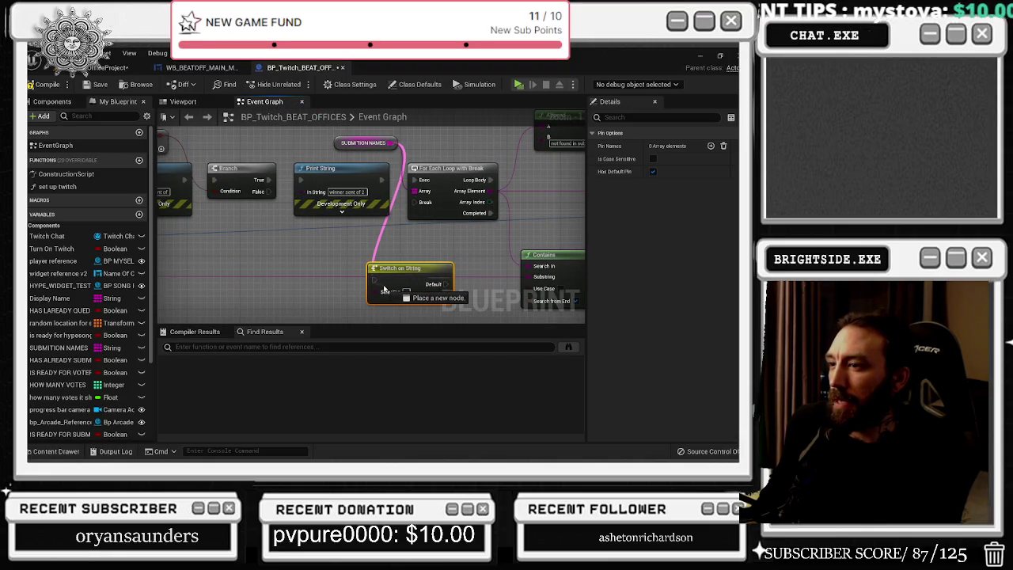
pyautogui.click(386, 139)
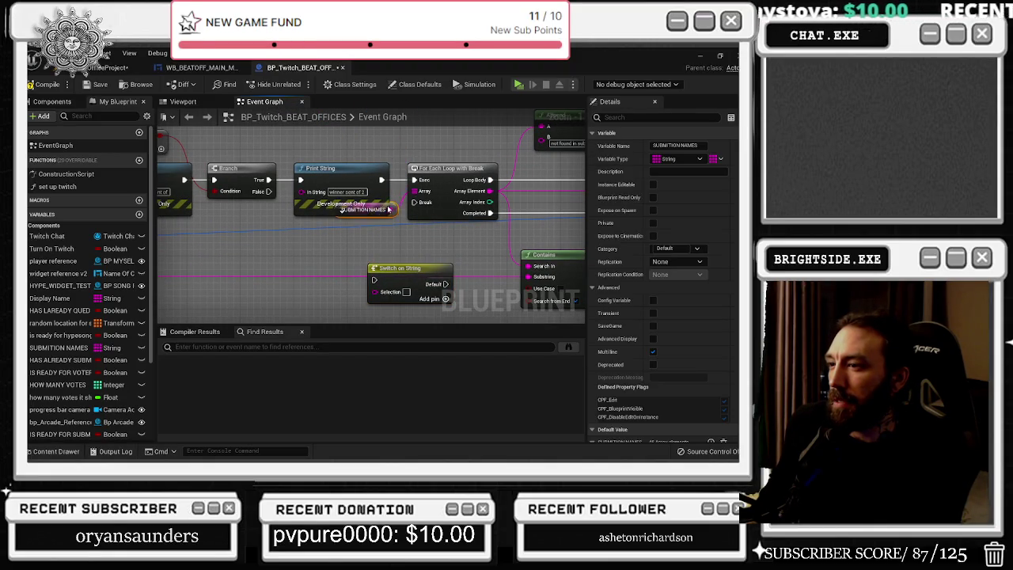
pyautogui.moveTo(403, 272); pyautogui.dragTo(423, 252)
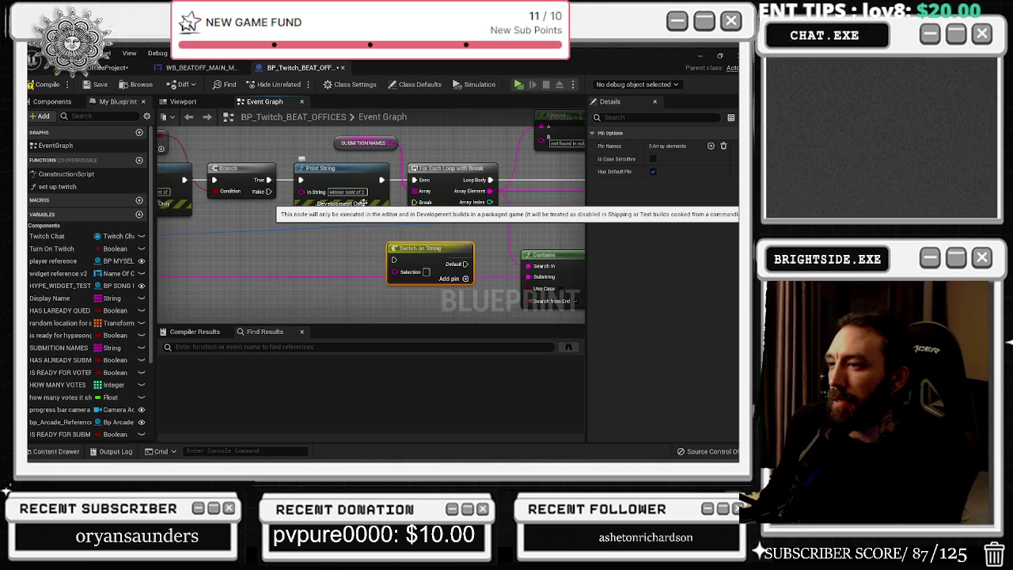
pyautogui.moveTo(55, 349)
pyautogui.mouseDown()
pyautogui.moveTo(394, 276)
pyautogui.moveTo(298, 294)
pyautogui.mouseUp()
pyautogui.click(312, 309)
pyautogui.click(276, 247)
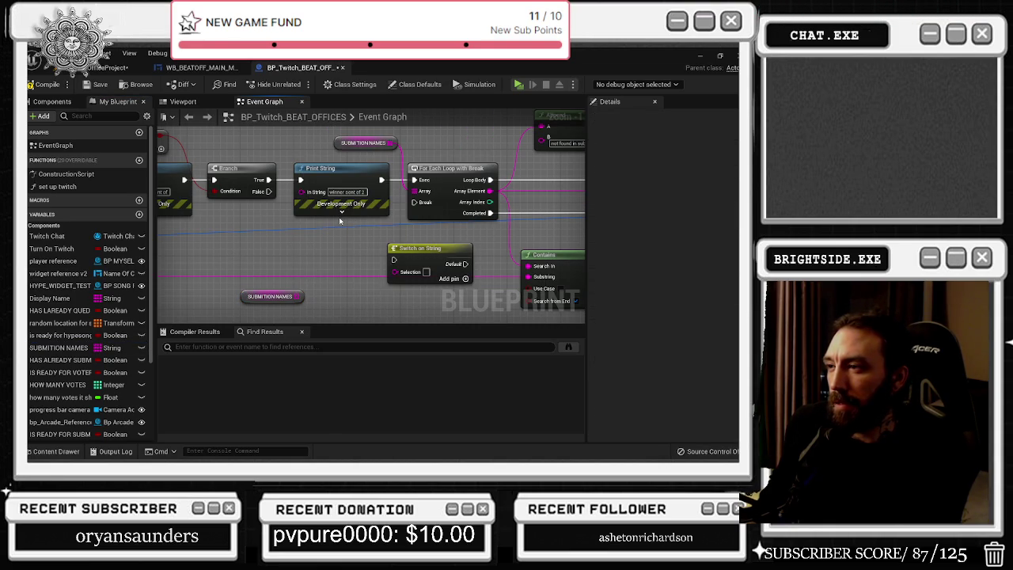
# - Select the Switch on String node and the SUBMITION NAMES getter together and delete them
pyautogui.click(392, 252)
pyautogui.moveTo(338, 247); pyautogui.dragTo(431, 273)
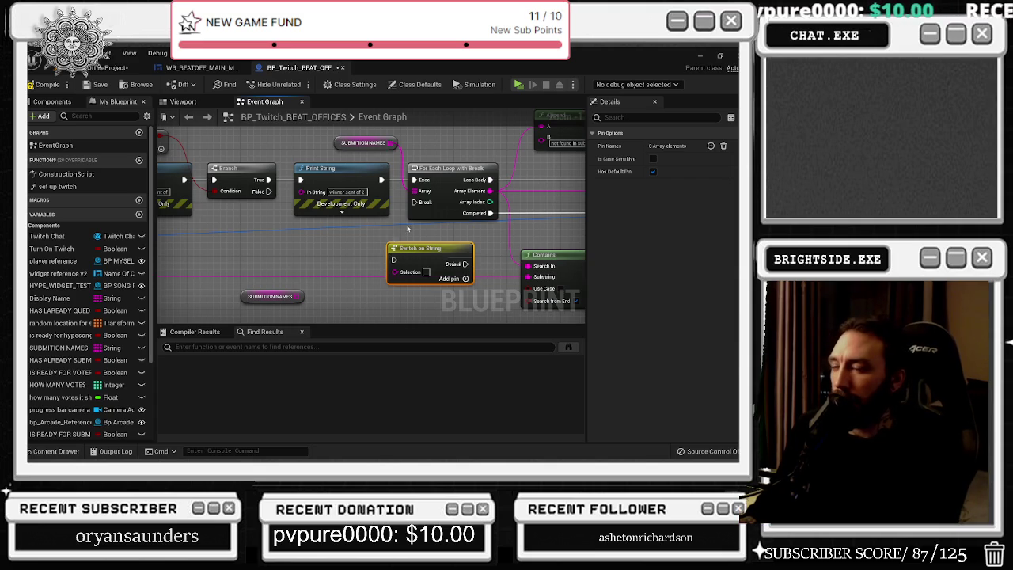
pyautogui.moveTo(439, 243)
pyautogui.mouseDown()
pyautogui.moveTo(433, 255)
pyautogui.moveTo(369, 232)
pyautogui.mouseUp()
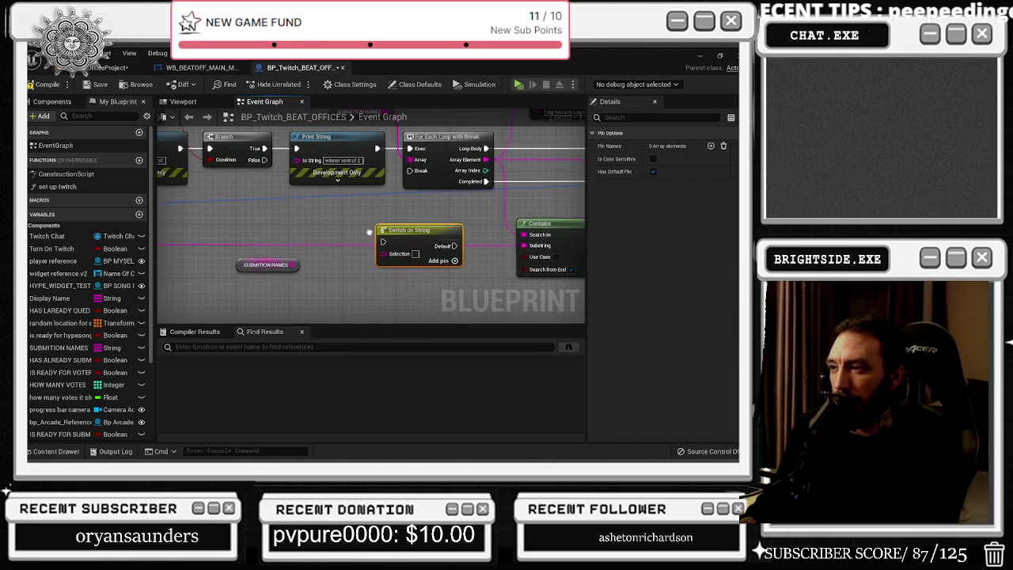
pyautogui.moveTo(276, 247)
pyautogui.mouseDown()
pyautogui.moveTo(406, 273)
pyautogui.moveTo(432, 274)
pyautogui.moveTo(432, 256)
pyautogui.moveTo(517, 259)
pyautogui.mouseUp()
pyautogui.press('Delete')
pyautogui.click(356, 165)
# - Review the winner-check nodes: Break TwitchMessageAuthor, Ready To Add Winner and the AND node
pyautogui.moveTo(394, 159)
pyautogui.mouseDown()
pyautogui.moveTo(90, 171)
pyautogui.moveTo(244, 185)
pyautogui.mouseUp()
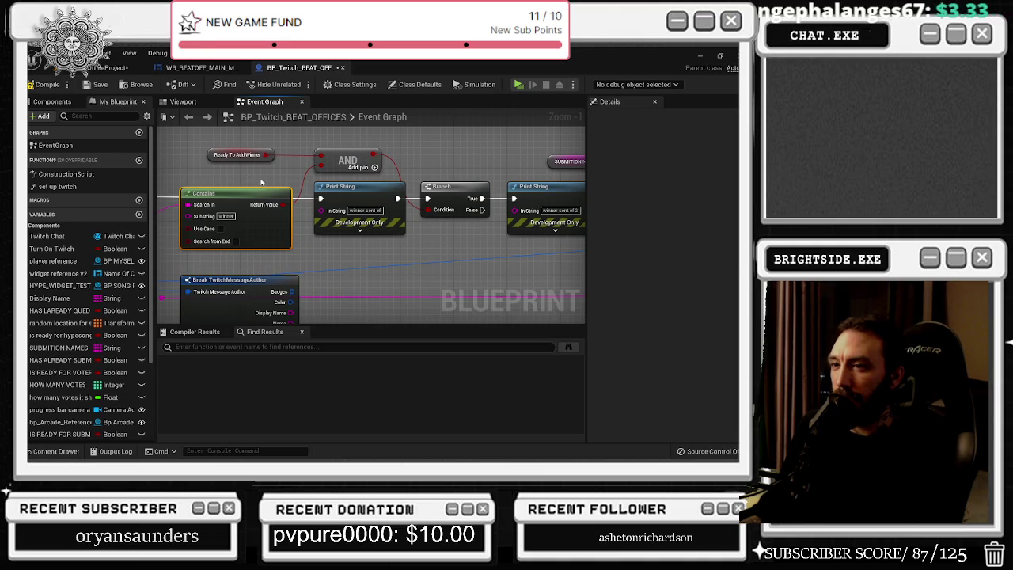
pyautogui.moveTo(203, 144)
pyautogui.mouseDown()
pyautogui.moveTo(277, 163)
pyautogui.moveTo(301, 237)
pyautogui.moveTo(408, 230)
pyautogui.mouseUp()
pyautogui.moveTo(267, 216)
pyautogui.mouseDown()
pyautogui.moveTo(338, 191)
pyautogui.moveTo(230, 209)
pyautogui.moveTo(238, 183)
pyautogui.moveTo(375, 221)
pyautogui.mouseUp()
pyautogui.click(237, 183)
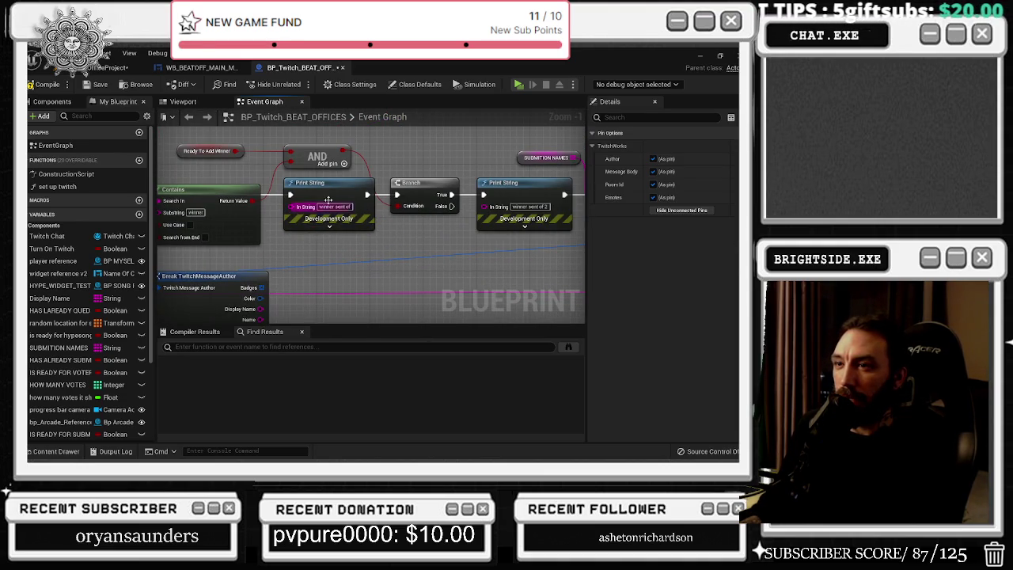
pyautogui.moveTo(194, 143); pyautogui.dragTo(344, 162)
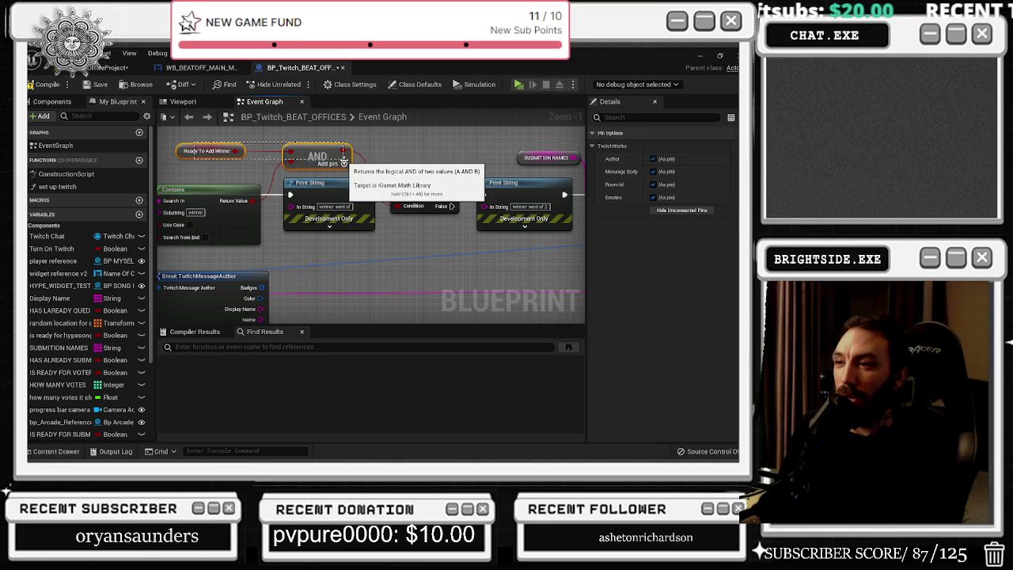
# - Shift the first Print String left and drag a new connection off the SUBMITION NAMES array
pyautogui.moveTo(290, 242); pyautogui.dragTo(199, 268)
pyautogui.click(337, 228)
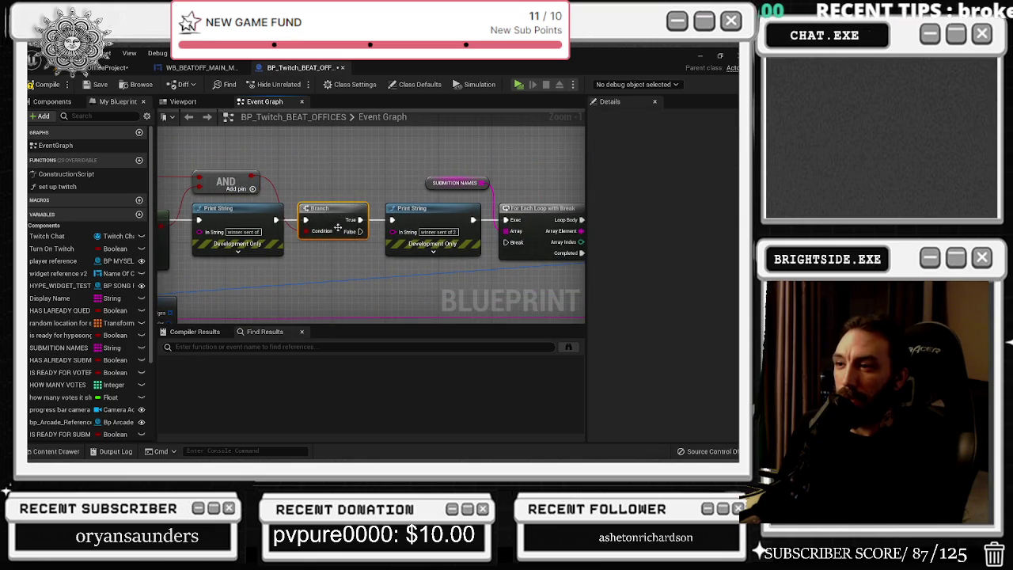
pyautogui.moveTo(179, 205)
pyautogui.mouseDown()
pyautogui.moveTo(481, 258)
pyautogui.moveTo(478, 271)
pyautogui.moveTo(268, 272)
pyautogui.mouseUp()
pyautogui.moveTo(230, 207); pyautogui.dragTo(223, 208)
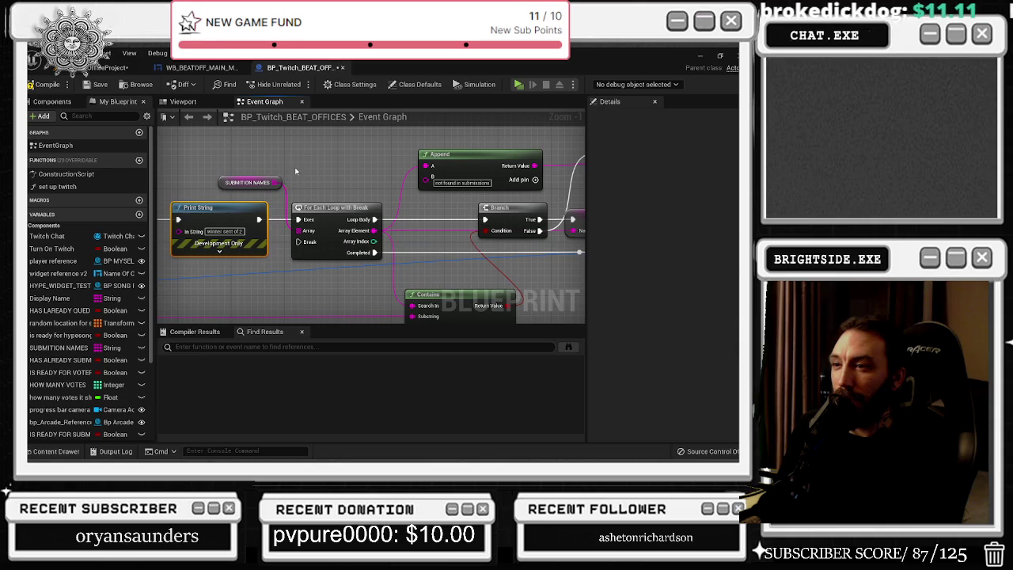
pyautogui.moveTo(272, 166)
pyautogui.mouseDown()
pyautogui.moveTo(304, 220)
pyautogui.moveTo(292, 192)
pyautogui.mouseUp()
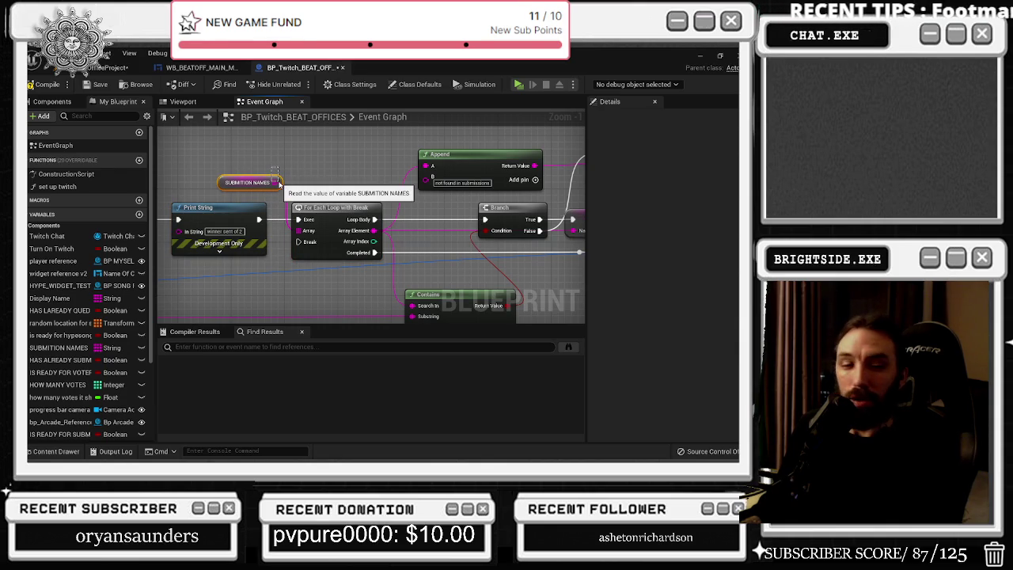
pyautogui.moveTo(277, 182); pyautogui.dragTo(294, 152)
# - Add a Contains Item node and wire SUBMITION NAMES into its array input
pyautogui.write('contains')
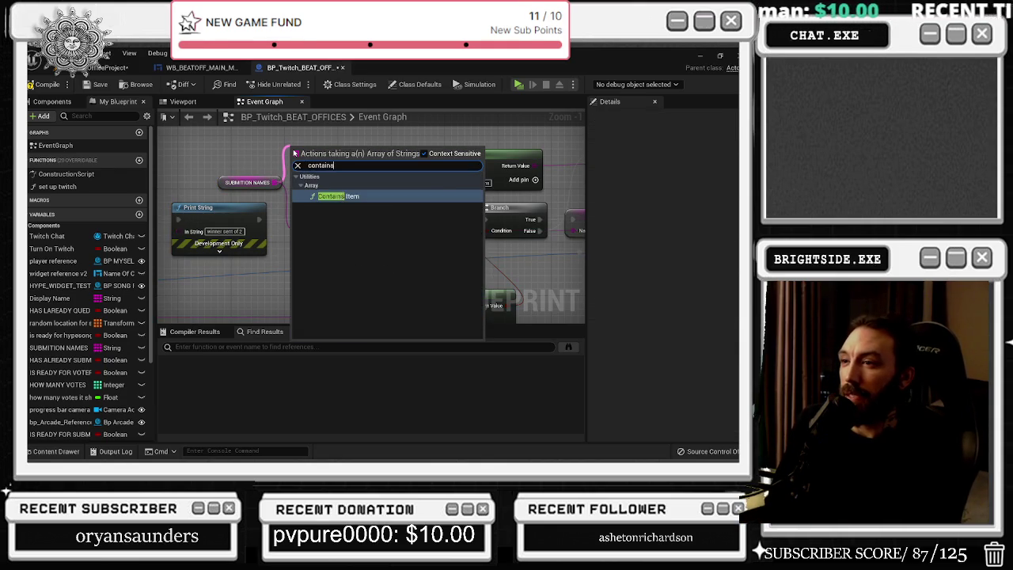
pyautogui.press('Return')
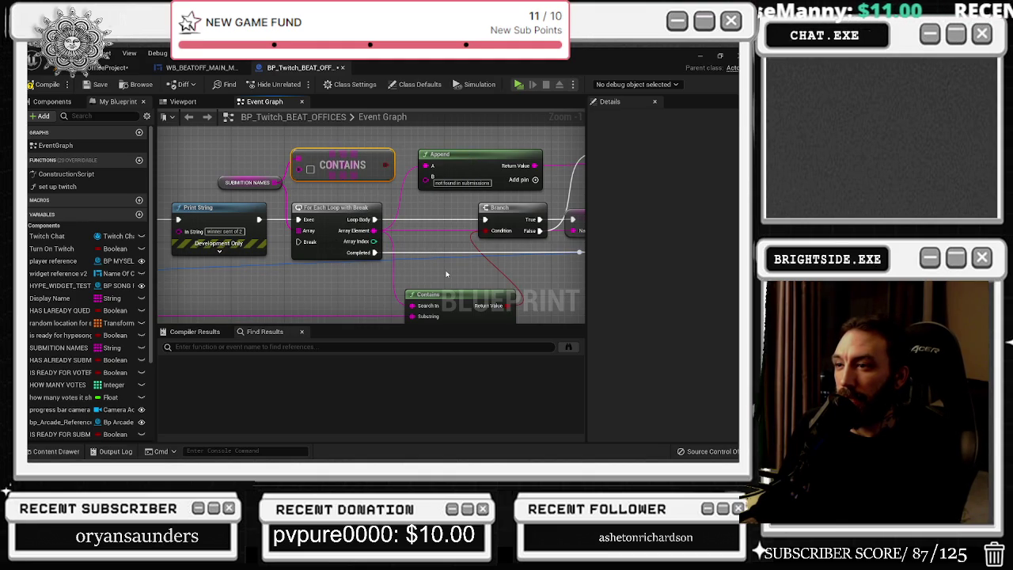
pyautogui.moveTo(439, 270)
pyautogui.mouseDown()
pyautogui.moveTo(412, 240)
pyautogui.moveTo(554, 253)
pyautogui.moveTo(580, 268)
pyautogui.moveTo(404, 283)
pyautogui.moveTo(436, 247)
pyautogui.mouseUp()
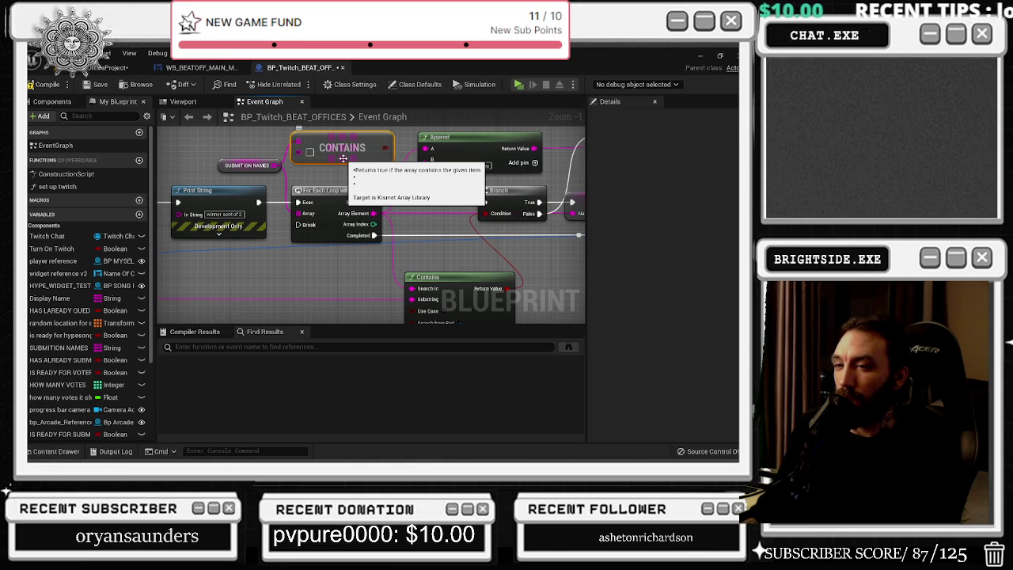
pyautogui.moveTo(400, 242)
pyautogui.mouseDown()
pyautogui.moveTo(310, 153)
pyautogui.moveTo(333, 214)
pyautogui.moveTo(334, 275)
pyautogui.mouseUp()
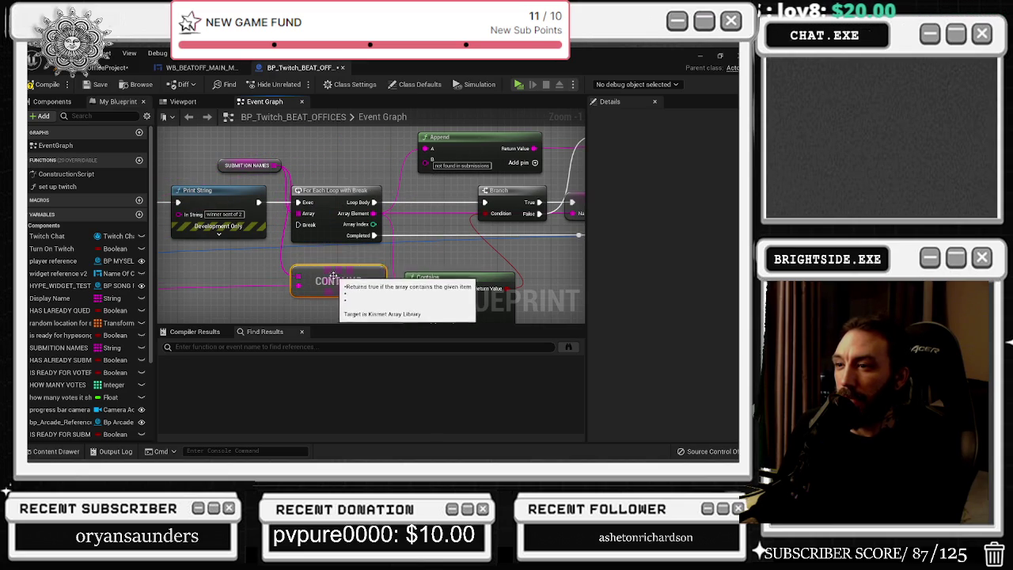
# - Wire execution and the Contains result into the Branch, raising the For Each Loop and Append nodes
pyautogui.moveTo(327, 192); pyautogui.dragTo(333, 139)
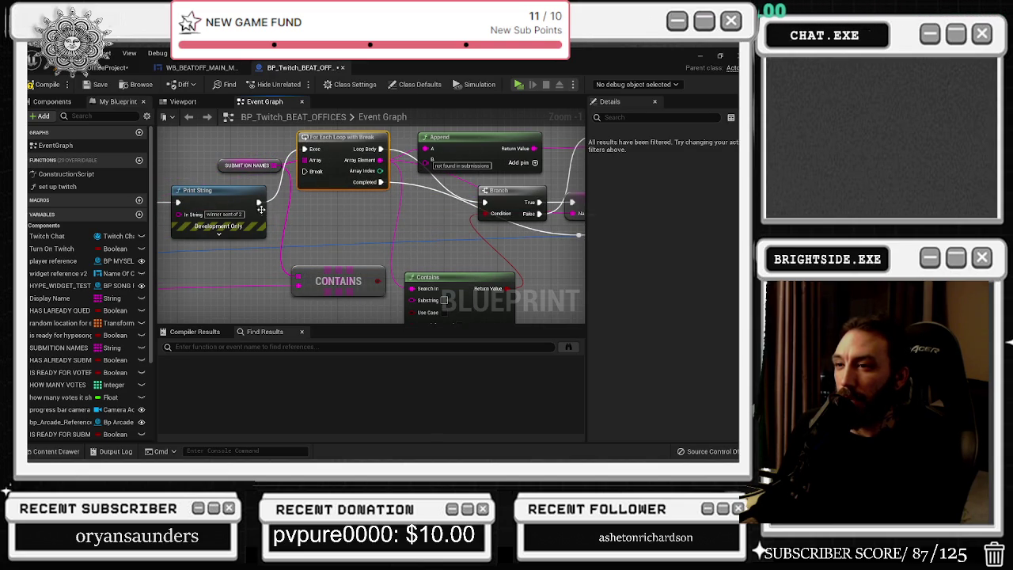
pyautogui.click(333, 206)
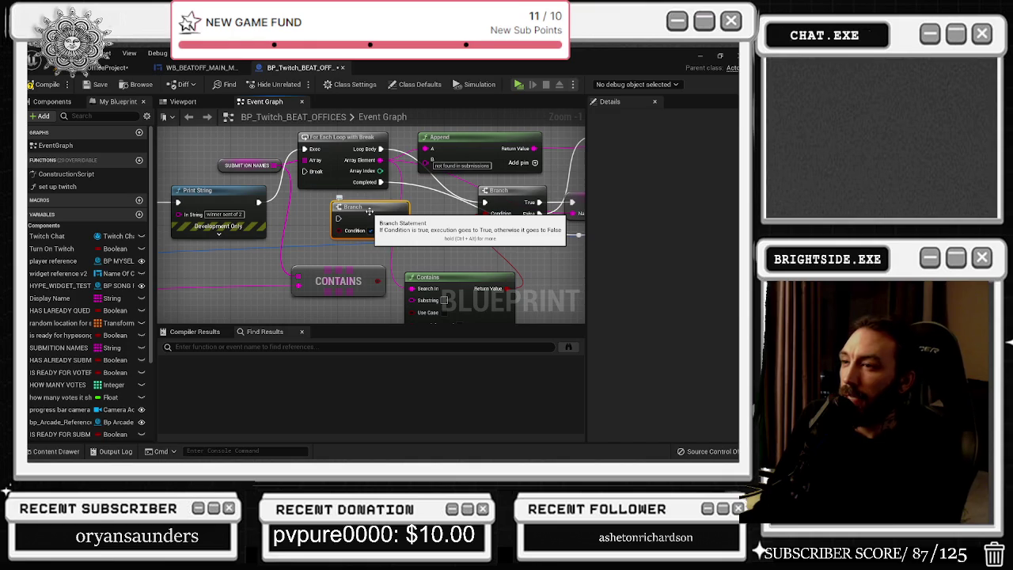
pyautogui.press('Delete')
pyautogui.moveTo(259, 201); pyautogui.dragTo(484, 203)
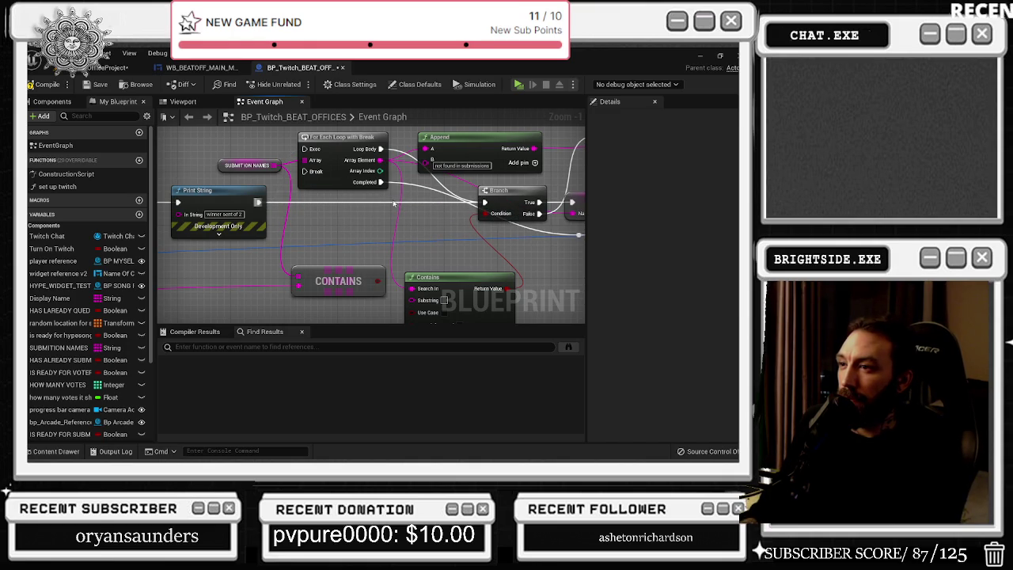
pyautogui.moveTo(292, 276)
pyautogui.mouseDown()
pyautogui.moveTo(399, 212)
pyautogui.moveTo(384, 199)
pyautogui.mouseUp()
pyautogui.moveTo(312, 179); pyautogui.dragTo(338, 247)
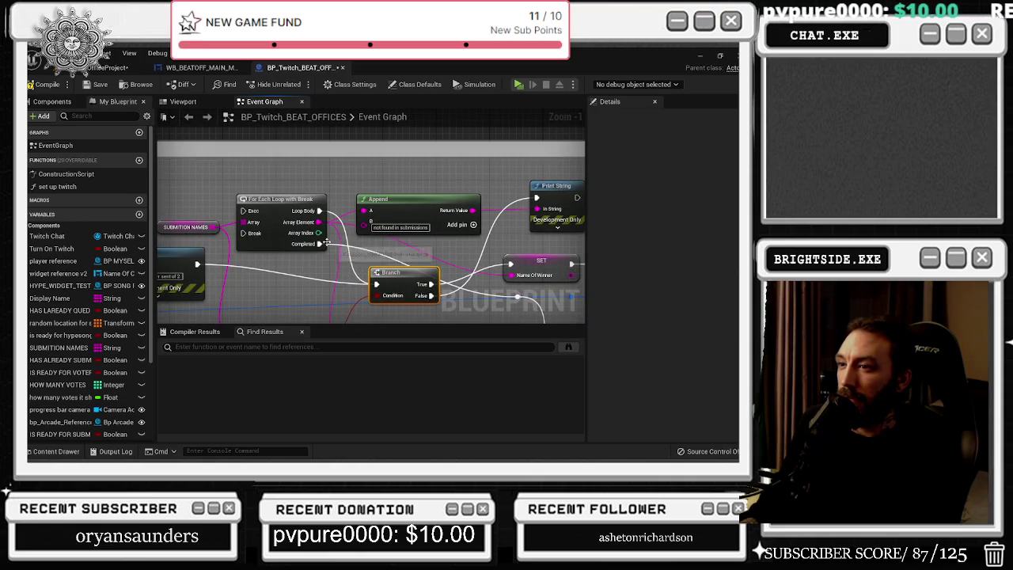
pyautogui.moveTo(279, 208); pyautogui.dragTo(273, 175)
pyautogui.moveTo(418, 206)
pyautogui.mouseDown()
pyautogui.moveTo(410, 179)
pyautogui.moveTo(261, 152)
pyautogui.mouseUp()
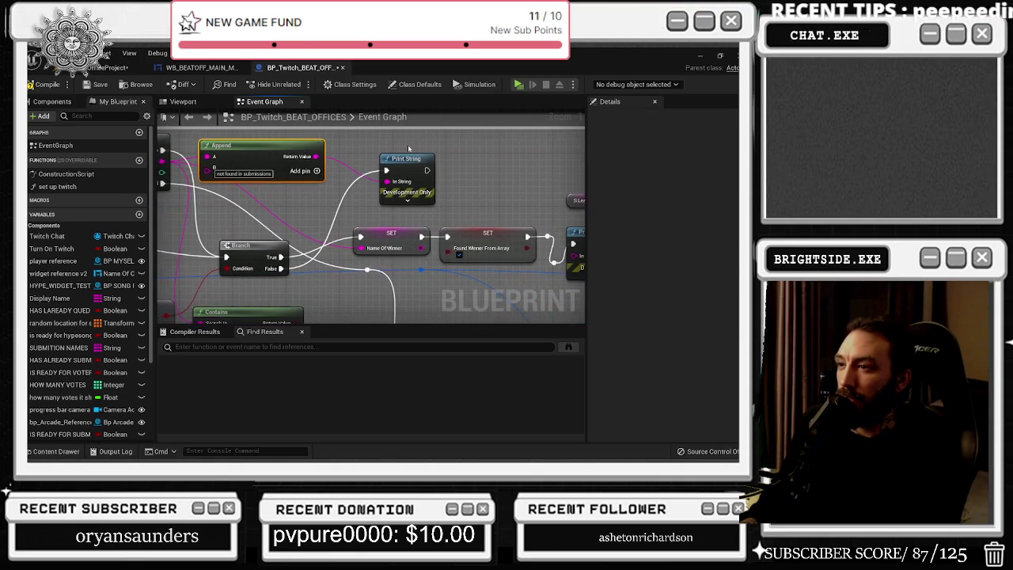
# - Connect the Branch False output to the Print String node
pyautogui.moveTo(319, 237)
pyautogui.mouseDown()
pyautogui.moveTo(375, 212)
pyautogui.moveTo(130, 173)
pyautogui.moveTo(160, 137)
pyautogui.moveTo(226, 150)
pyautogui.moveTo(210, 233)
pyautogui.mouseUp()
pyautogui.moveTo(193, 280)
pyautogui.mouseDown()
pyautogui.moveTo(258, 194)
pyautogui.moveTo(546, 281)
pyautogui.moveTo(475, 280)
pyautogui.moveTo(491, 256)
pyautogui.mouseUp()
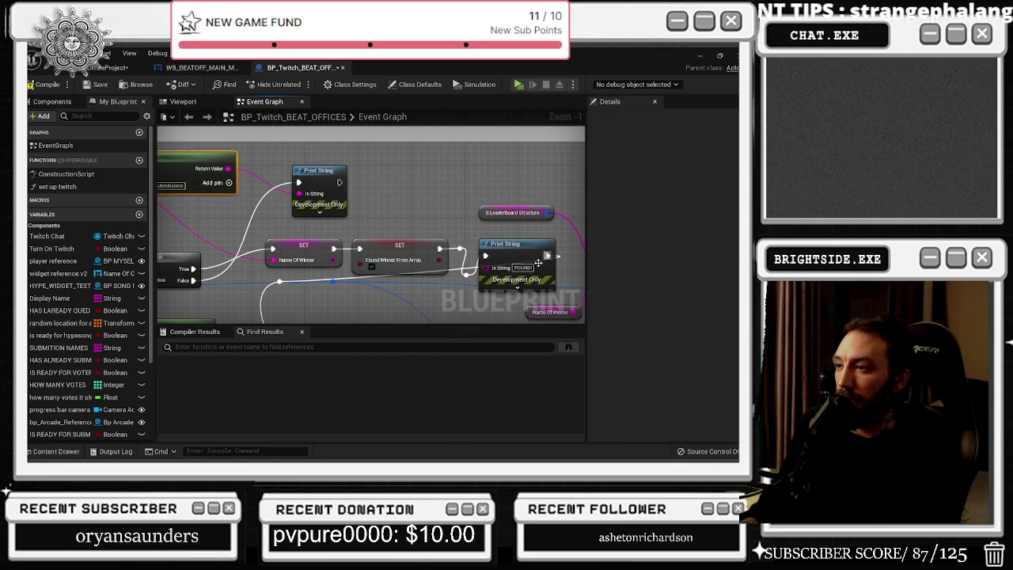
pyautogui.moveTo(399, 293); pyautogui.dragTo(405, 248)
pyautogui.scroll(-4, 405, 248)
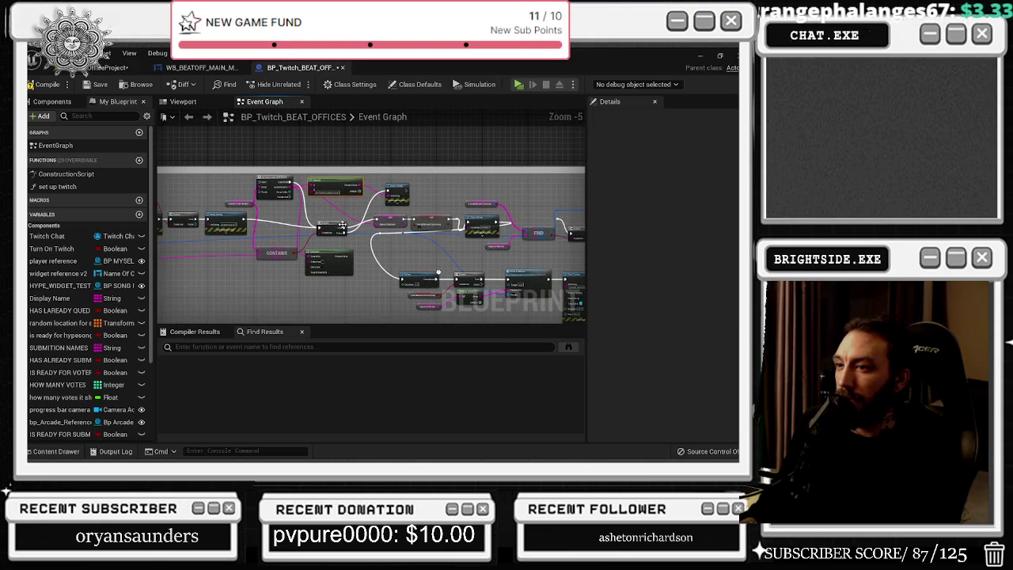
# - Move the top row of nodes up and shift the Print String left near the leaderboard section
pyautogui.click(319, 224)
pyautogui.moveTo(231, 182)
pyautogui.mouseDown()
pyautogui.moveTo(399, 208)
pyautogui.moveTo(408, 198)
pyautogui.mouseUp()
pyautogui.click(416, 190)
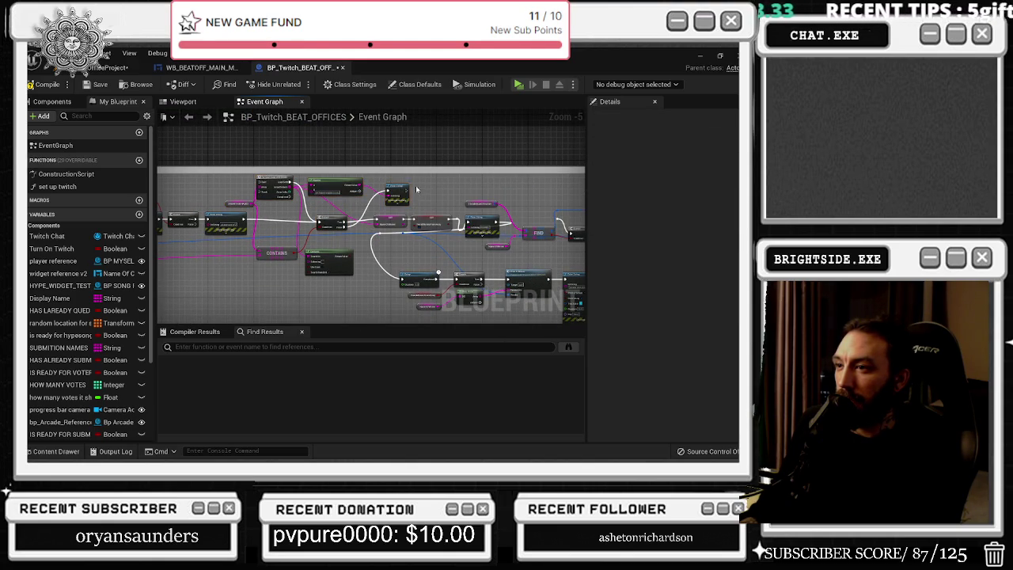
pyautogui.moveTo(250, 180)
pyautogui.mouseDown()
pyautogui.moveTo(364, 203)
pyautogui.moveTo(341, 207)
pyautogui.moveTo(324, 153)
pyautogui.mouseUp()
pyautogui.moveTo(327, 235)
pyautogui.mouseDown()
pyautogui.moveTo(523, 236)
pyautogui.moveTo(376, 222)
pyautogui.mouseUp()
pyautogui.scroll(1, 523, 237)
pyautogui.moveTo(481, 212)
pyautogui.mouseDown()
pyautogui.moveTo(383, 208)
pyautogui.moveTo(364, 200)
pyautogui.moveTo(373, 182)
pyautogui.mouseUp()
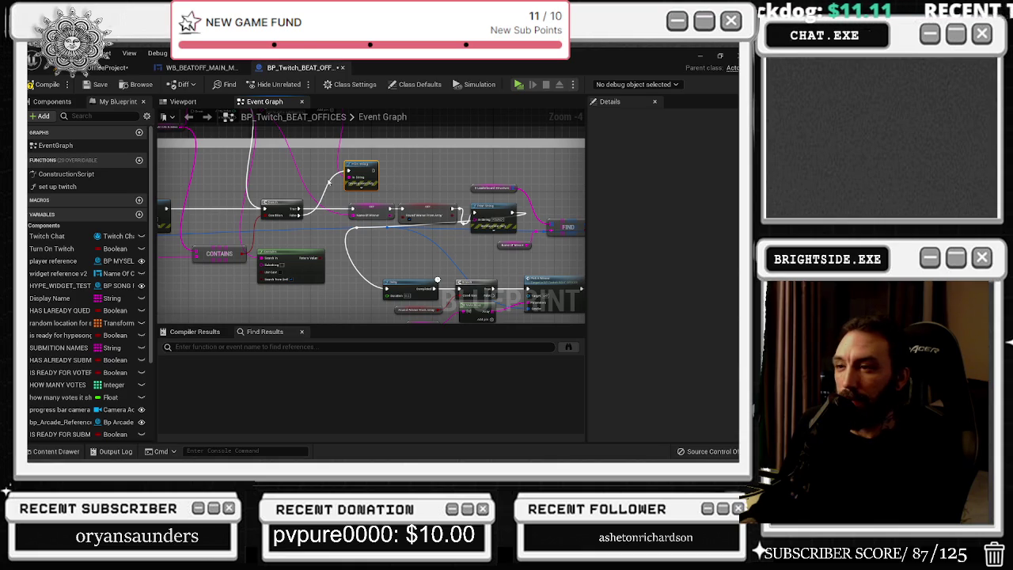
# - Add a reroute on the white wire, align SET and Print String, then save and show the level
pyautogui.click(423, 214)
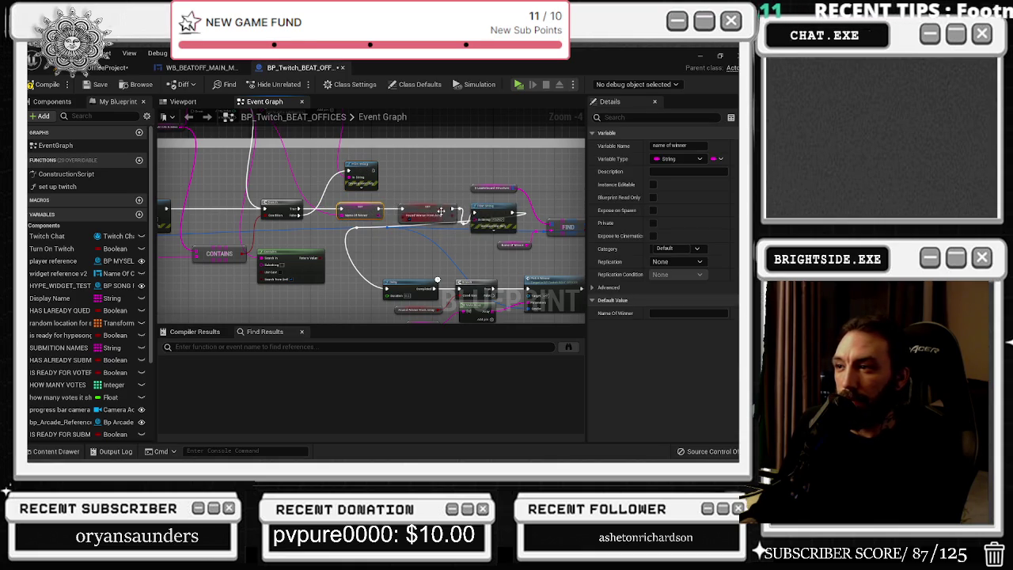
pyautogui.scroll(1, 418, 196)
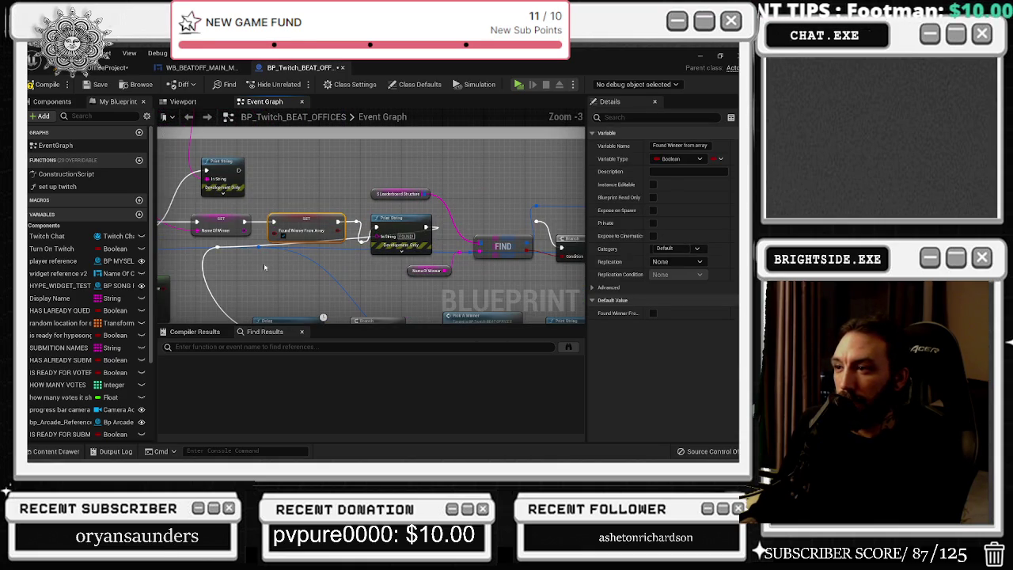
pyautogui.moveTo(214, 250)
pyautogui.mouseDown()
pyautogui.moveTo(263, 287)
pyautogui.moveTo(392, 264)
pyautogui.moveTo(444, 231)
pyautogui.mouseUp()
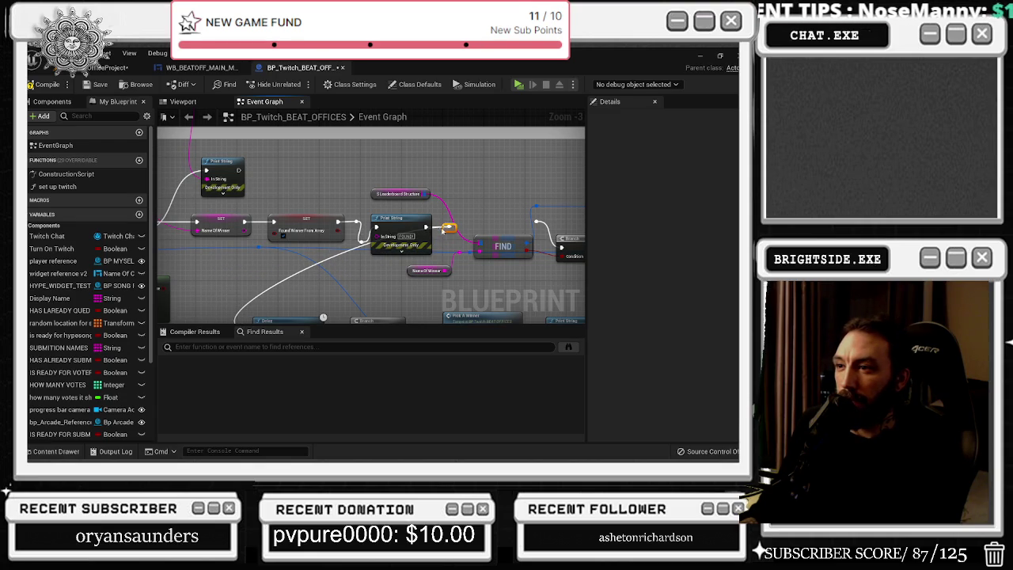
pyautogui.moveTo(283, 213); pyautogui.dragTo(272, 214)
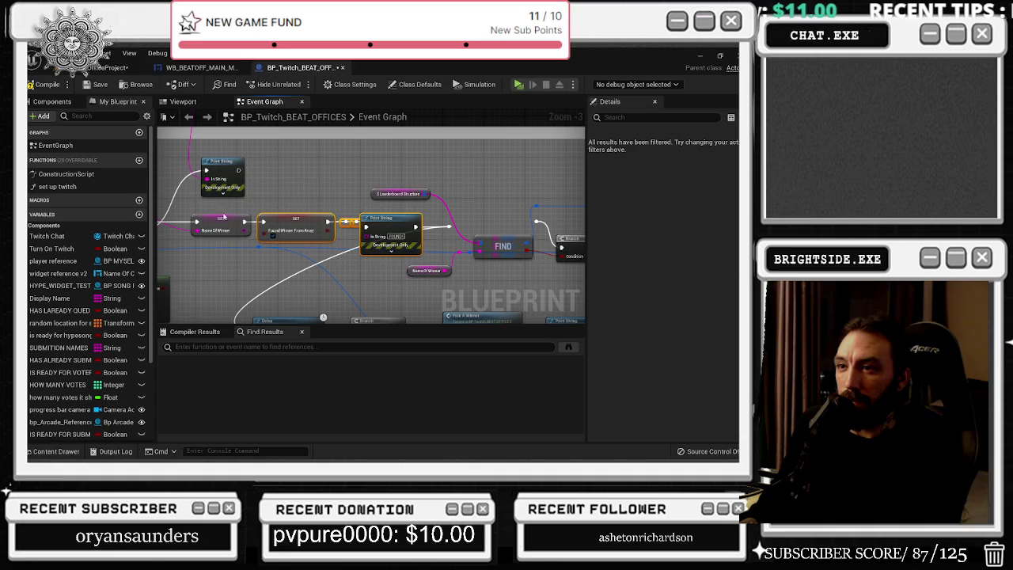
pyautogui.click(384, 194)
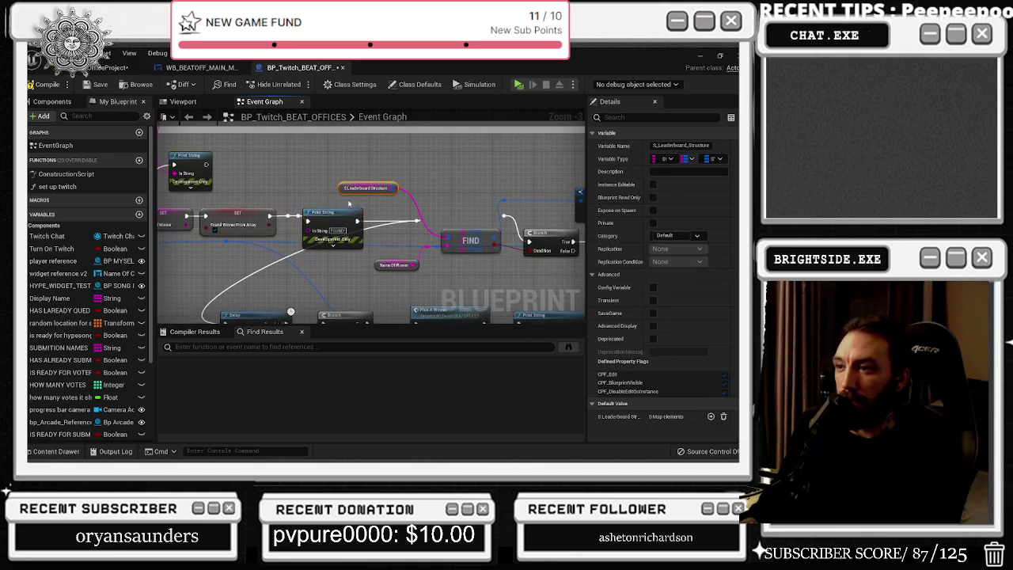
pyautogui.moveTo(303, 242)
pyautogui.mouseDown()
pyautogui.moveTo(323, 237)
pyautogui.moveTo(364, 169)
pyautogui.mouseUp()
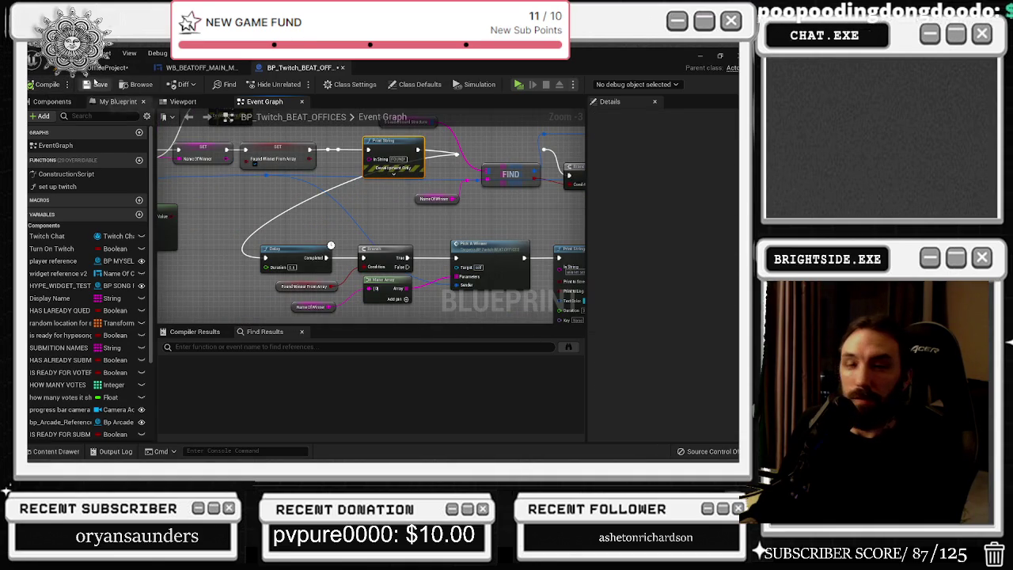
pyautogui.click(95, 82)
pyautogui.click(107, 67)
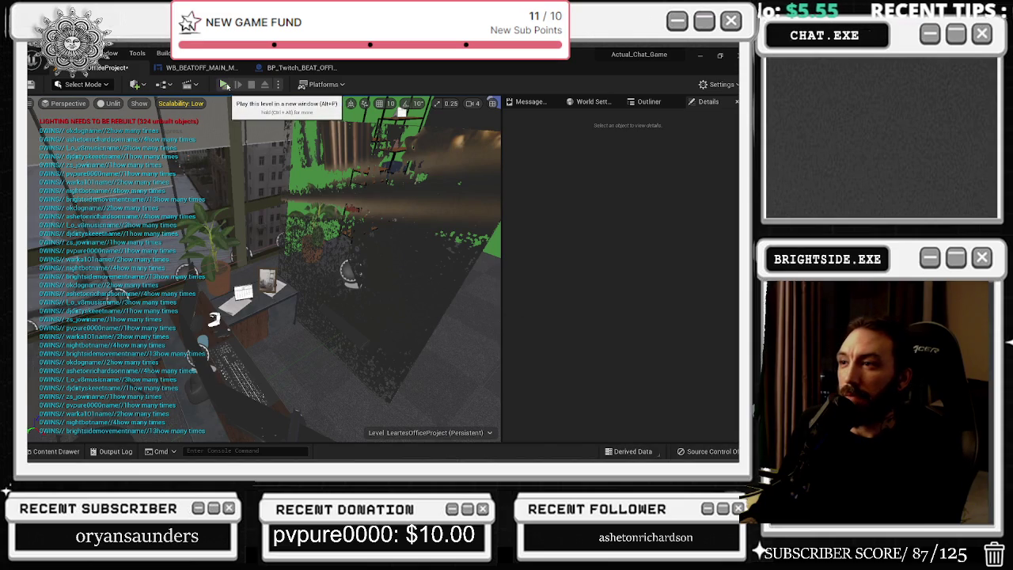
# - Back in BP_Twitch_BEAT_OFFICES, rearrange the Pick A Winner and leaderboard variable nodes
pyautogui.click(294, 68)
pyautogui.scroll(-4, 348, 161)
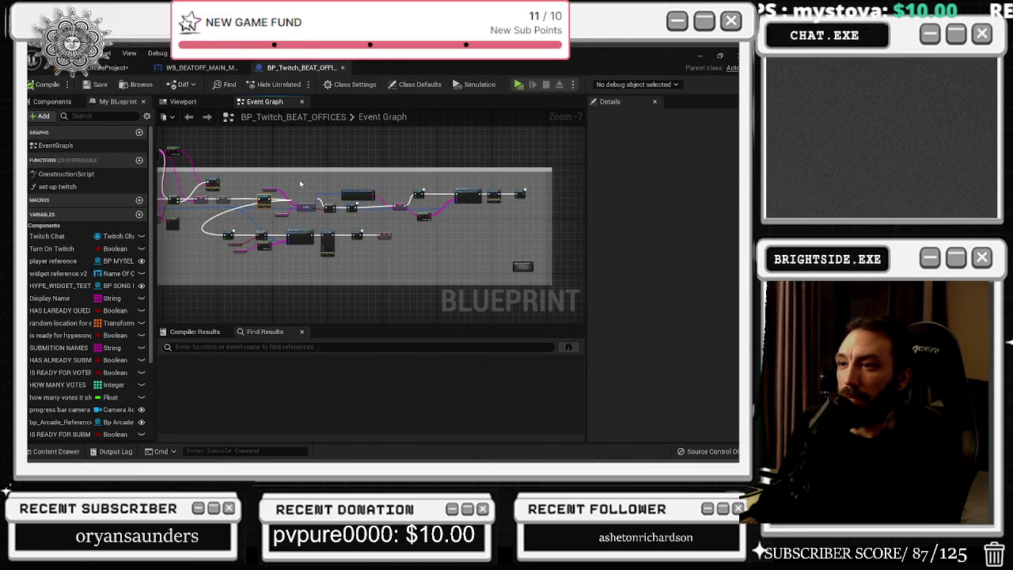
pyautogui.click(448, 193)
pyautogui.click(307, 186)
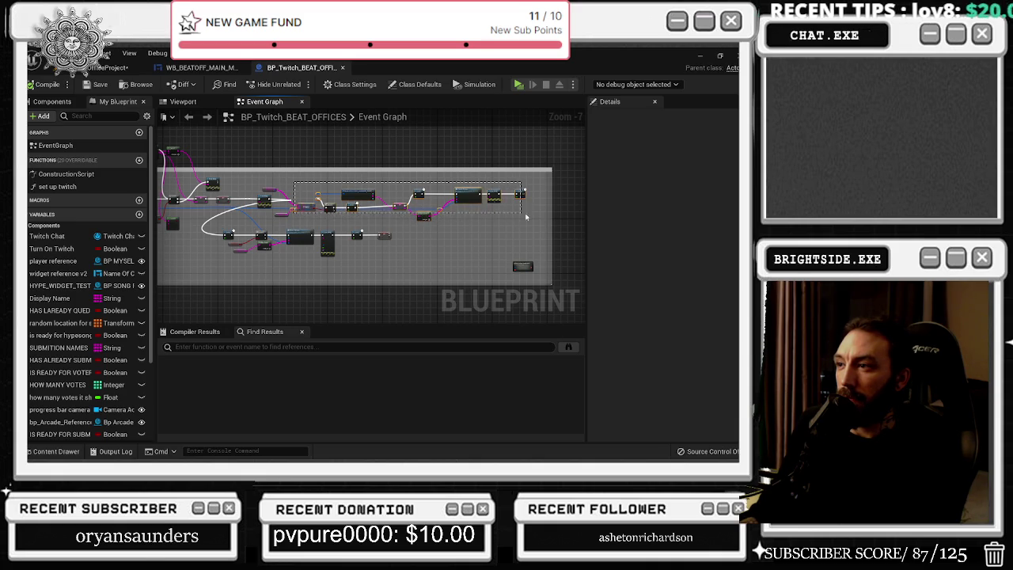
pyautogui.click(466, 196)
pyautogui.moveTo(466, 195)
pyautogui.mouseDown()
pyautogui.moveTo(591, 194)
pyautogui.moveTo(486, 194)
pyautogui.mouseUp()
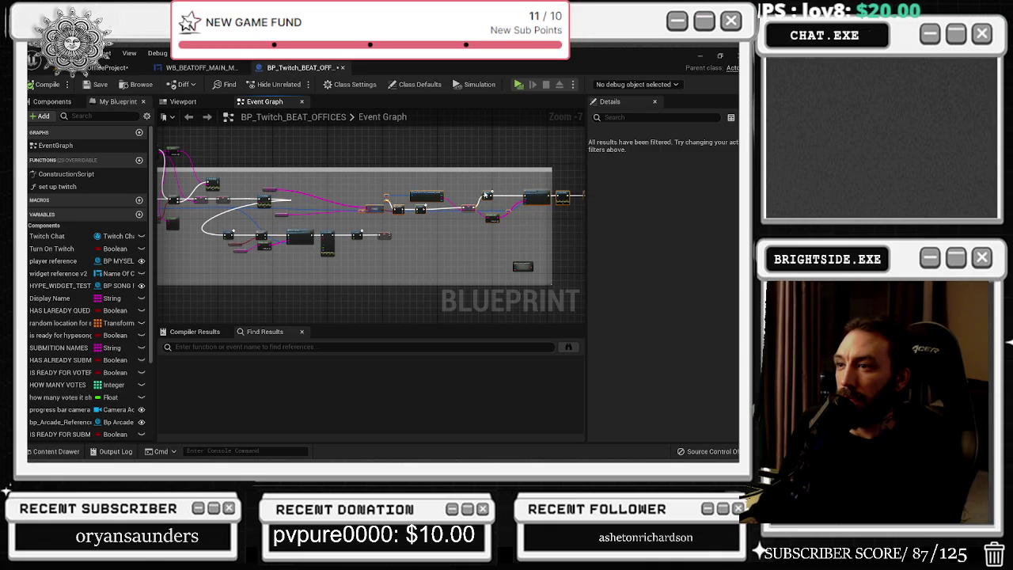
pyautogui.moveTo(263, 191); pyautogui.dragTo(296, 196)
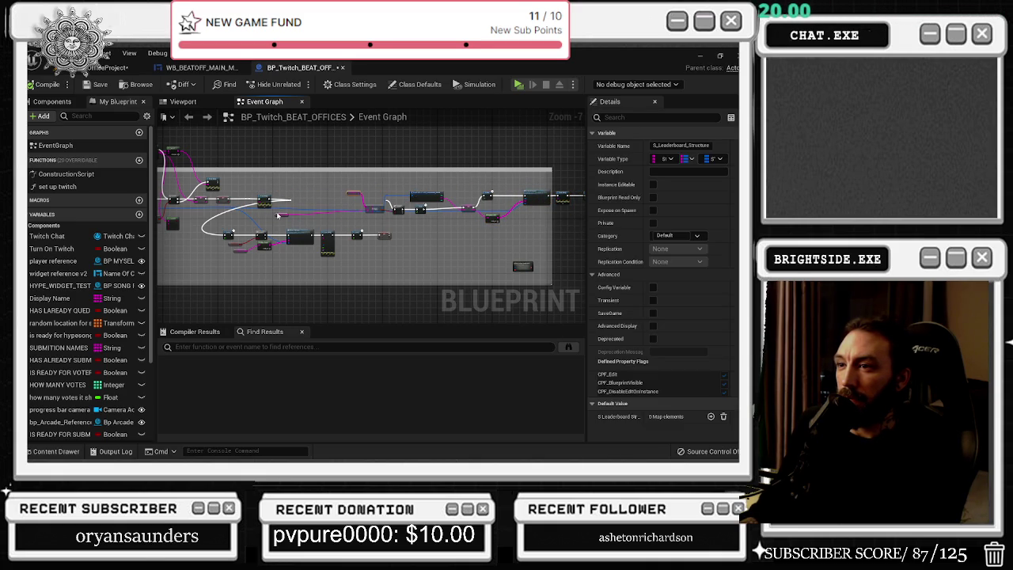
pyautogui.click(285, 215)
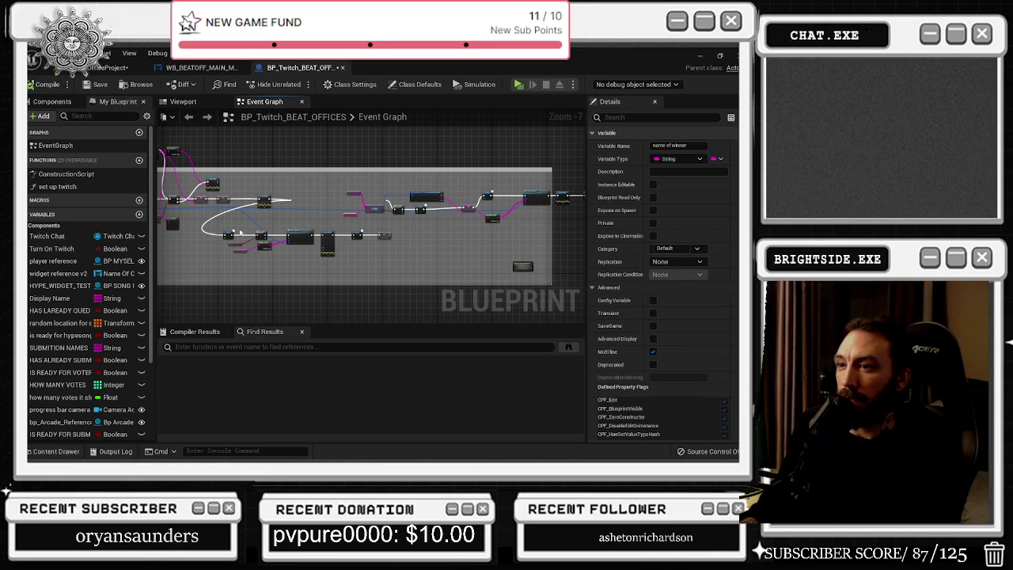
# - Move the lower node row up and right, reframe around the comment boxes, and save
pyautogui.moveTo(384, 241)
pyautogui.mouseDown()
pyautogui.moveTo(452, 220)
pyautogui.moveTo(481, 148)
pyautogui.mouseUp()
pyautogui.moveTo(618, 239); pyautogui.dragTo(477, 238)
pyautogui.moveTo(364, 210)
pyautogui.mouseDown()
pyautogui.moveTo(404, 194)
pyautogui.moveTo(246, 198)
pyautogui.mouseUp()
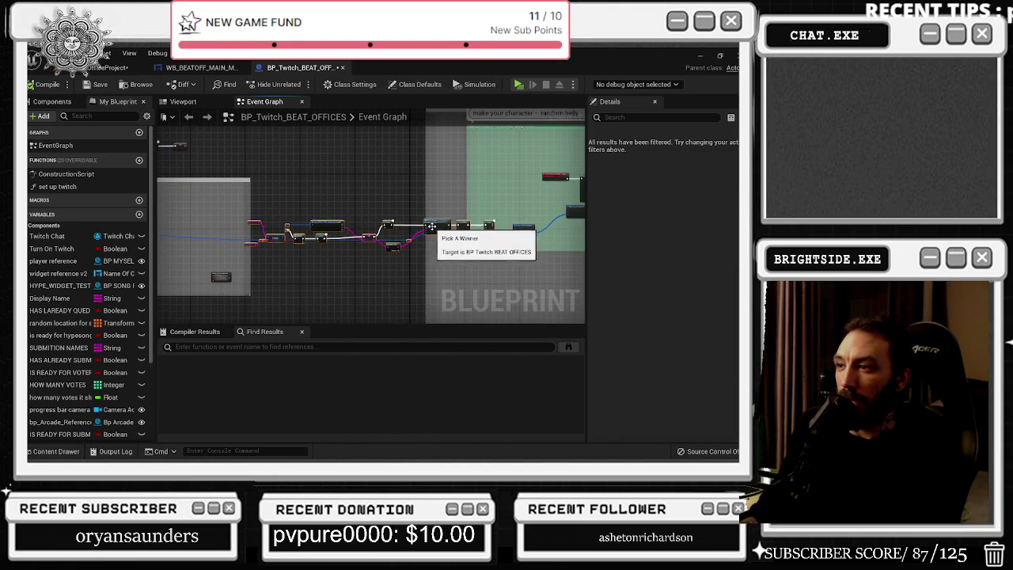
pyautogui.scroll(1, 372, 205)
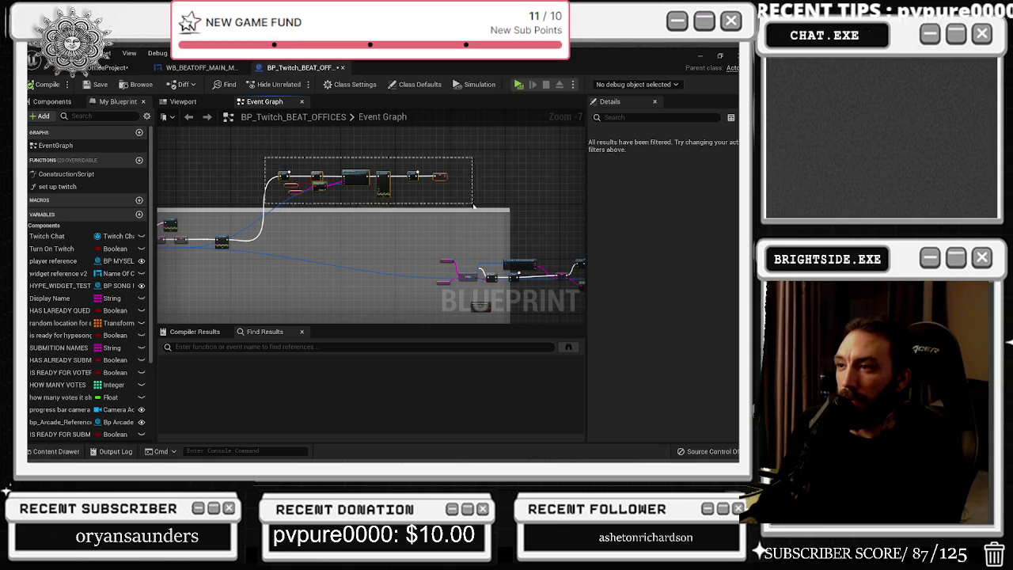
pyautogui.moveTo(371, 237)
pyautogui.mouseDown()
pyautogui.moveTo(409, 222)
pyautogui.moveTo(520, 232)
pyautogui.mouseUp()
pyautogui.click(93, 84)
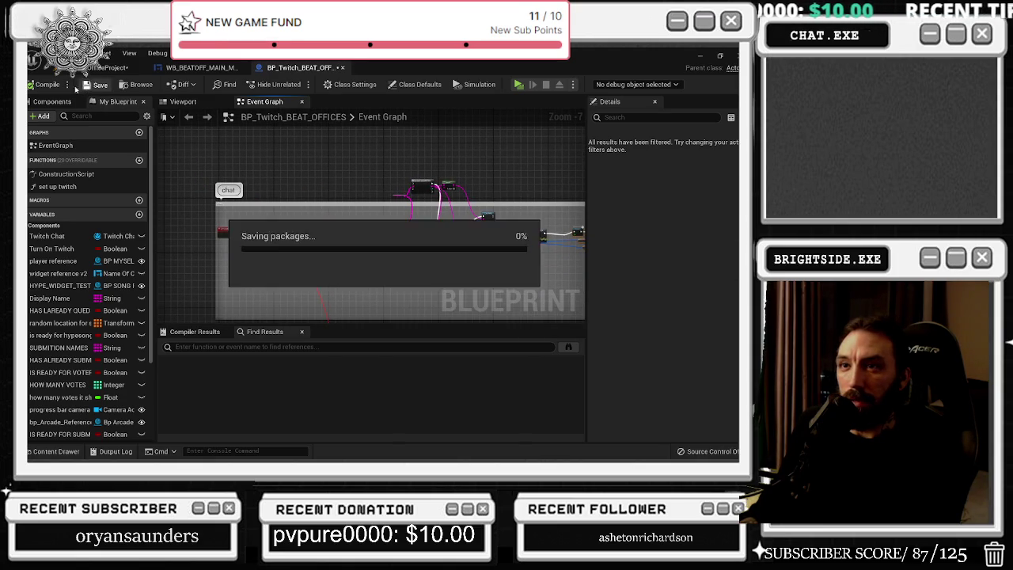
# - Select the Contains, AND, Print String and Branch nodes and nudge Print String into place
pyautogui.scroll(4, 356, 221)
pyautogui.moveTo(211, 155)
pyautogui.mouseDown()
pyautogui.moveTo(497, 233)
pyautogui.moveTo(350, 227)
pyautogui.moveTo(364, 237)
pyautogui.moveTo(351, 273)
pyautogui.mouseUp()
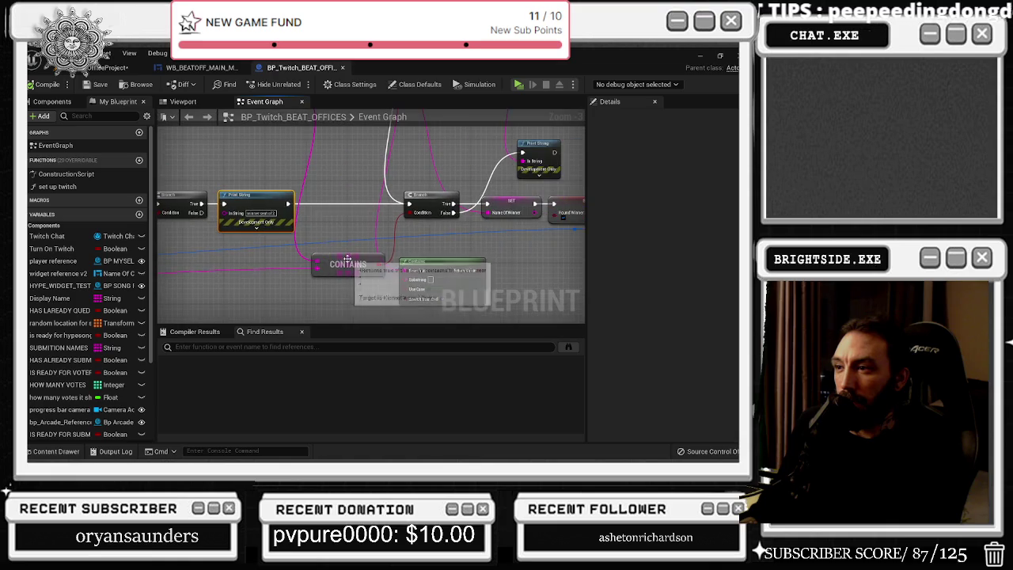
pyautogui.moveTo(443, 182); pyautogui.dragTo(364, 237)
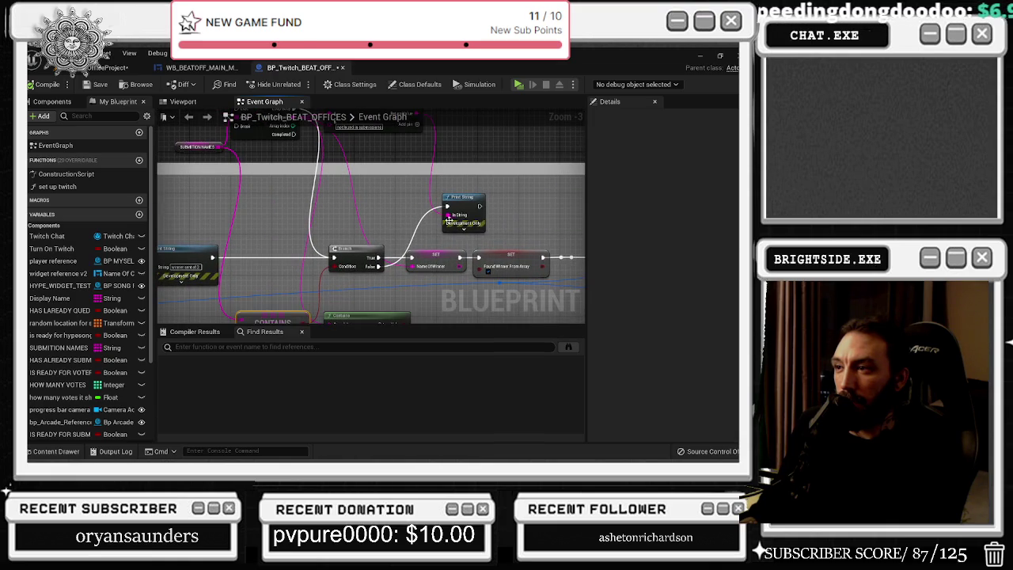
pyautogui.moveTo(455, 207); pyautogui.dragTo(441, 213)
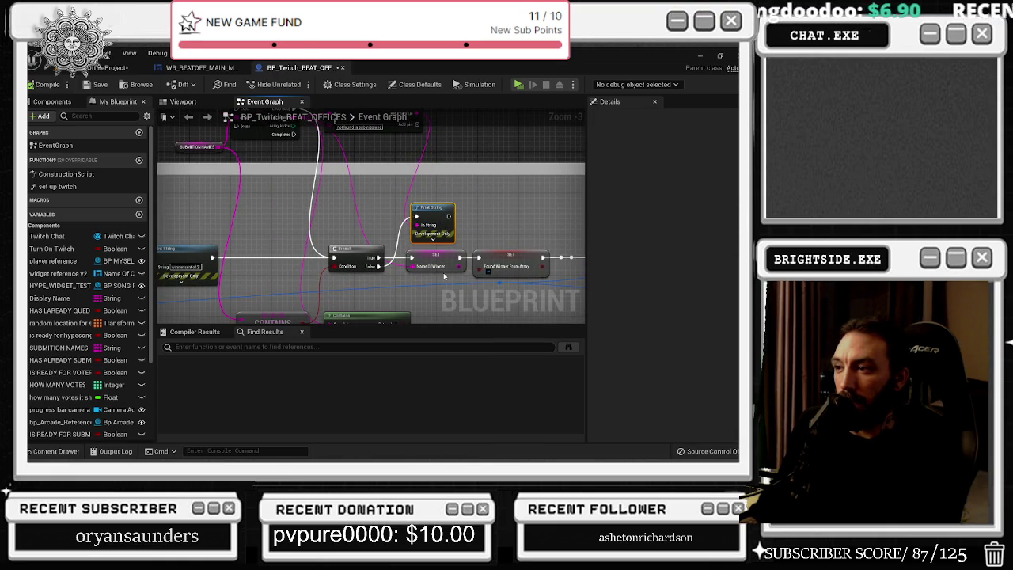
pyautogui.moveTo(477, 282); pyautogui.dragTo(310, 250)
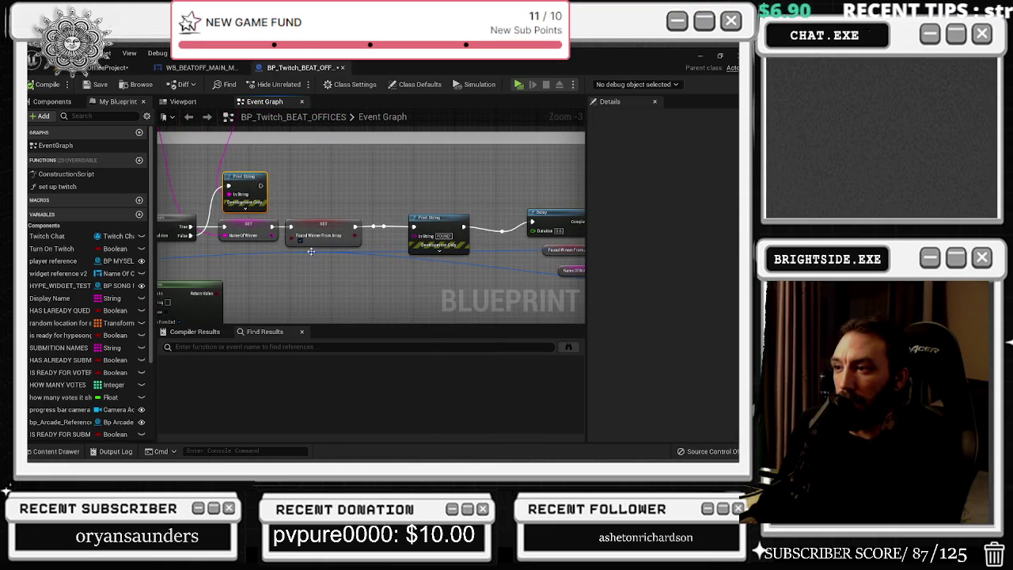
pyautogui.moveTo(473, 235); pyautogui.dragTo(386, 213)
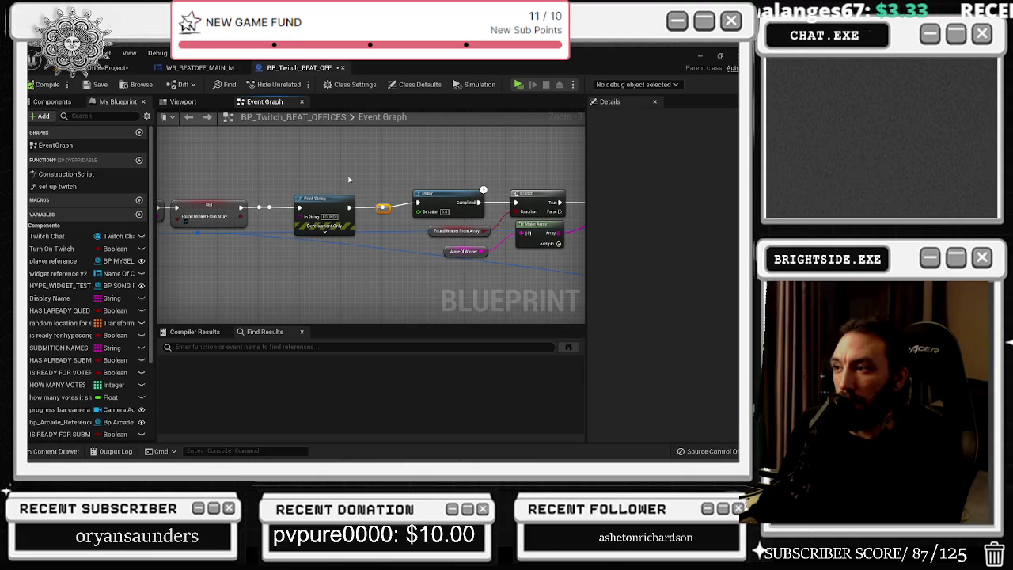
pyautogui.moveTo(405, 185)
pyautogui.mouseDown()
pyautogui.moveTo(538, 187)
pyautogui.moveTo(250, 185)
pyautogui.moveTo(288, 178)
pyautogui.mouseUp()
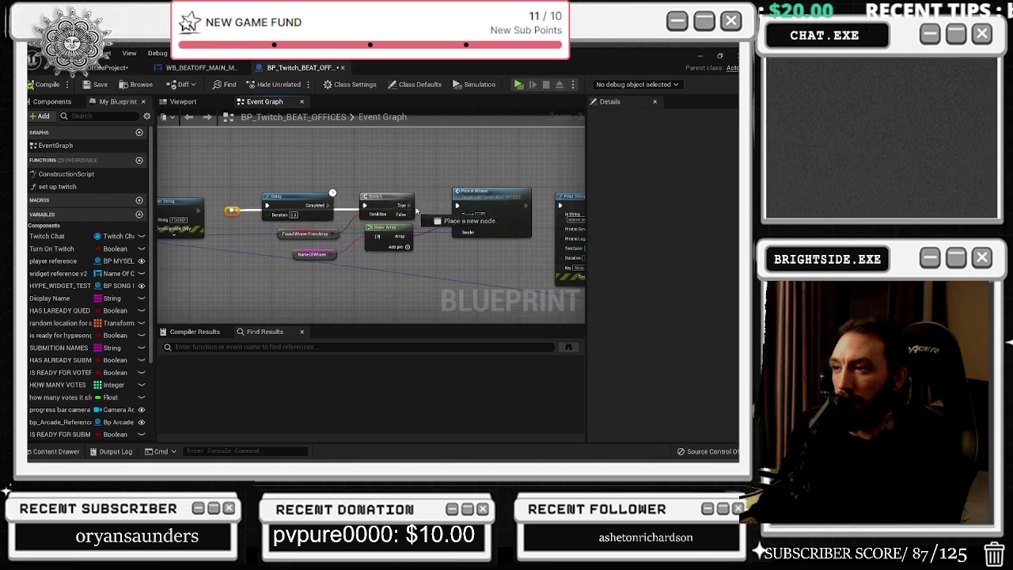
# - Move Delay and Branch, wire the exec output into the winner chain, straighten it, and save the level
pyautogui.moveTo(269, 179); pyautogui.dragTo(415, 225)
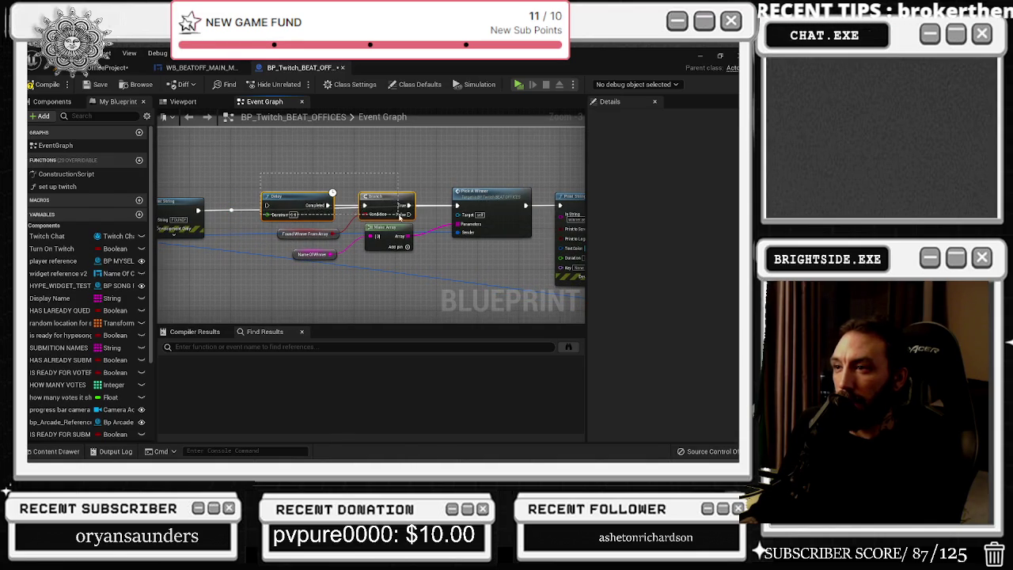
pyautogui.moveTo(297, 215)
pyautogui.mouseDown()
pyautogui.moveTo(340, 170)
pyautogui.moveTo(391, 212)
pyautogui.mouseUp()
pyautogui.scroll(-2, 391, 213)
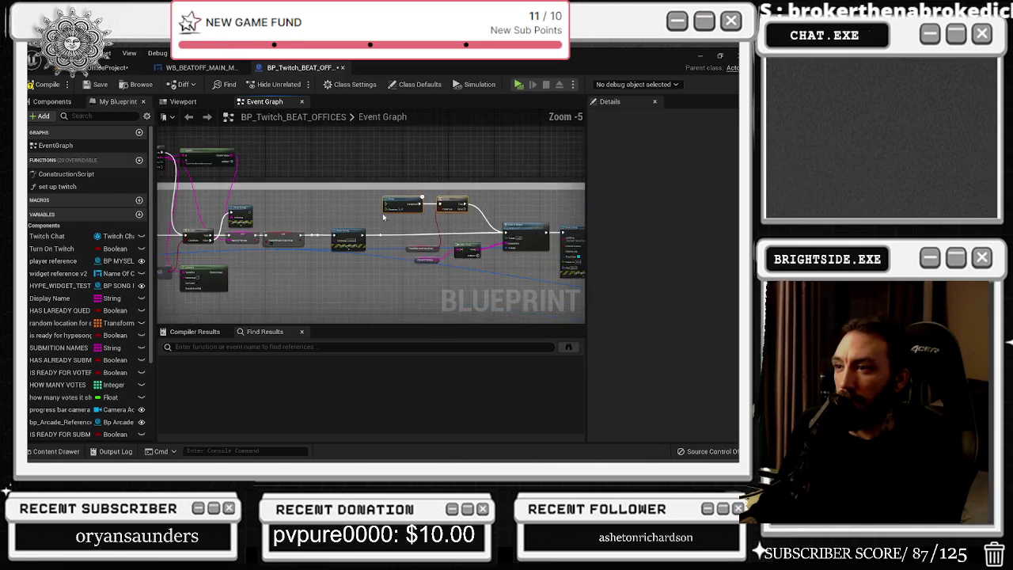
pyautogui.moveTo(202, 172)
pyautogui.mouseDown()
pyautogui.moveTo(237, 198)
pyautogui.moveTo(451, 218)
pyautogui.moveTo(427, 210)
pyautogui.mouseUp()
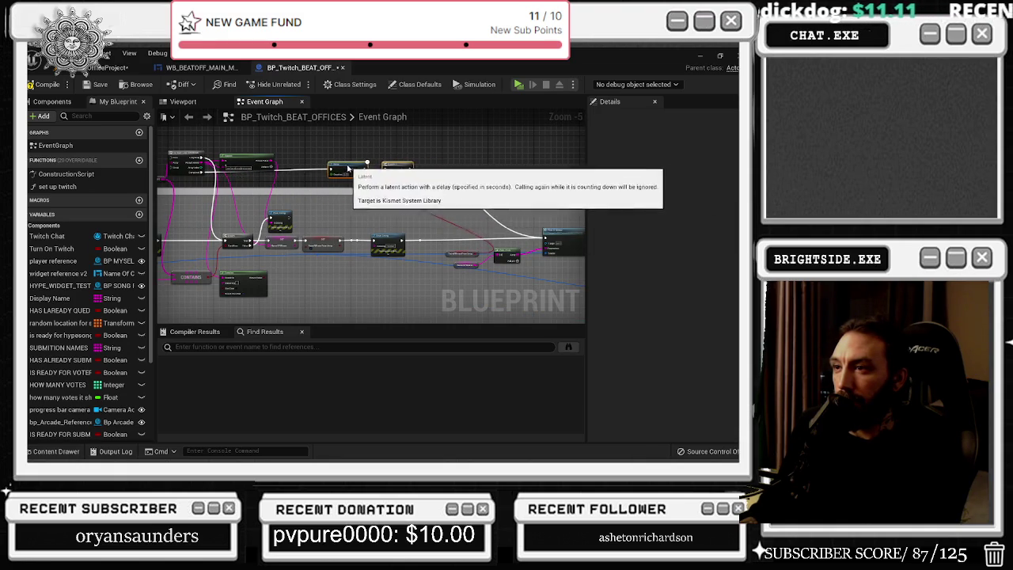
pyautogui.hotkey('ctrl', 'z')
pyautogui.scroll(1, 394, 209)
pyautogui.moveTo(435, 237); pyautogui.dragTo(351, 201)
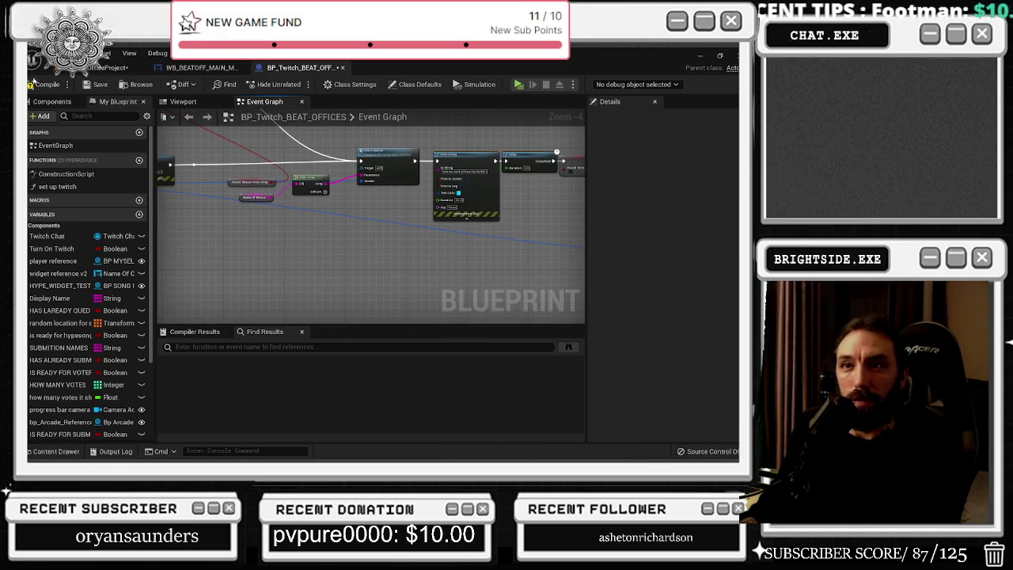
pyautogui.click(118, 67)
pyautogui.hotkey('ctrl', 's')
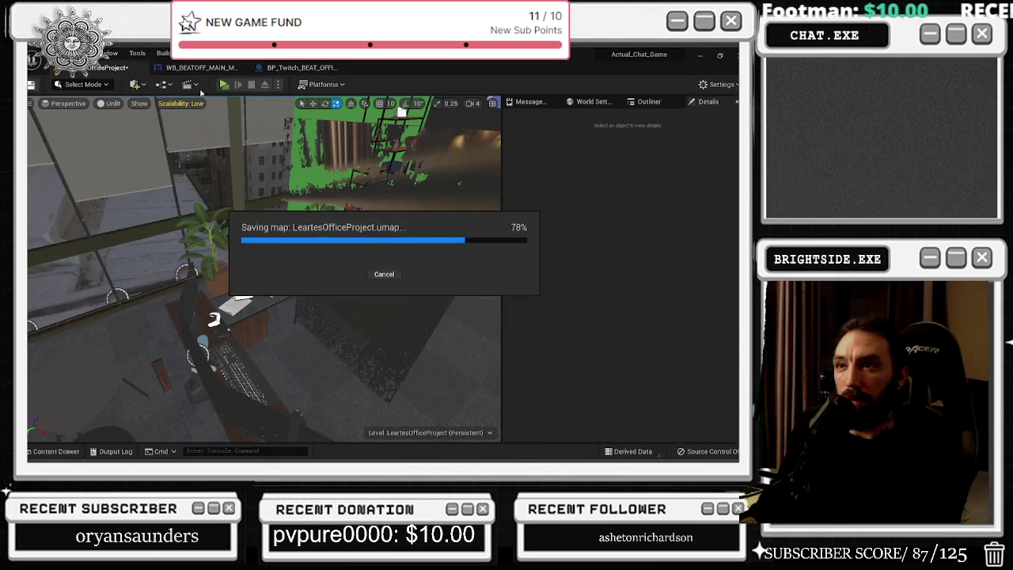
# - Play the level, trigger Pick a Winner and Show Leaderboards, then switch back to the editor
pyautogui.click(224, 84)
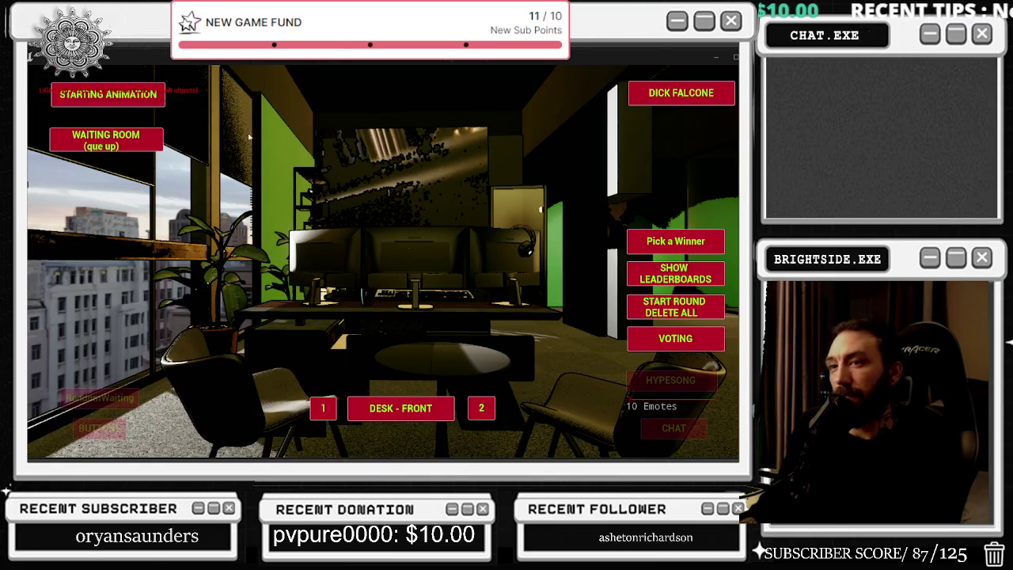
pyautogui.click(688, 245)
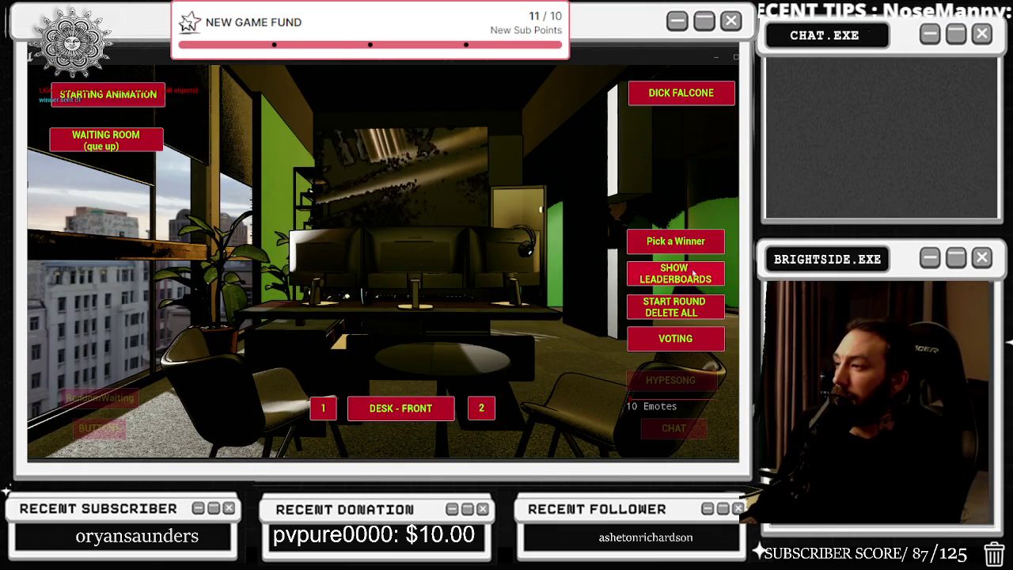
pyautogui.click(692, 272)
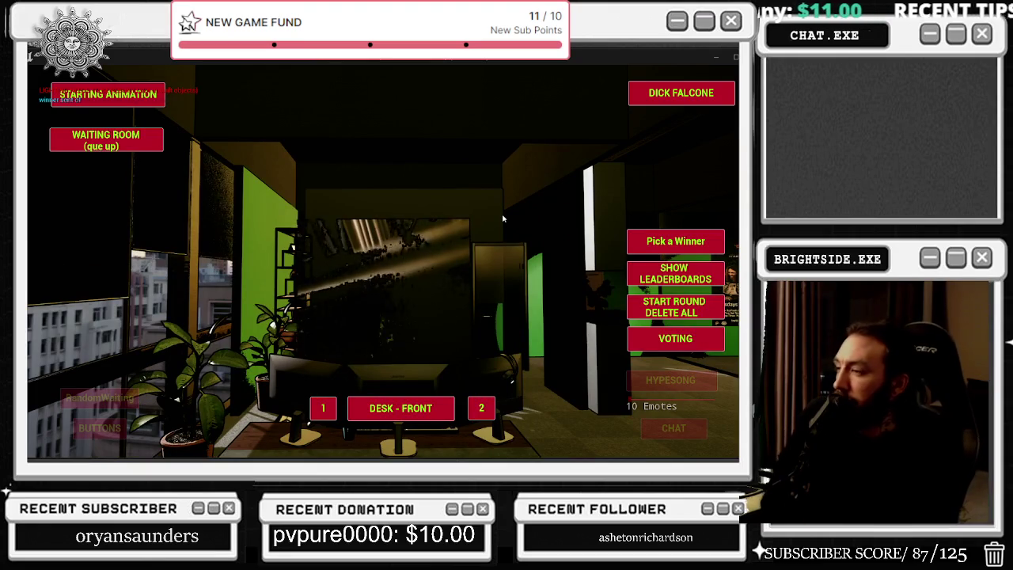
pyautogui.hotkey('alt', 'Tab')
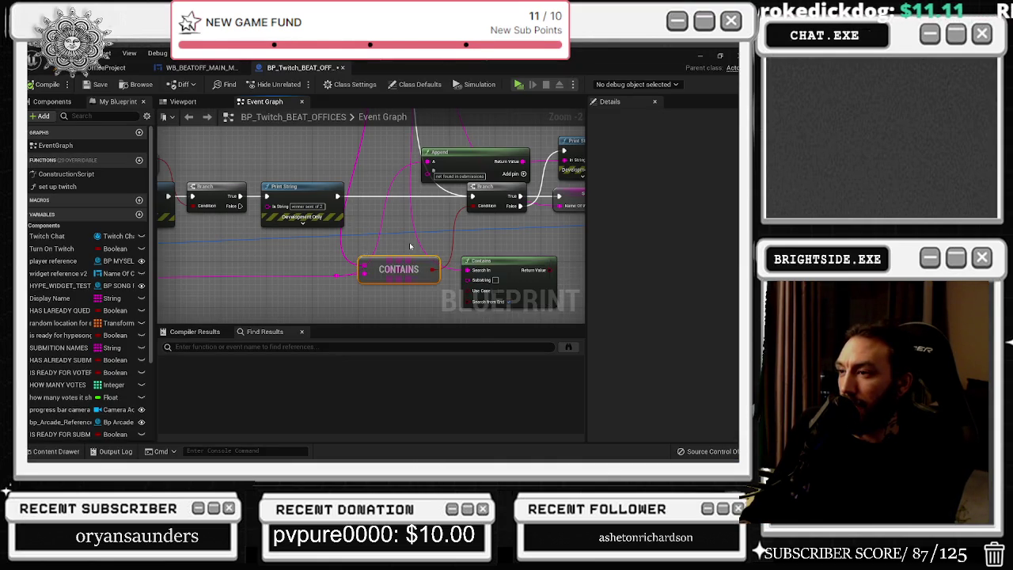
# - Delete the string Contains node, shift CONTAINS right, and add a reroute point on the pink wire
pyautogui.moveTo(283, 227); pyautogui.dragTo(349, 253)
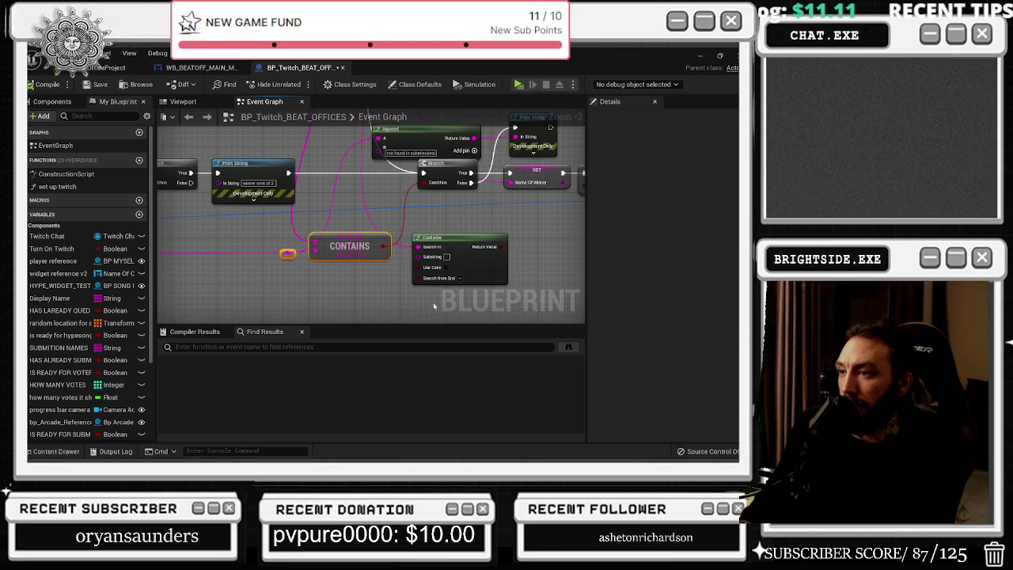
pyautogui.click(422, 237)
pyautogui.press('Delete')
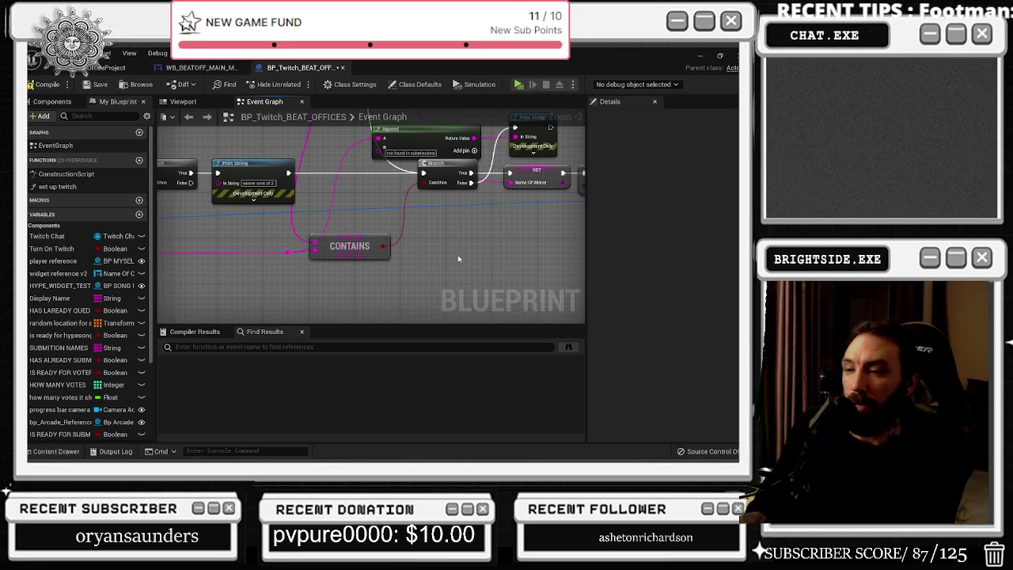
pyautogui.moveTo(348, 251); pyautogui.dragTo(371, 252)
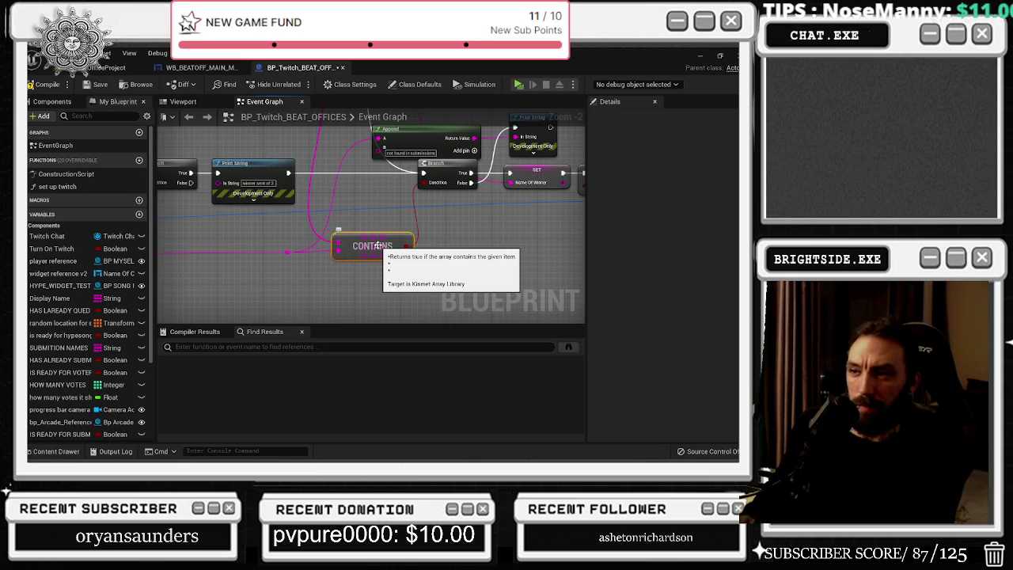
pyautogui.doubleClick(284, 255)
pyautogui.moveTo(284, 254); pyautogui.dragTo(313, 285)
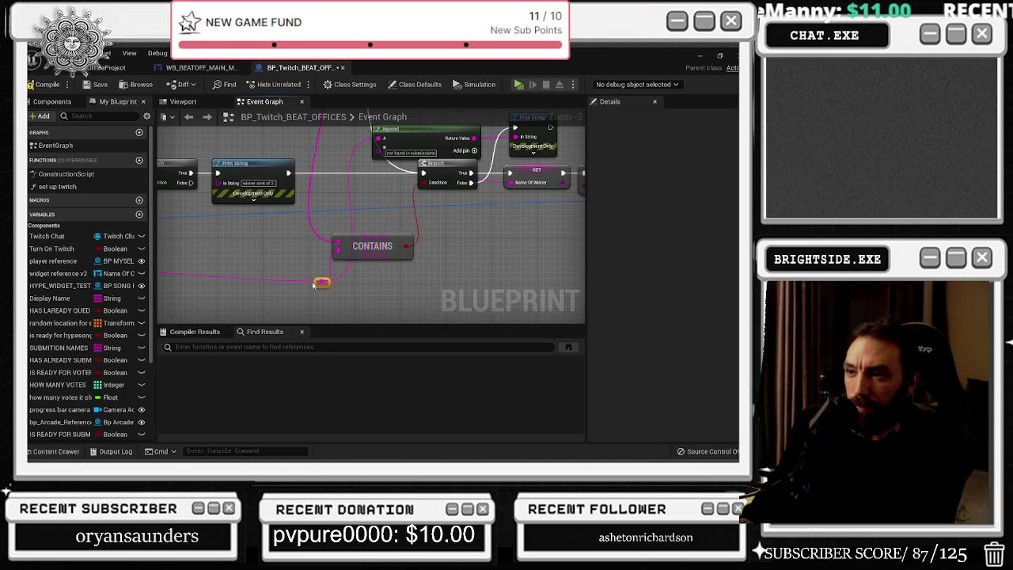
pyautogui.moveTo(271, 258); pyautogui.dragTo(281, 285)
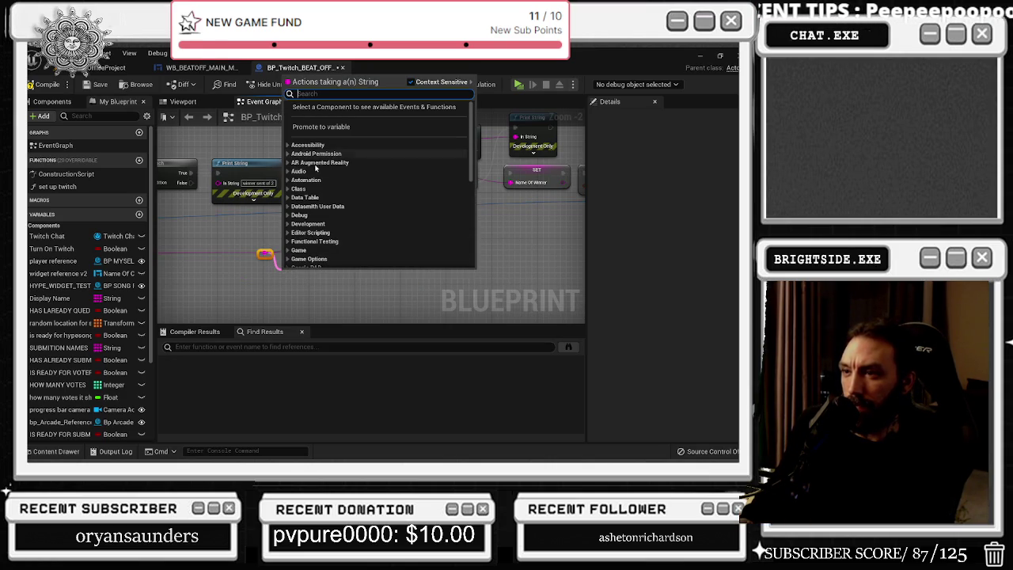
# - Browse the Variables actions in the action list and close it without adding anything
pyautogui.scroll(-5, 341, 183)
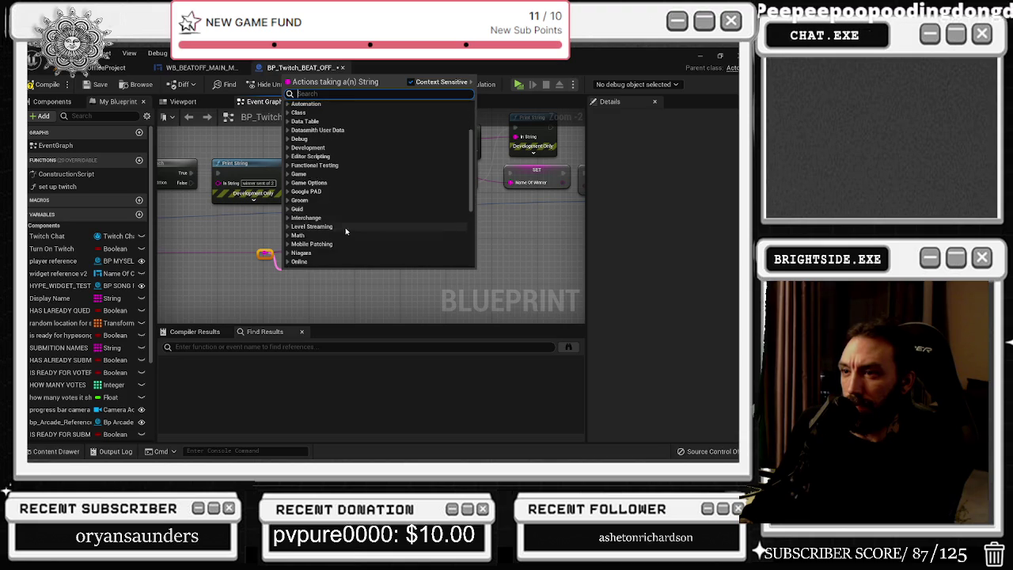
pyautogui.scroll(-4, 317, 227)
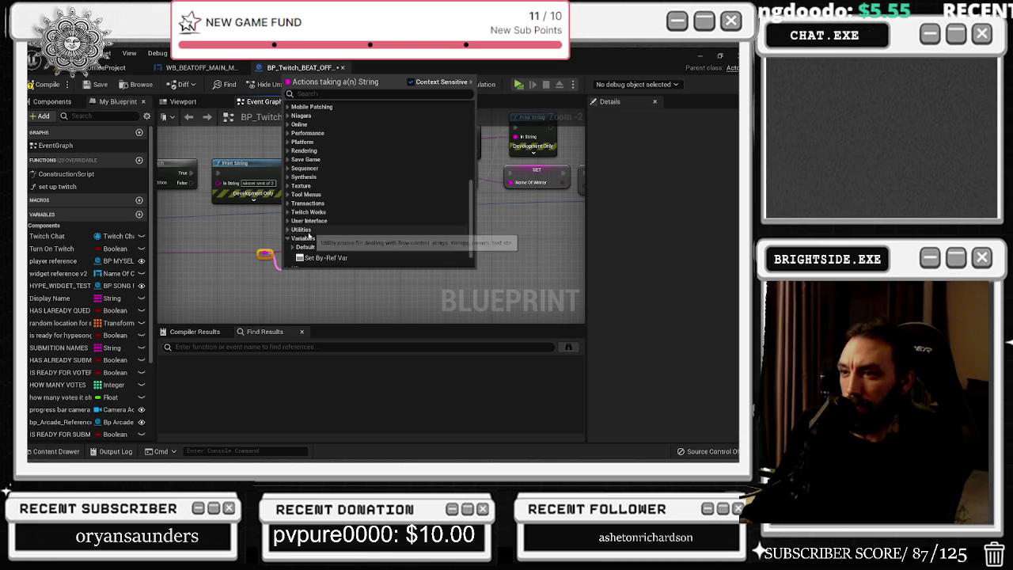
pyautogui.click(303, 238)
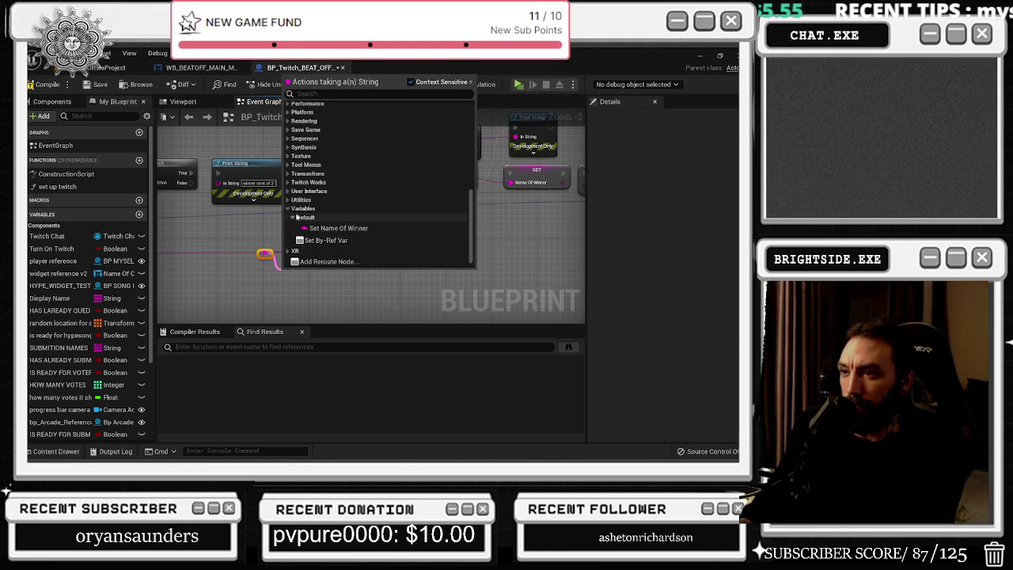
pyautogui.click(293, 217)
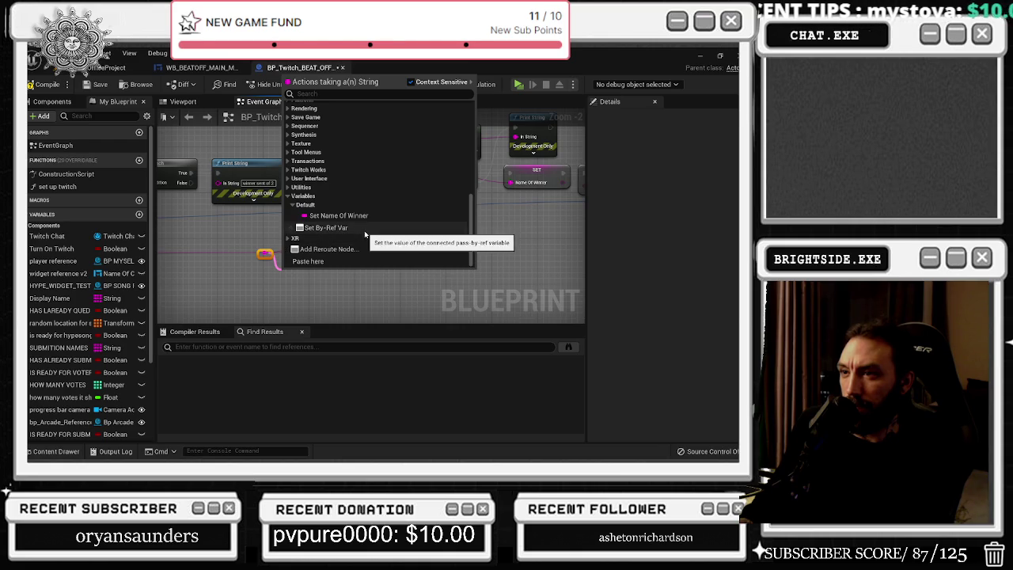
pyautogui.scroll(3, 336, 237)
pyautogui.click(332, 291)
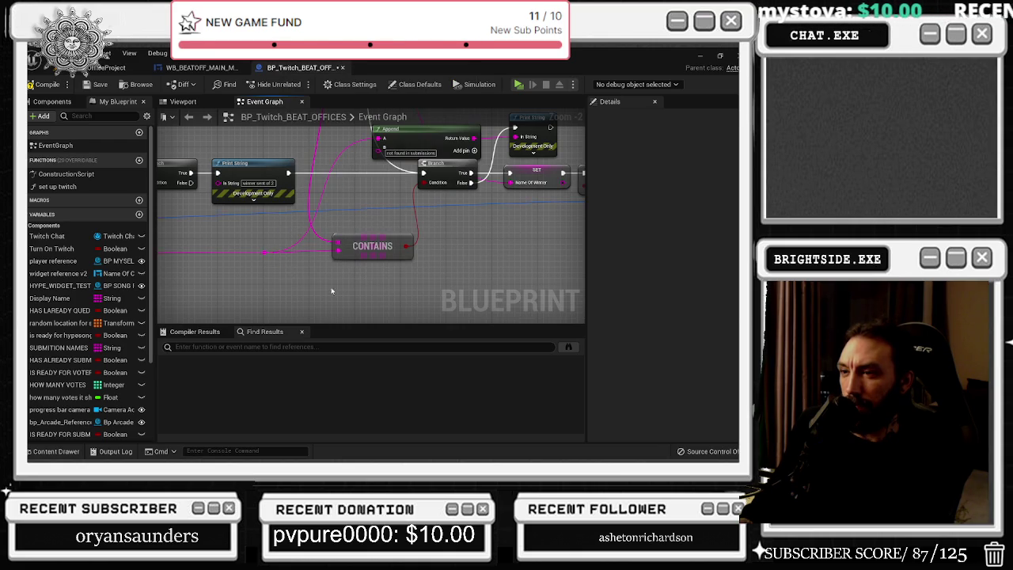
# - Drag from the name string reroute, search 'string', and place an Ends With node
pyautogui.moveTo(262, 253); pyautogui.dragTo(311, 279)
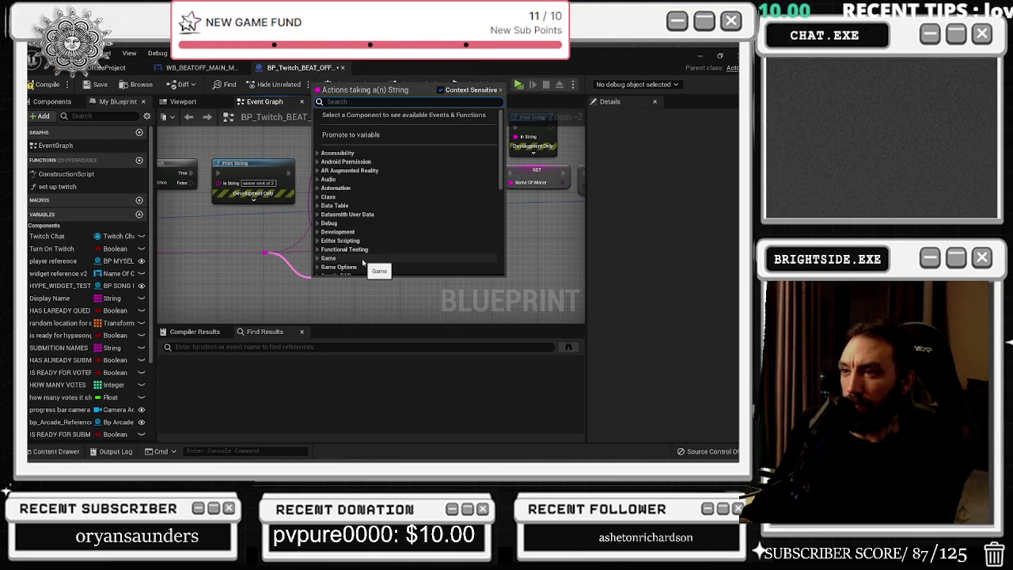
pyautogui.write('cont')
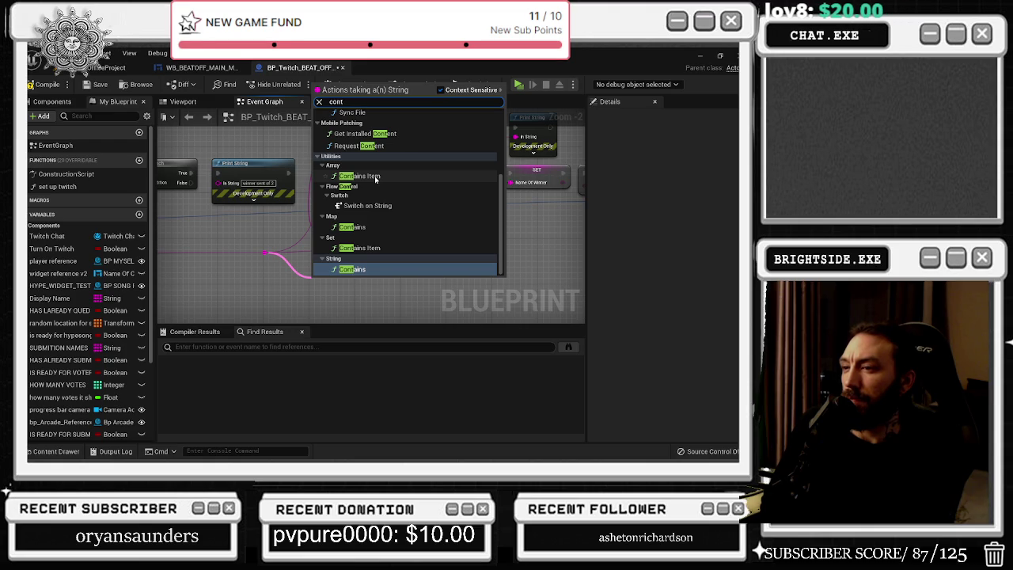
pyautogui.press('BackSpace')
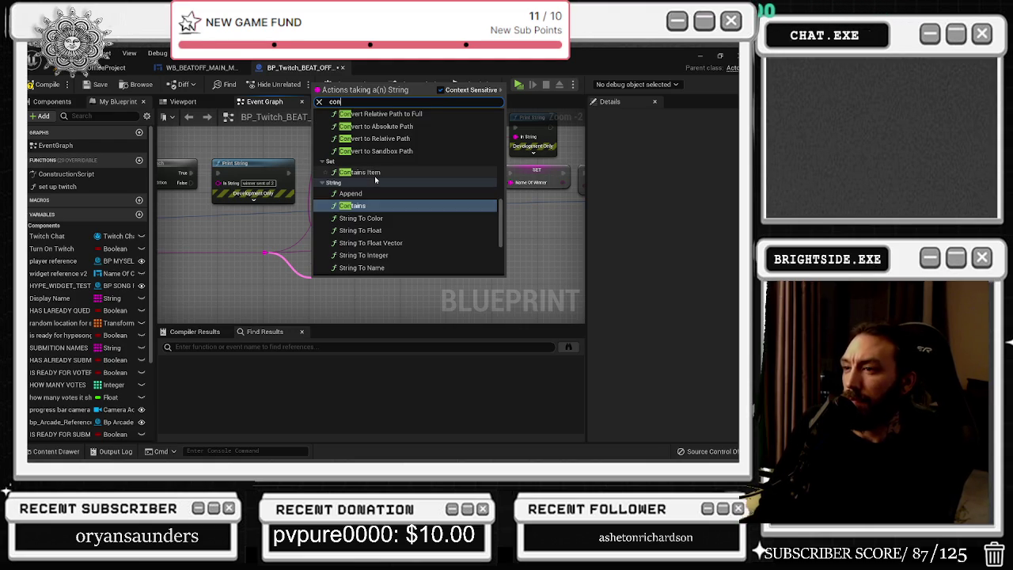
pyautogui.press('BackSpace')
pyautogui.press('BackSpace')
pyautogui.press('BackSpace')
pyautogui.write('string')
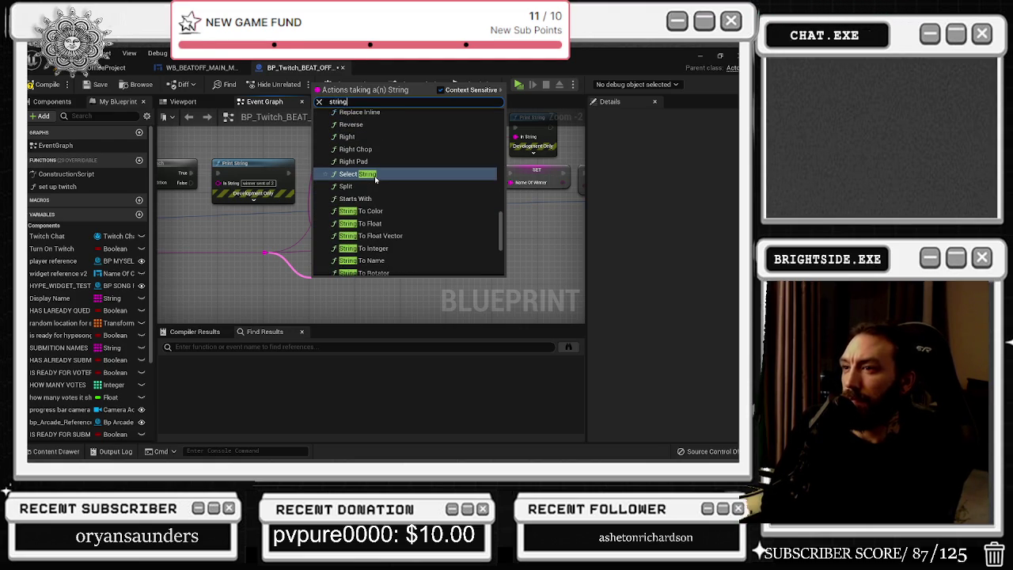
pyautogui.scroll(10, 374, 176)
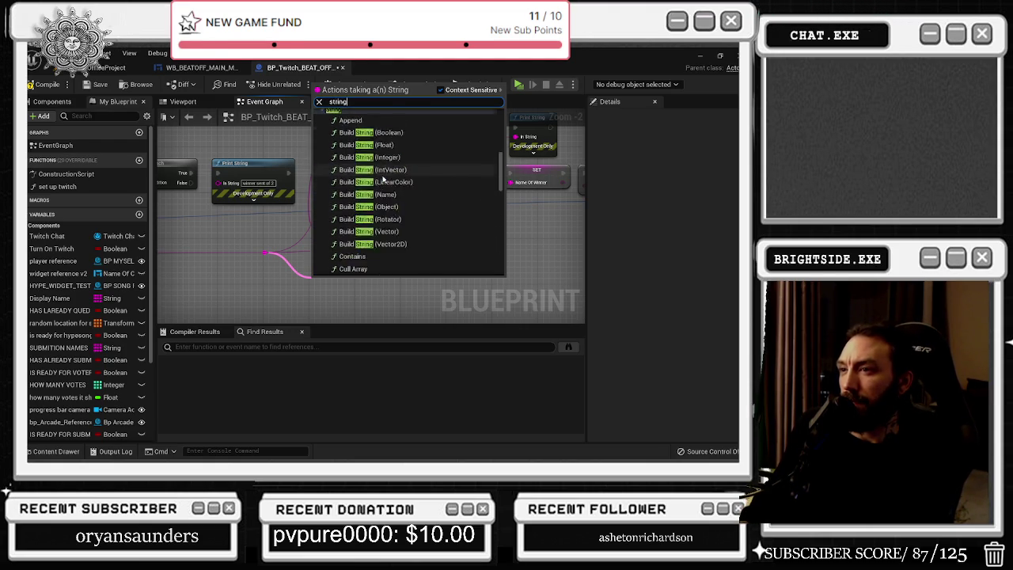
pyautogui.scroll(-5, 383, 178)
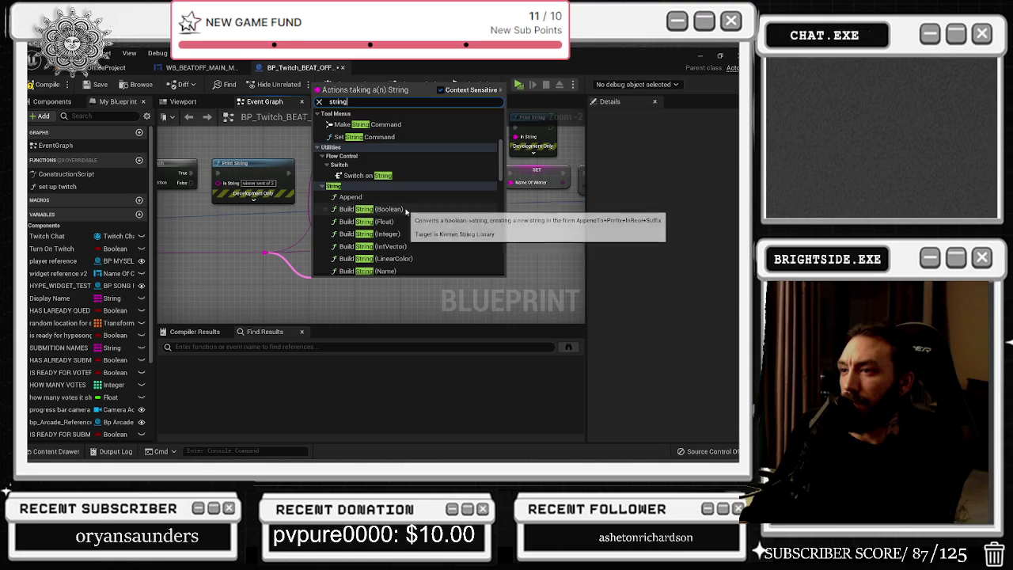
pyautogui.scroll(-4, 393, 219)
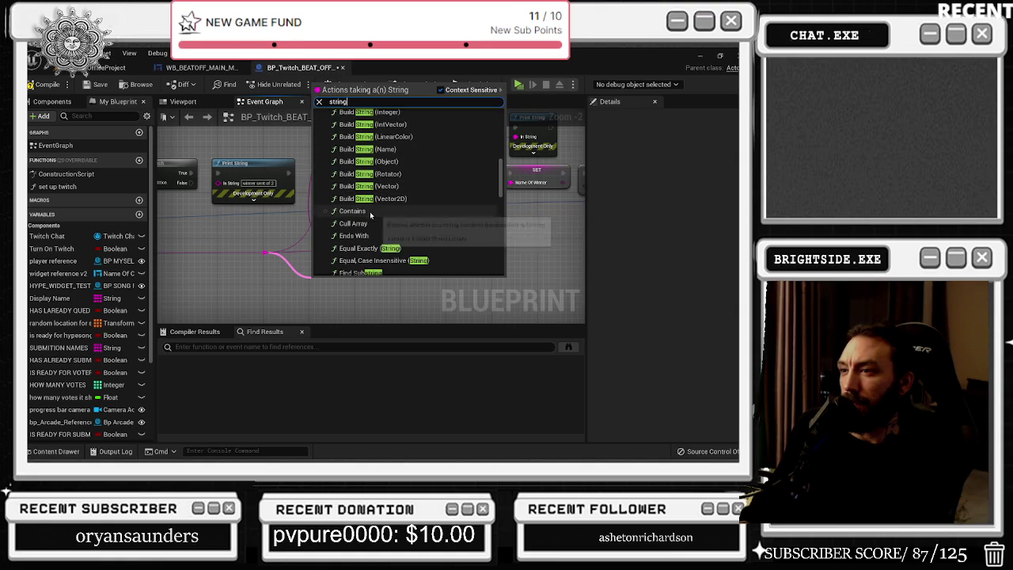
pyautogui.scroll(-2, 384, 209)
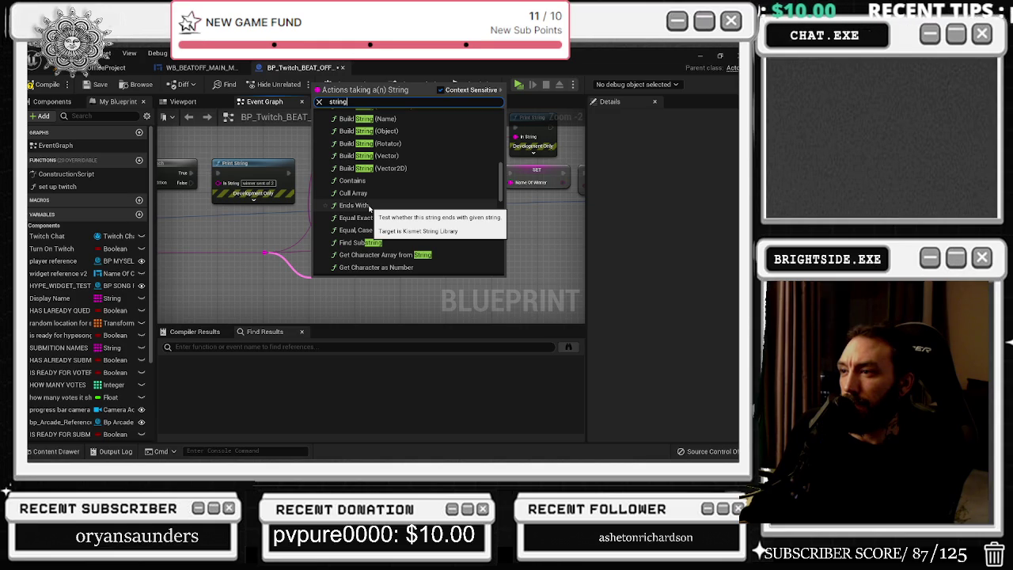
pyautogui.click(369, 207)
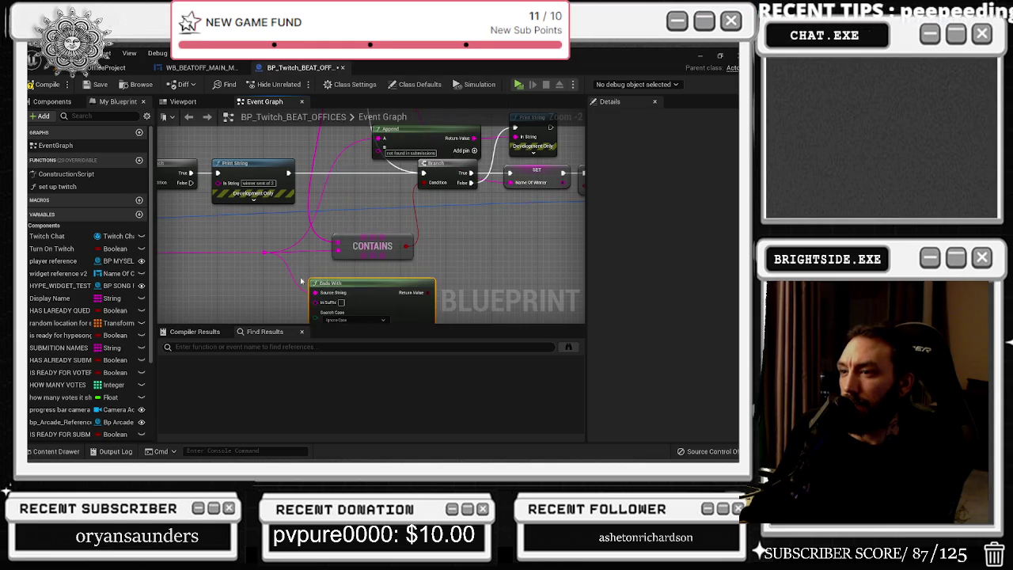
# - Delete the Contains node, put Ends With in its place, and move the string wire to In Suffix
pyautogui.click(318, 252)
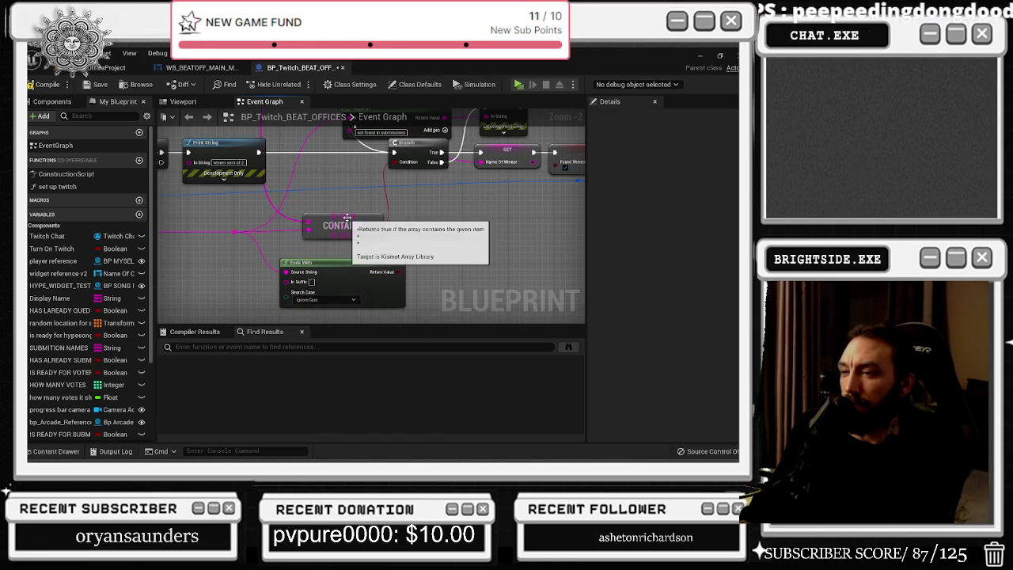
pyautogui.click(352, 224)
pyautogui.press('Delete')
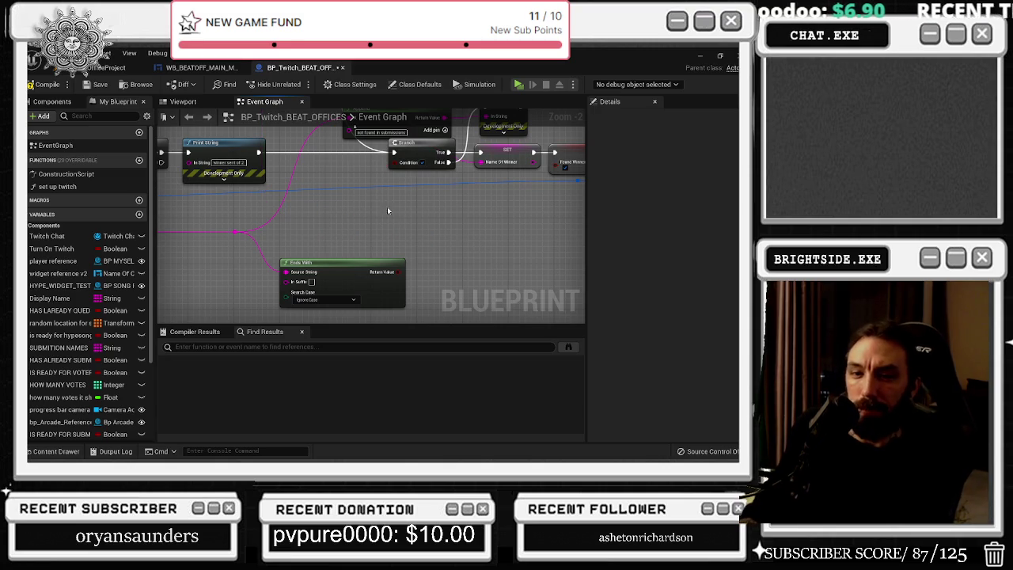
pyautogui.moveTo(391, 277); pyautogui.dragTo(394, 162)
pyautogui.moveTo(336, 231); pyautogui.dragTo(359, 259)
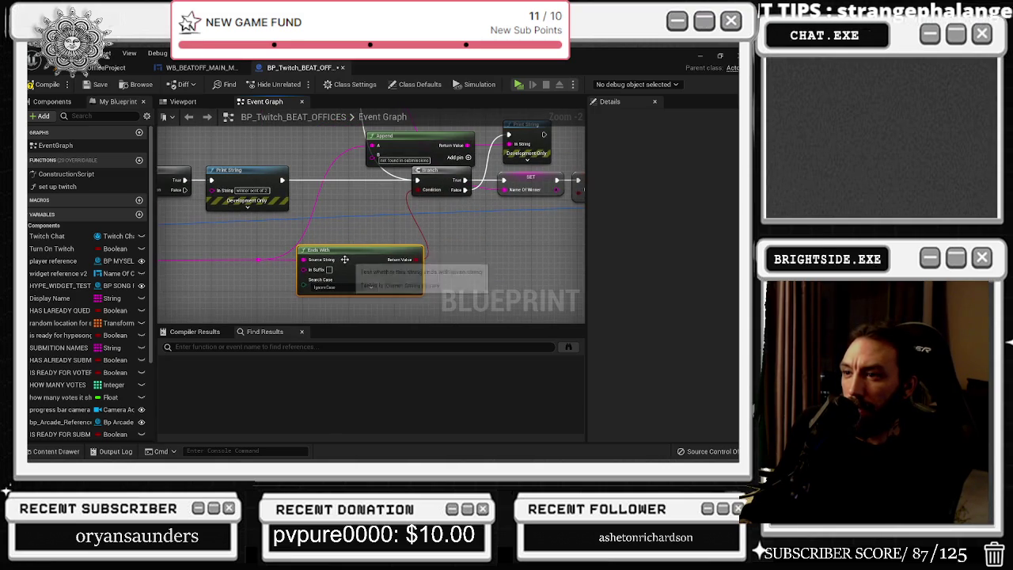
pyautogui.moveTo(271, 271)
pyautogui.mouseDown()
pyautogui.moveTo(304, 269)
pyautogui.moveTo(351, 239)
pyautogui.moveTo(365, 261)
pyautogui.mouseUp()
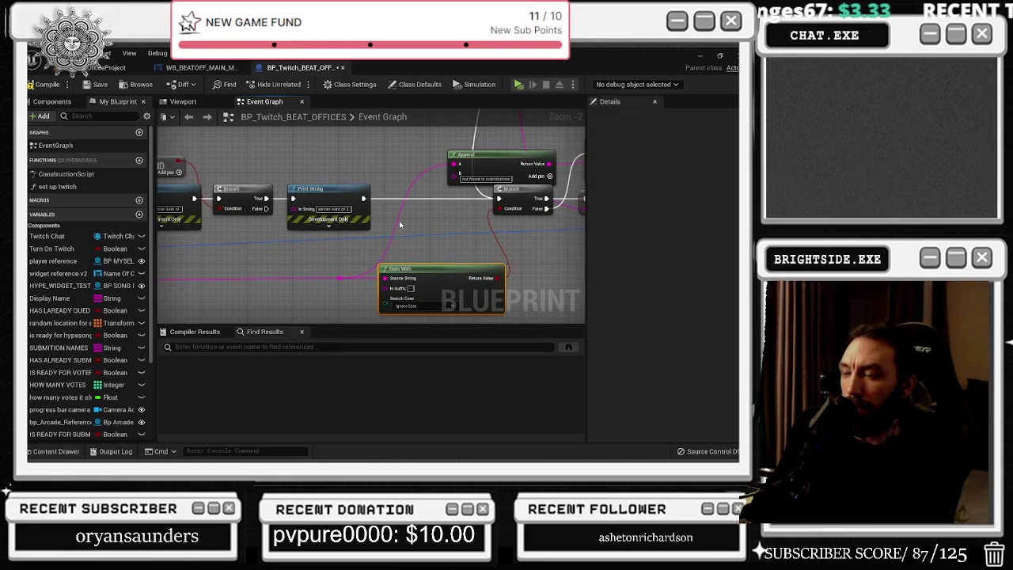
pyautogui.moveTo(385, 278); pyautogui.dragTo(384, 288)
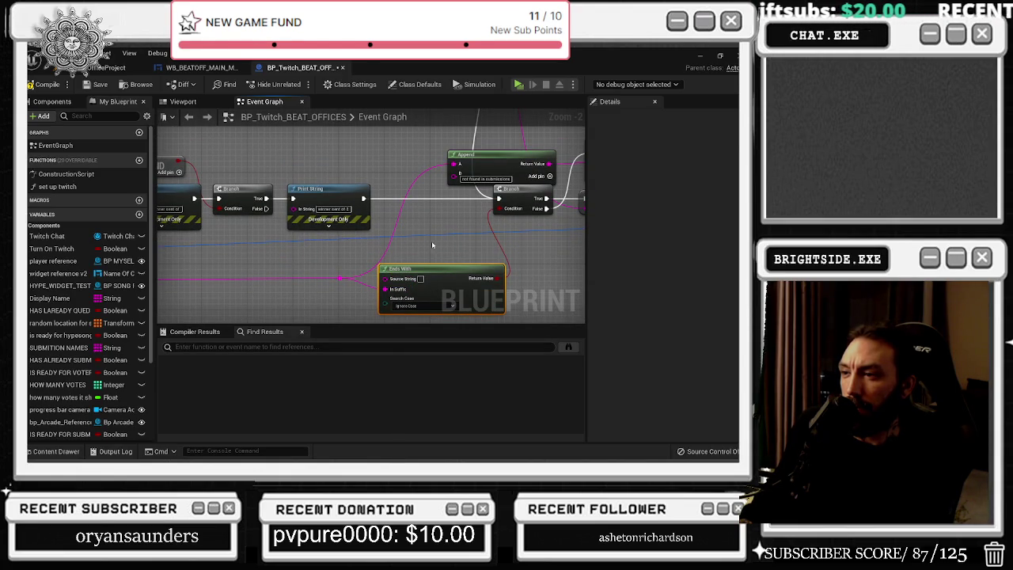
pyautogui.scroll(-1, 458, 255)
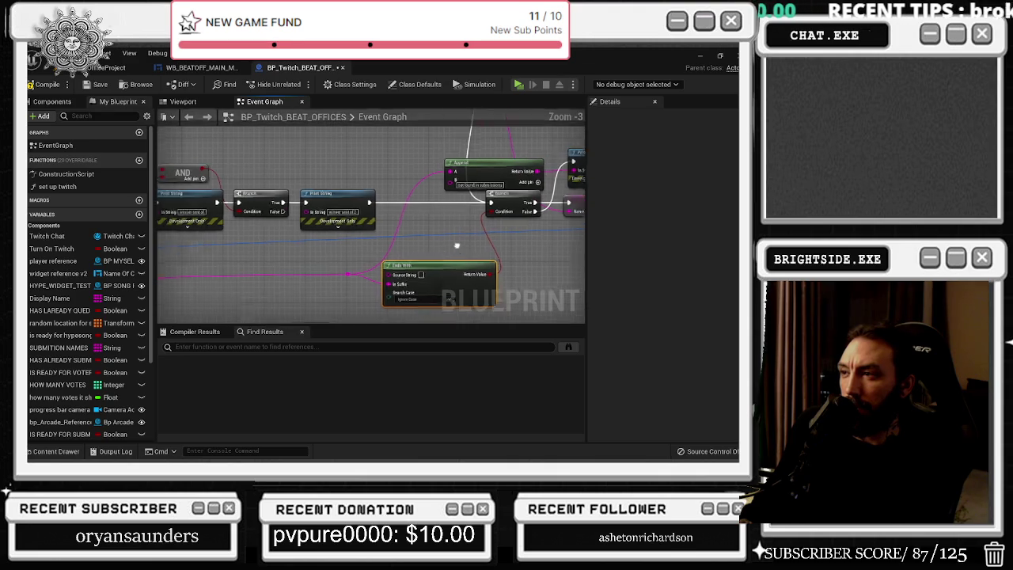
# - Wire the ForEachLoopWithBreak Array Element into the Ends With node
pyautogui.moveTo(452, 244); pyautogui.dragTo(275, 244)
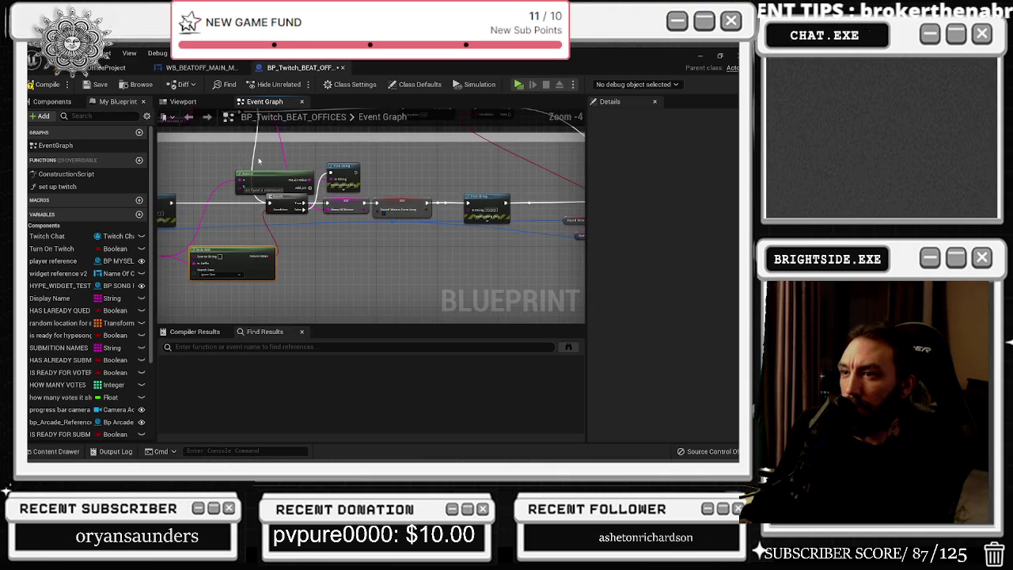
pyautogui.scroll(-1, 273, 182)
pyautogui.moveTo(273, 182)
pyautogui.mouseDown()
pyautogui.moveTo(382, 247)
pyautogui.moveTo(382, 151)
pyautogui.moveTo(267, 228)
pyautogui.moveTo(241, 292)
pyautogui.moveTo(372, 286)
pyautogui.moveTo(277, 129)
pyautogui.mouseUp()
pyautogui.scroll(1, 383, 248)
pyautogui.scroll(1, 350, 257)
pyautogui.moveTo(340, 139)
pyautogui.mouseDown()
pyautogui.moveTo(362, 143)
pyautogui.moveTo(283, 306)
pyautogui.moveTo(272, 268)
pyautogui.mouseUp()
pyautogui.moveTo(329, 251); pyautogui.dragTo(355, 251)
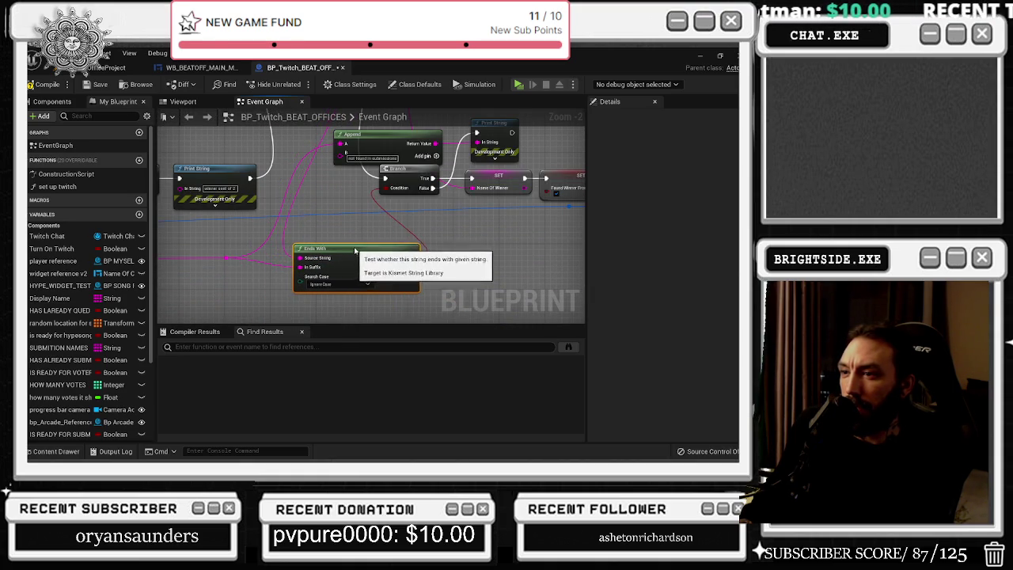
pyautogui.scroll(-1, 355, 251)
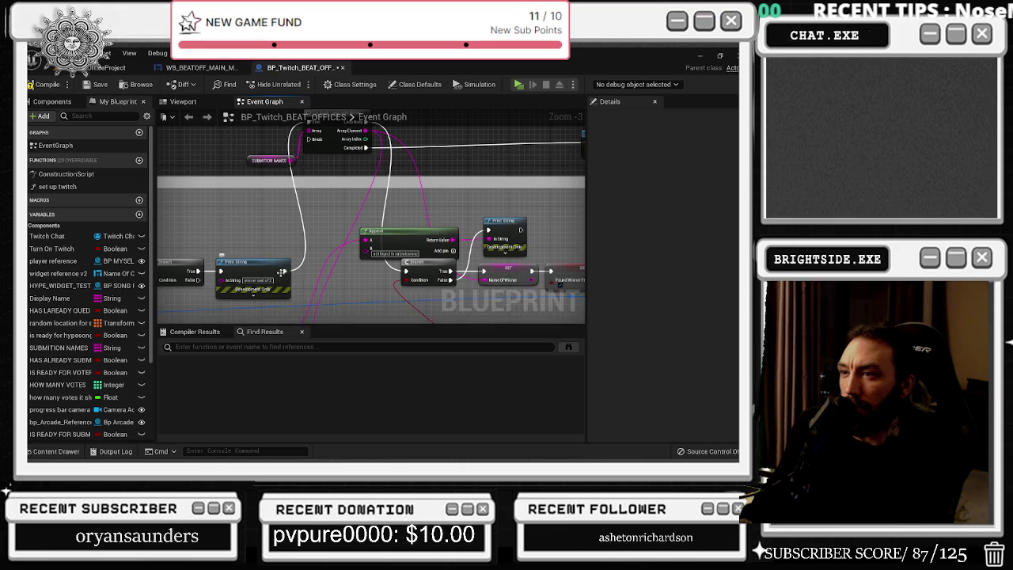
# - Reposition the ForEach loop, SUBMITION NAMES getter, Delay, Branch and Found Winner nodes
pyautogui.moveTo(450, 223); pyautogui.dragTo(378, 204)
pyautogui.scroll(-1, 388, 212)
pyautogui.moveTo(299, 149); pyautogui.dragTo(291, 251)
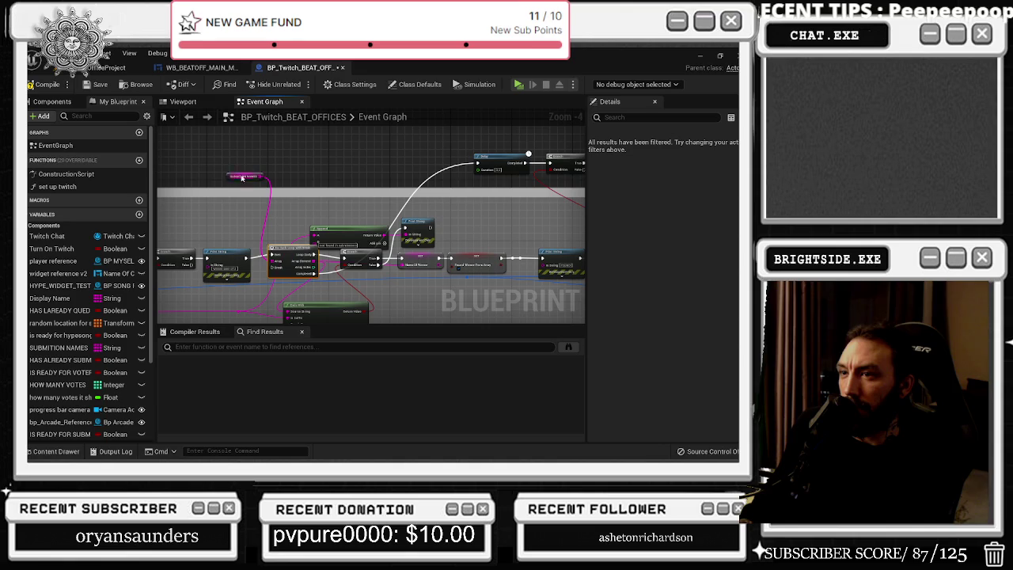
pyautogui.moveTo(230, 173); pyautogui.dragTo(220, 218)
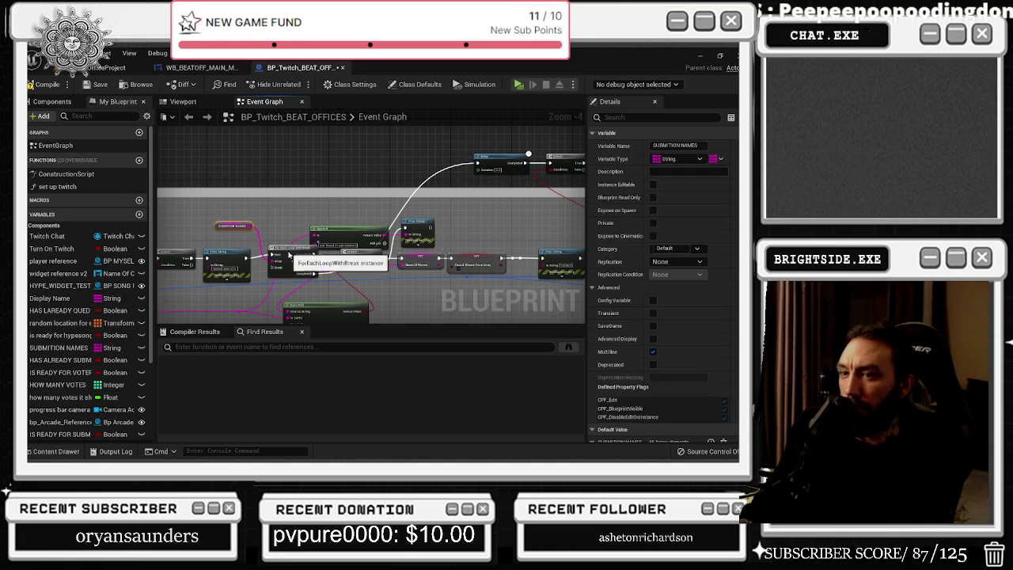
pyautogui.moveTo(289, 251); pyautogui.dragTo(284, 226)
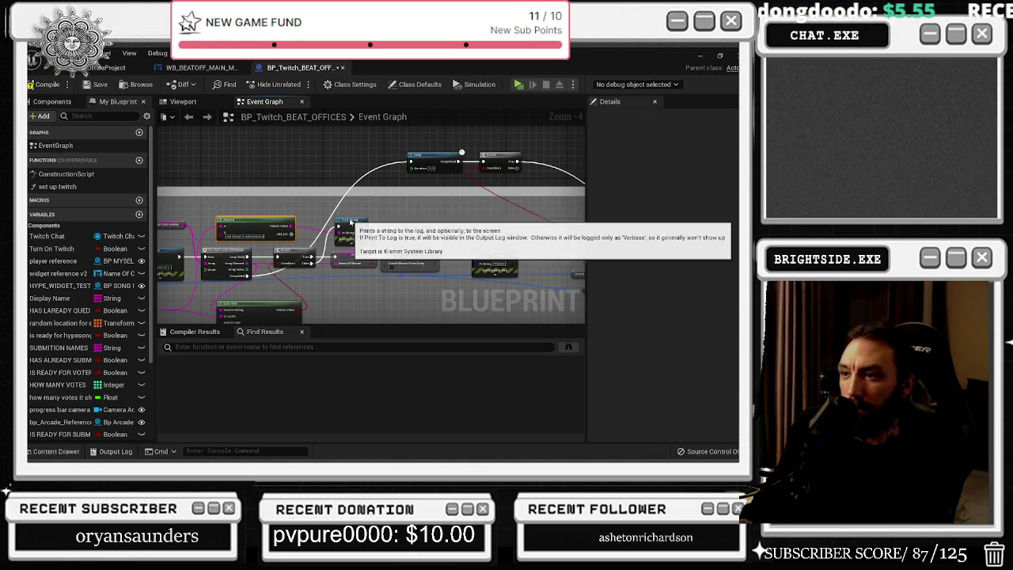
pyautogui.moveTo(371, 213); pyautogui.dragTo(312, 227)
pyautogui.moveTo(349, 156)
pyautogui.mouseDown()
pyautogui.moveTo(436, 172)
pyautogui.moveTo(431, 307)
pyautogui.moveTo(448, 255)
pyautogui.mouseUp()
pyautogui.moveTo(391, 270)
pyautogui.mouseDown()
pyautogui.moveTo(398, 297)
pyautogui.moveTo(417, 307)
pyautogui.moveTo(467, 261)
pyautogui.moveTo(512, 274)
pyautogui.mouseUp()
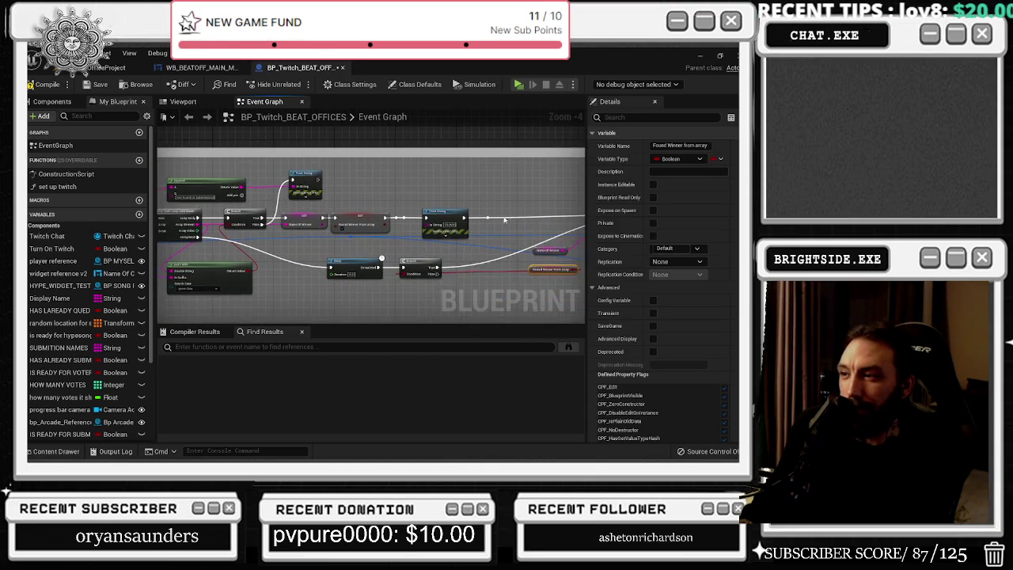
# - Disconnect Print String's outgoing execution and shift the Ends With, Append and Print String nodes right
pyautogui.scroll(3, 511, 275)
pyautogui.moveTo(478, 215); pyautogui.dragTo(481, 216)
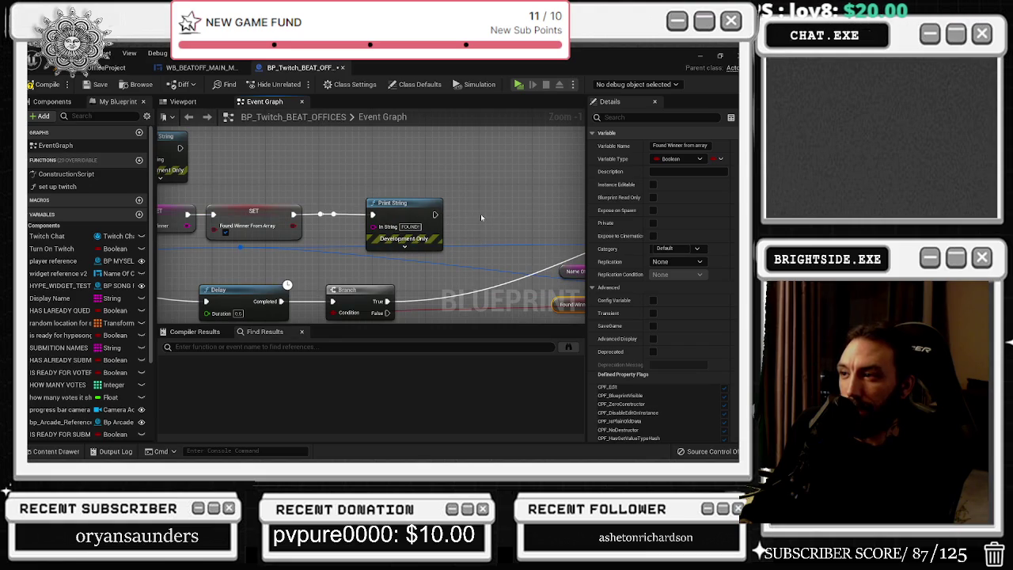
pyautogui.scroll(-4, 353, 250)
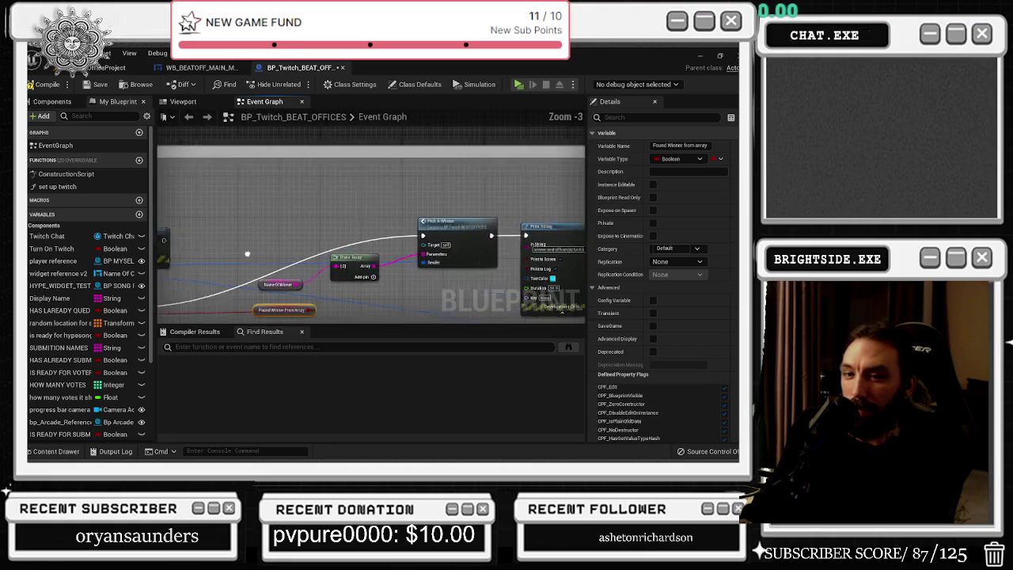
pyautogui.moveTo(354, 250)
pyautogui.mouseDown()
pyautogui.moveTo(358, 224)
pyautogui.moveTo(540, 232)
pyautogui.mouseUp()
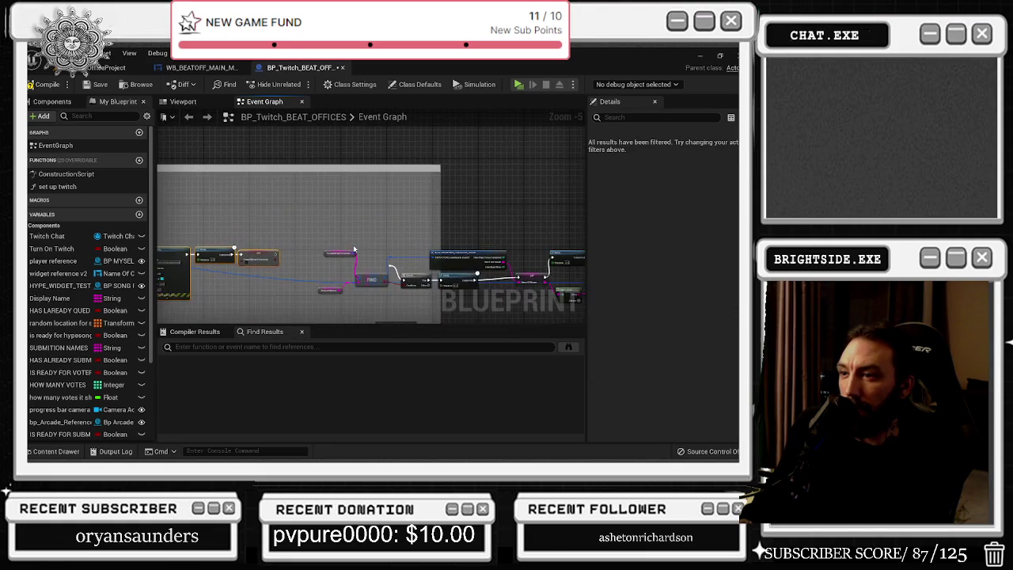
pyautogui.scroll(2, 322, 218)
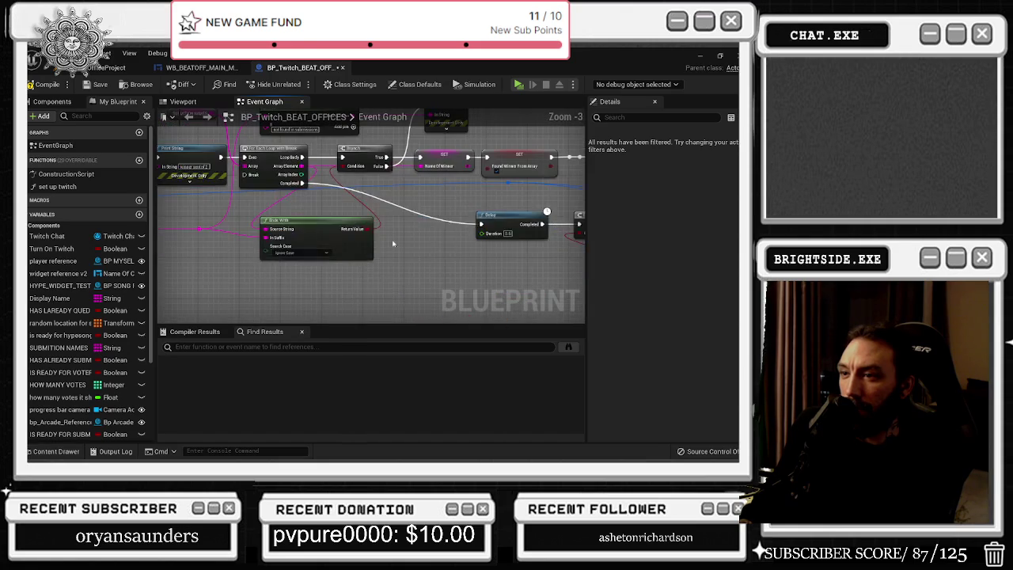
pyautogui.moveTo(322, 218); pyautogui.dragTo(377, 212)
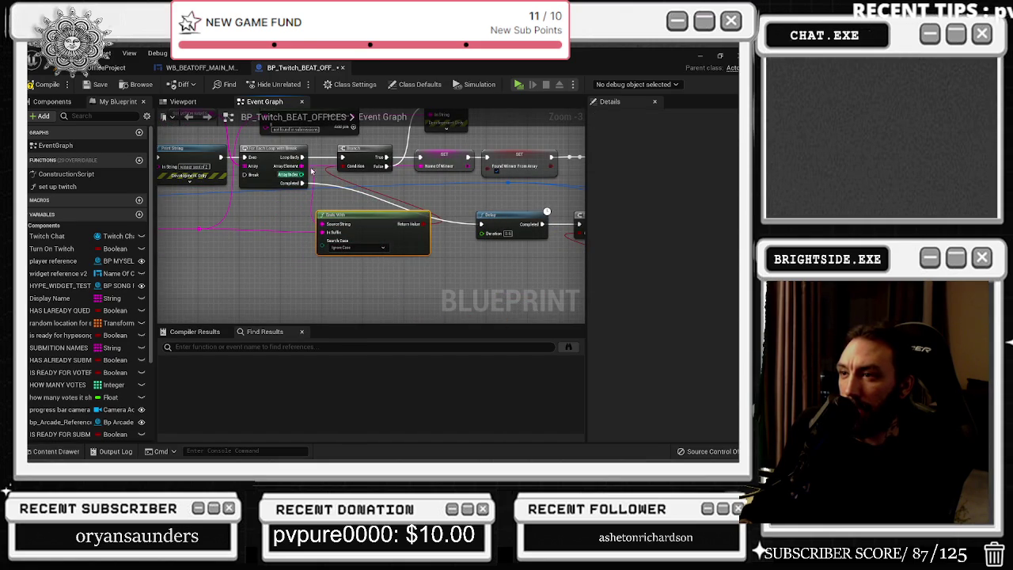
pyautogui.moveTo(375, 181); pyautogui.dragTo(364, 240)
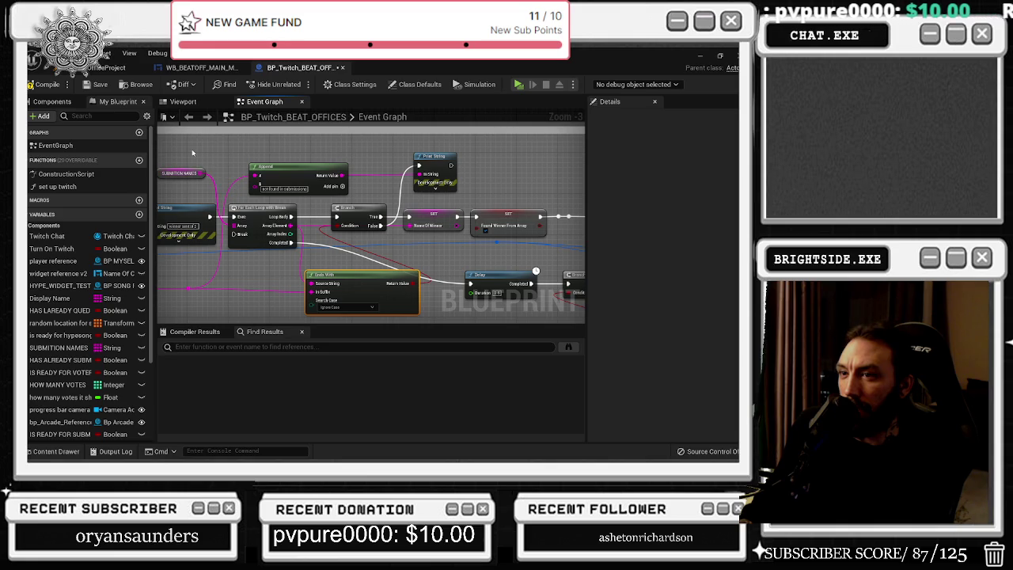
pyautogui.moveTo(192, 153); pyautogui.dragTo(463, 191)
pyautogui.moveTo(431, 156)
pyautogui.mouseDown()
pyautogui.moveTo(443, 156)
pyautogui.moveTo(422, 161)
pyautogui.mouseUp()
pyautogui.moveTo(422, 223); pyautogui.dragTo(351, 210)
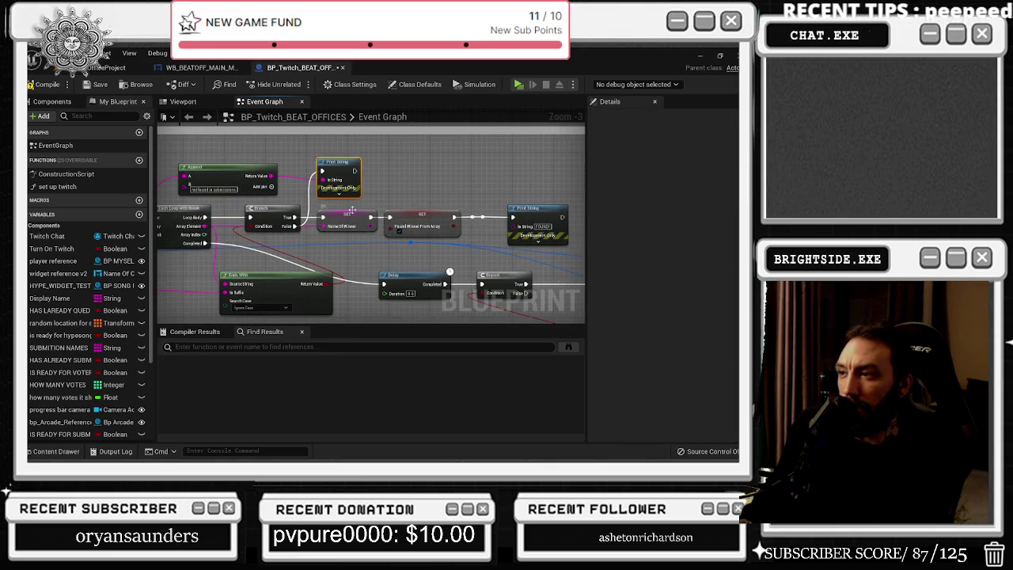
pyautogui.moveTo(450, 253); pyautogui.dragTo(505, 254)
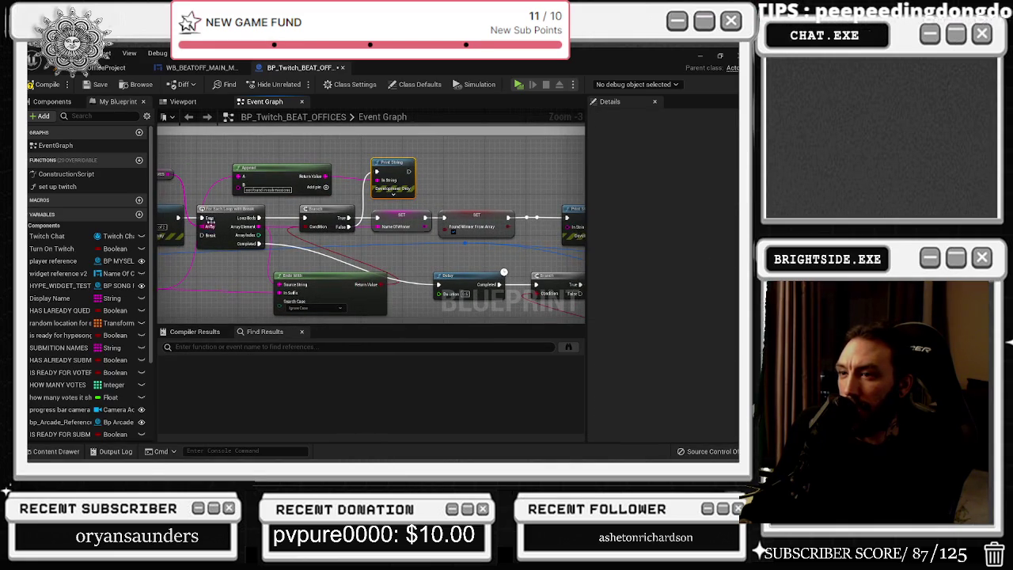
pyautogui.moveTo(581, 341); pyautogui.dragTo(373, 251)
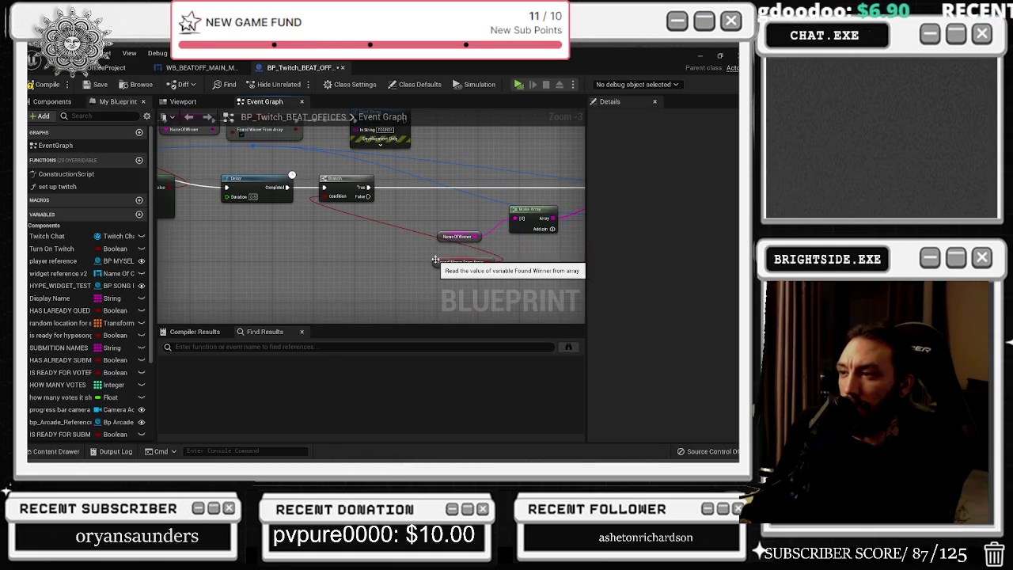
# - Delete the Found Winner From Array getter beside Make Array
pyautogui.click(463, 262)
pyautogui.press('Delete')
pyautogui.moveTo(451, 200)
pyautogui.mouseDown()
pyautogui.moveTo(277, 209)
pyautogui.moveTo(401, 261)
pyautogui.mouseUp()
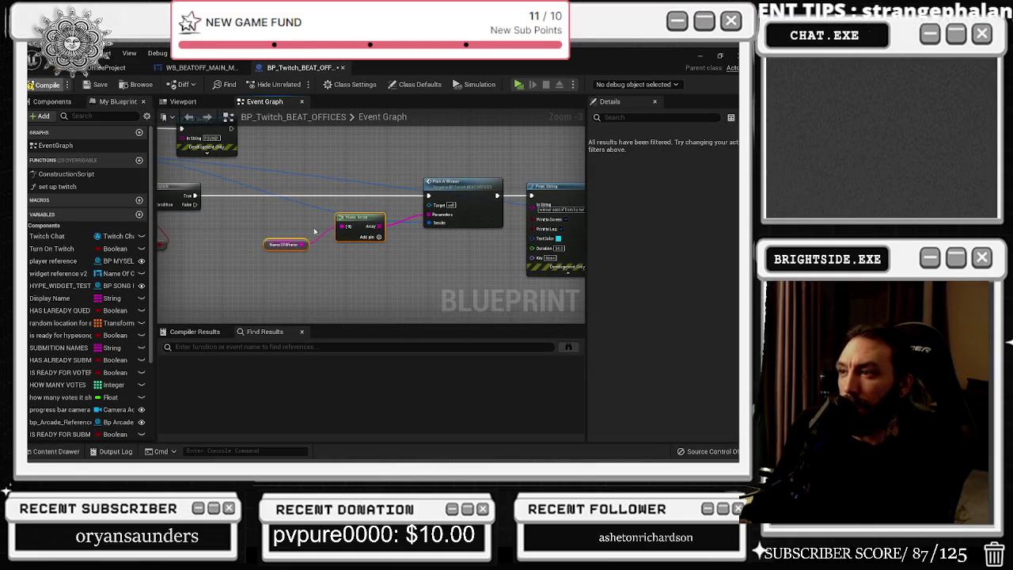
pyautogui.moveTo(313, 287); pyautogui.dragTo(586, 261)
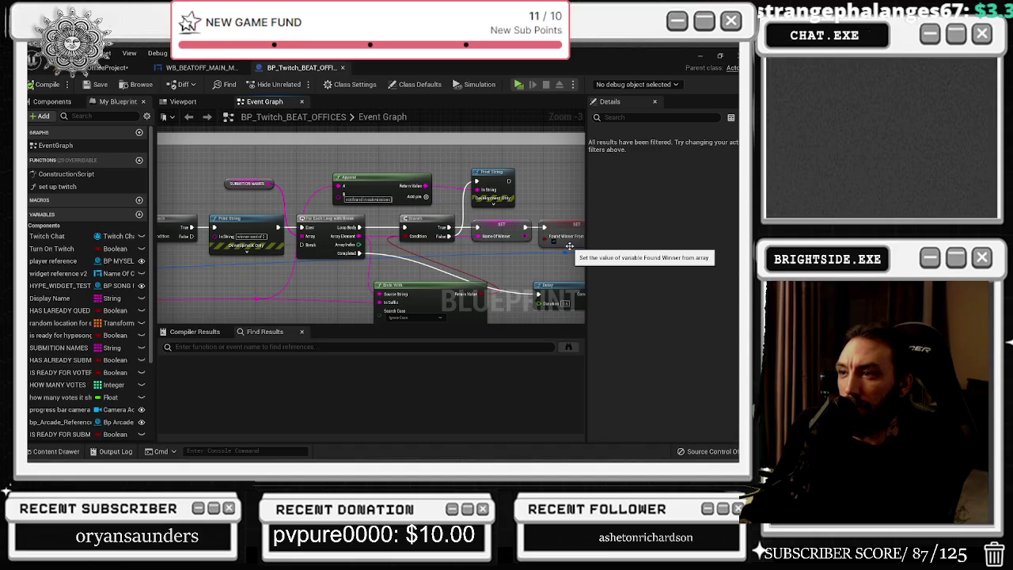
pyautogui.click(355, 171)
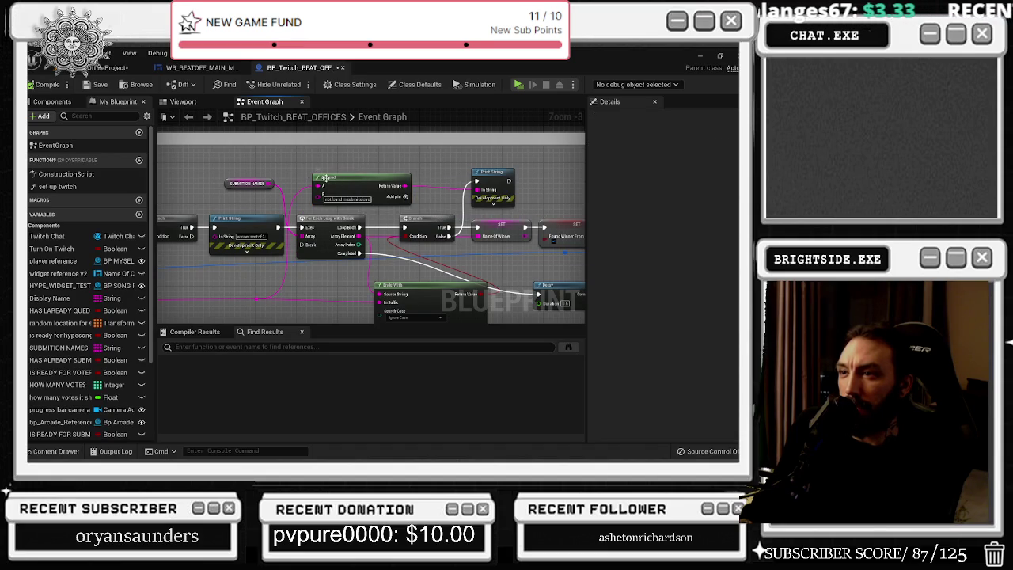
pyautogui.moveTo(392, 306); pyautogui.dragTo(479, 246)
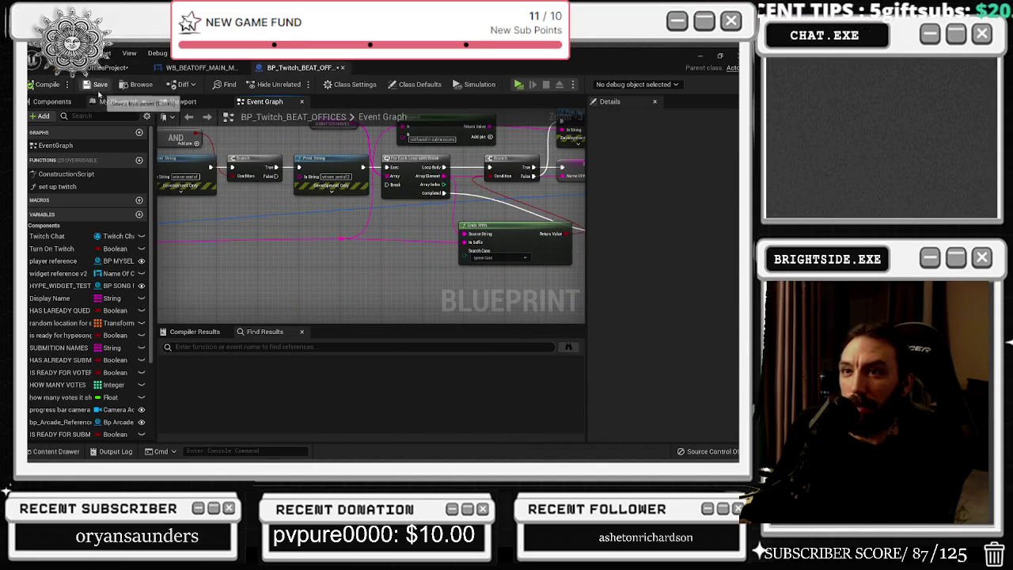
# - Save the level from the main level editor
pyautogui.click(110, 67)
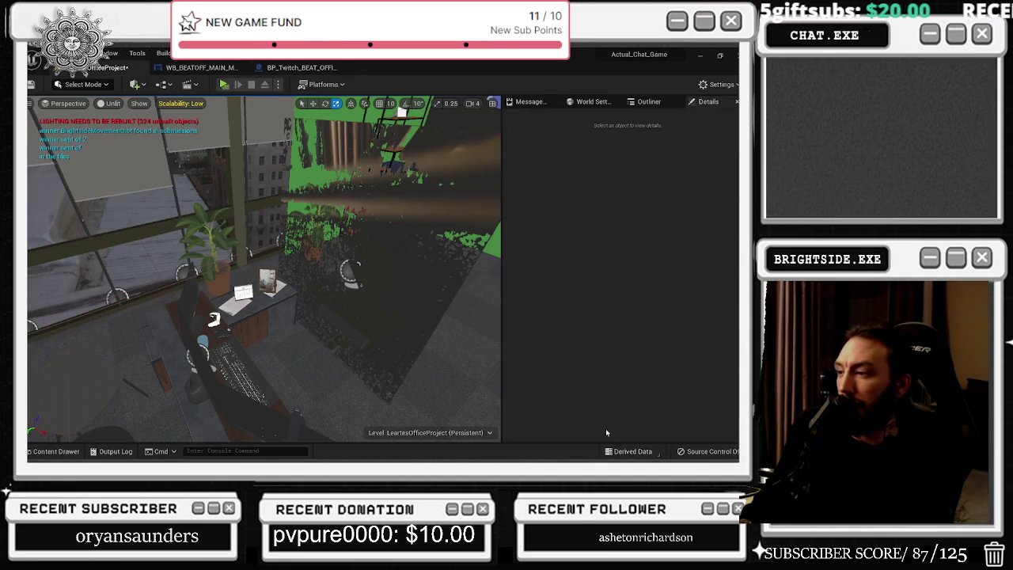
pyautogui.click(33, 84)
pyautogui.click(202, 67)
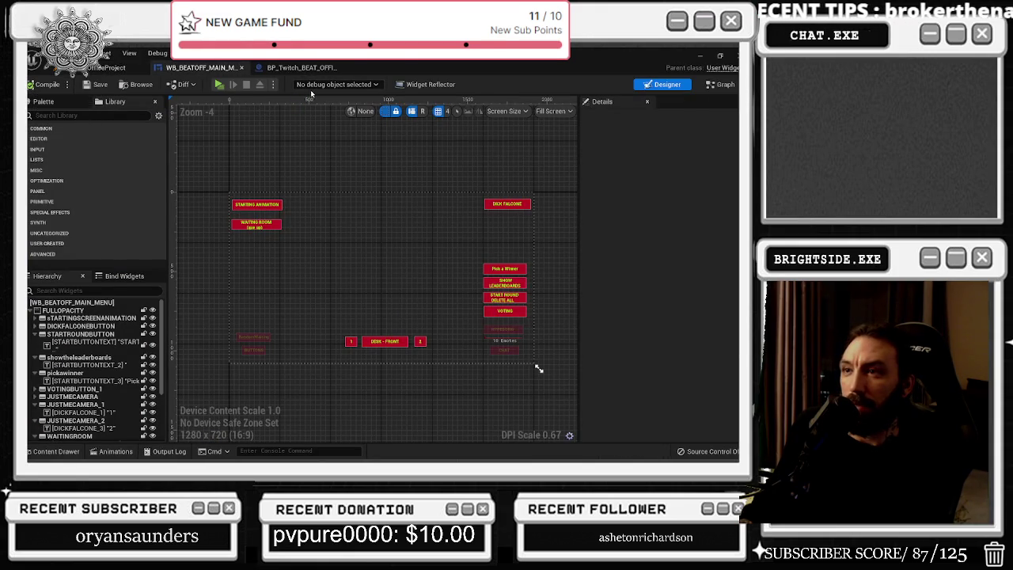
pyautogui.click(297, 67)
pyautogui.click(111, 68)
pyautogui.click(33, 84)
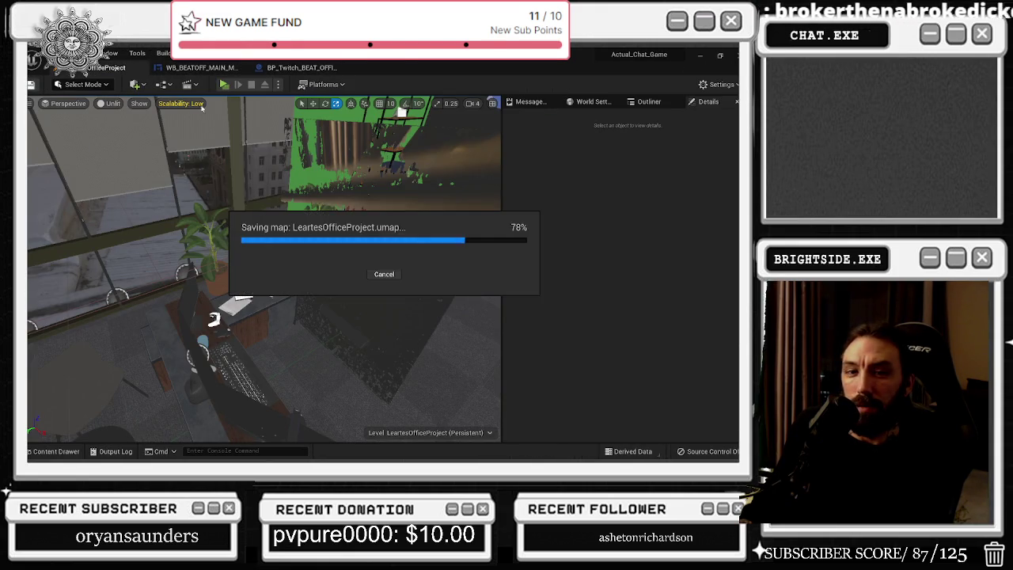
# - Play-test the game and show the leaderboards twice to check the win output
pyautogui.click(224, 84)
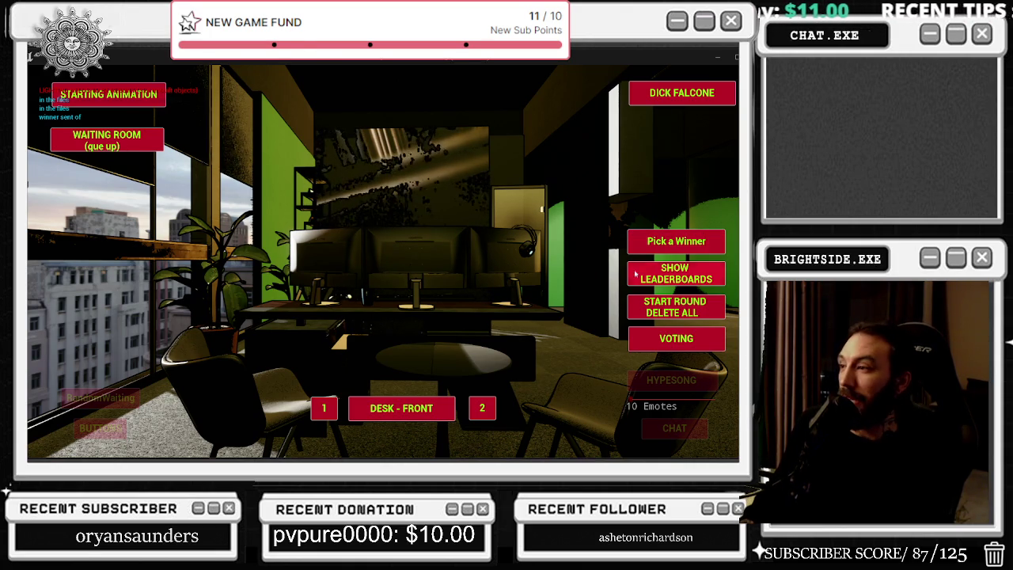
pyautogui.click(676, 273)
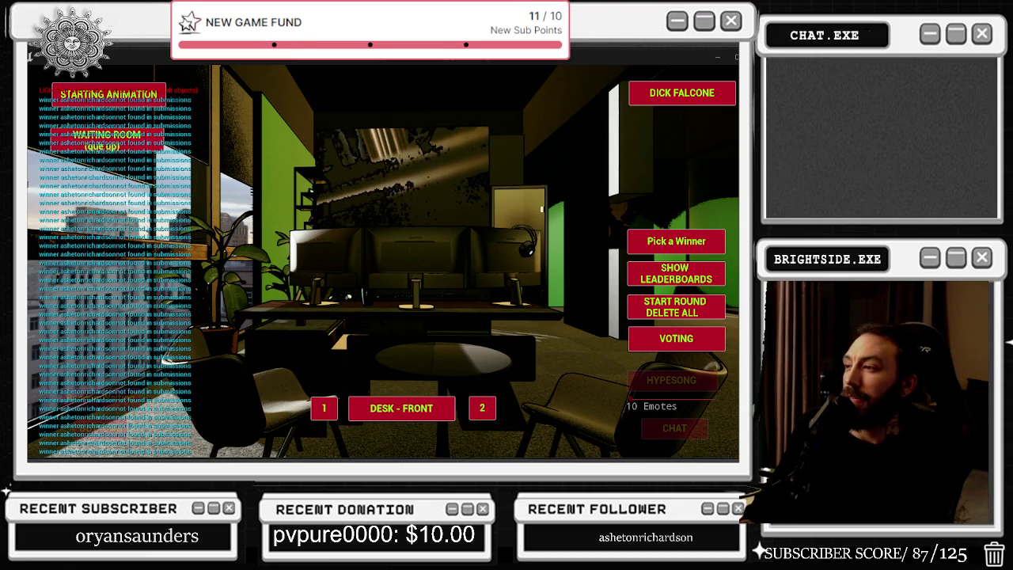
pyautogui.click(672, 275)
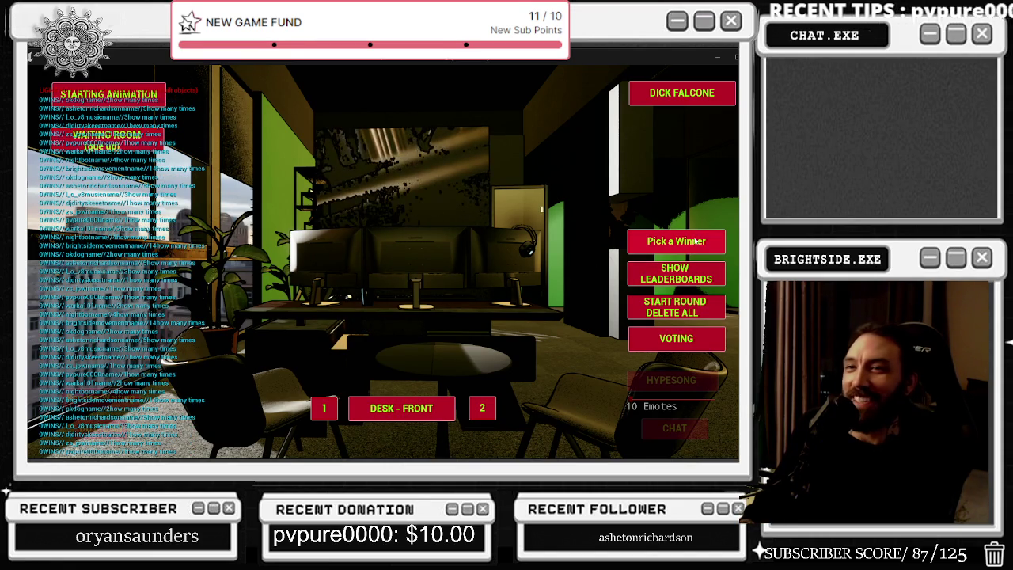
pyautogui.hotkey('alt', 'Tab')
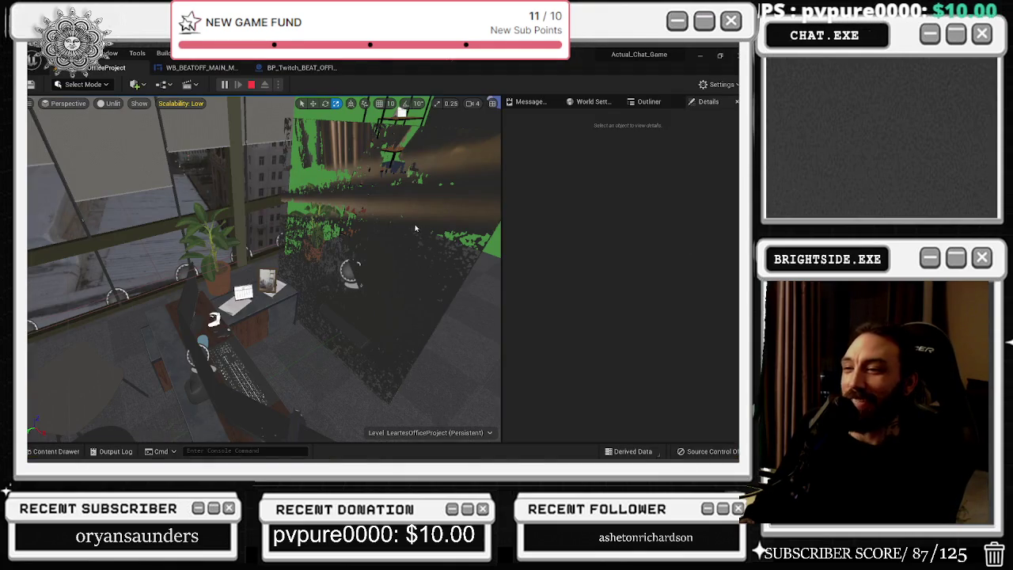
# - Restart the play session, show the leaderboards three times, then stop and open WB_BEATOFF_MAIN_MENU
pyautogui.click(251, 83)
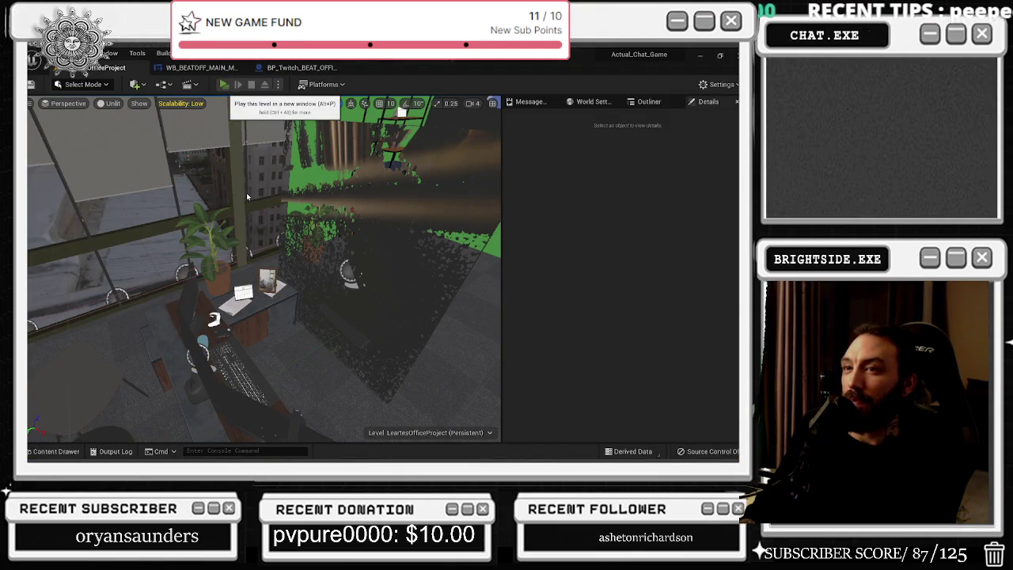
pyautogui.click(224, 84)
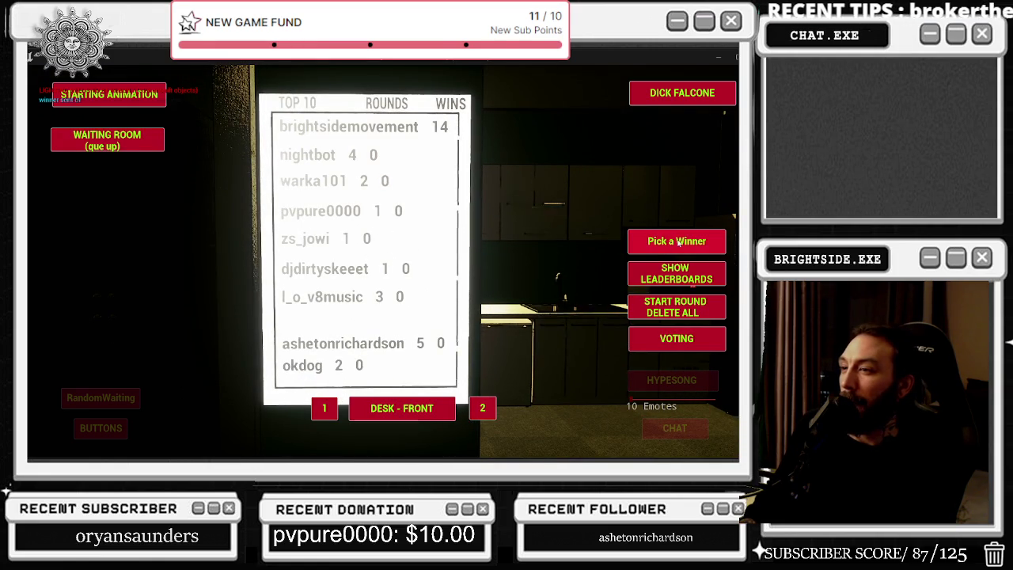
pyautogui.click(669, 279)
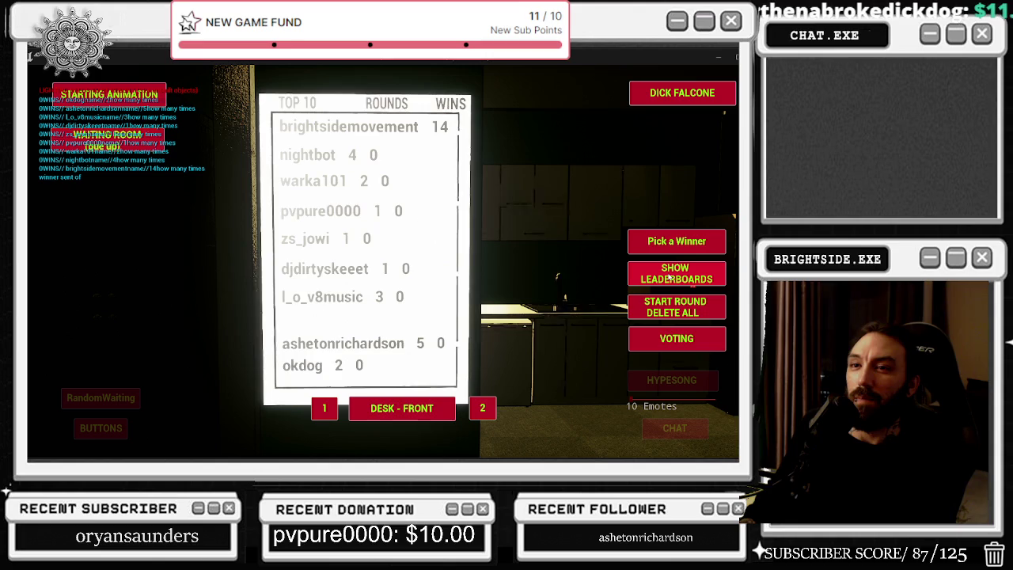
pyautogui.click(669, 278)
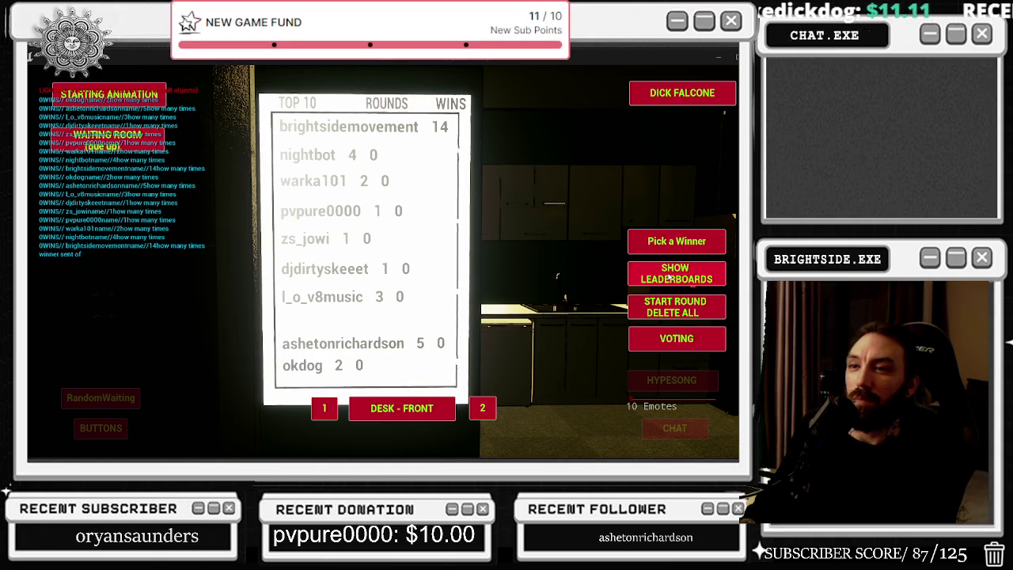
pyautogui.click(669, 278)
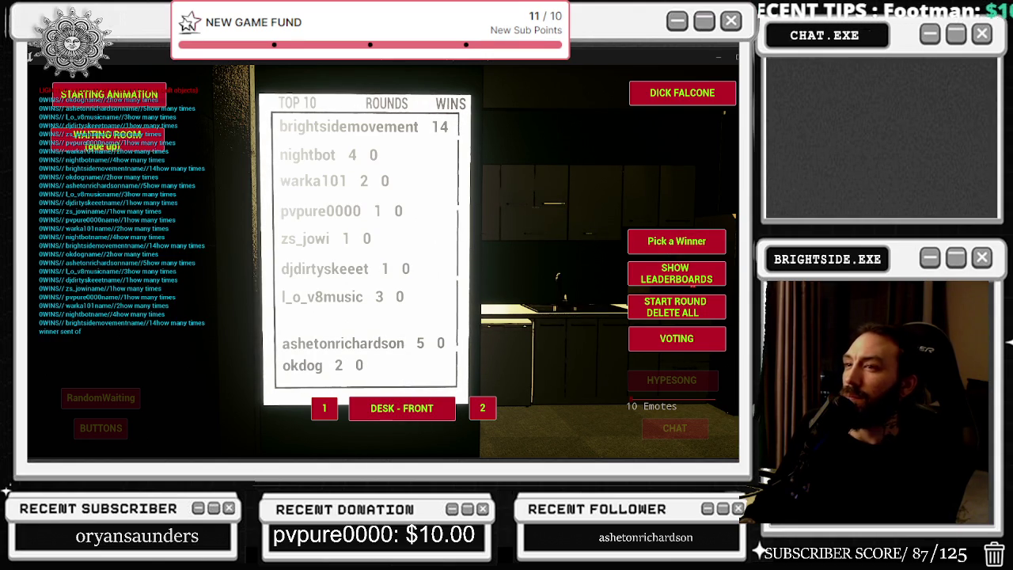
pyautogui.press('F8')
pyautogui.press('Escape')
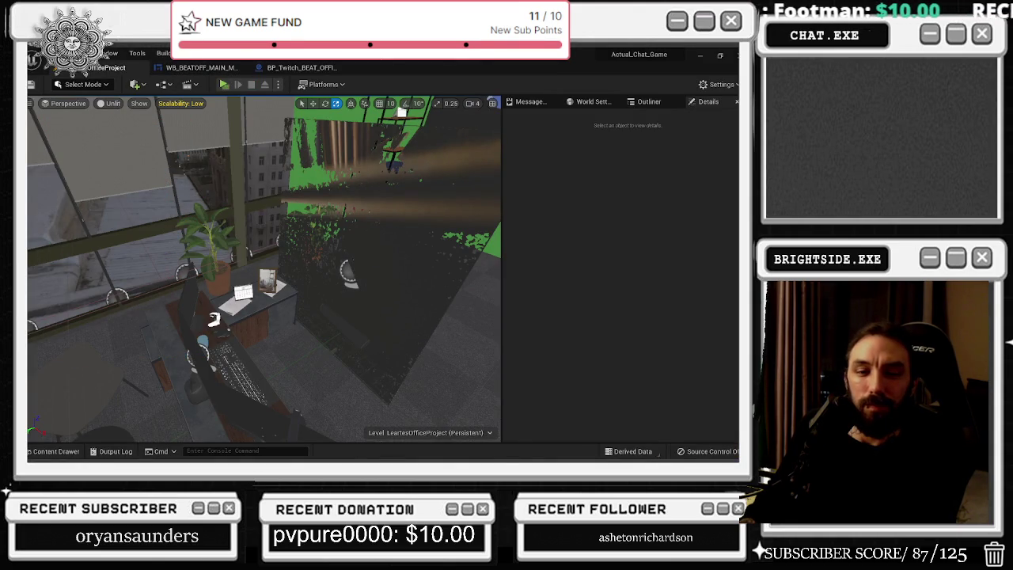
pyautogui.click(202, 67)
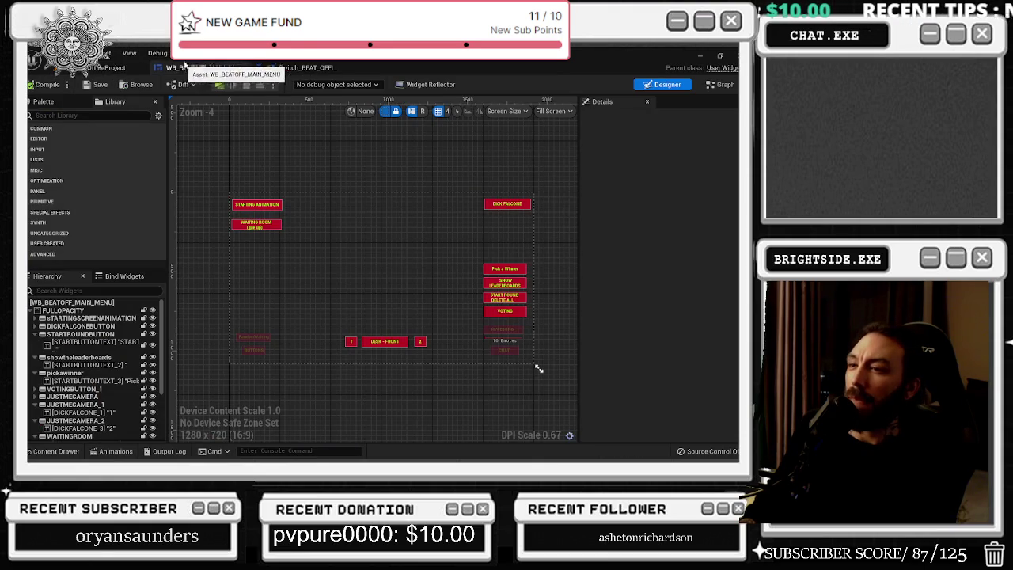
# - In the BP_Twitch event graph, locate the Ends With and Append nodes near the loop
pyautogui.click(281, 68)
pyautogui.moveTo(324, 230); pyautogui.dragTo(431, 270)
pyautogui.moveTo(388, 235)
pyautogui.mouseDown()
pyautogui.moveTo(386, 257)
pyautogui.moveTo(384, 231)
pyautogui.mouseUp()
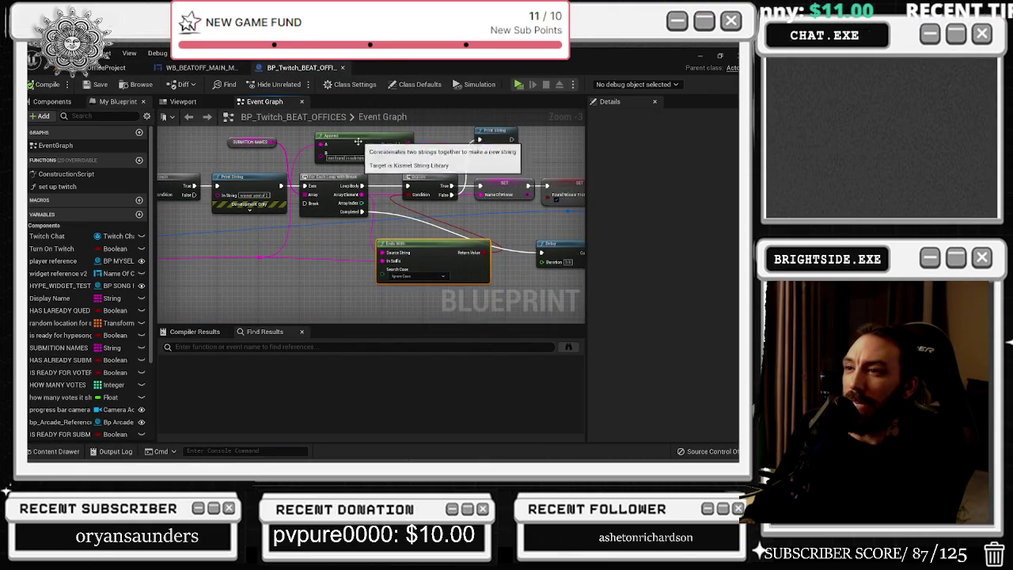
pyautogui.scroll(1, 314, 143)
pyautogui.moveTo(294, 130); pyautogui.dragTo(341, 155)
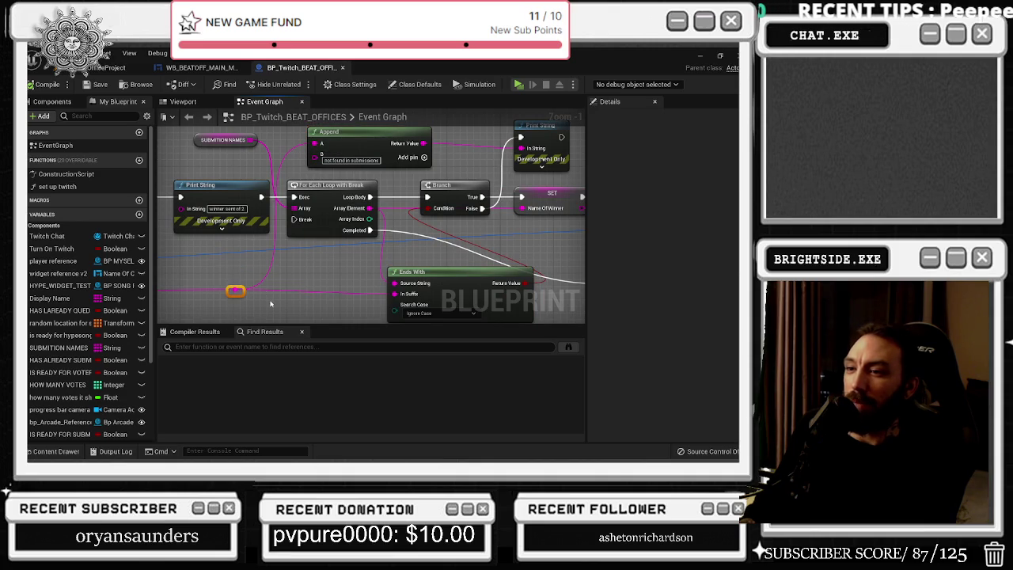
pyautogui.click(339, 137)
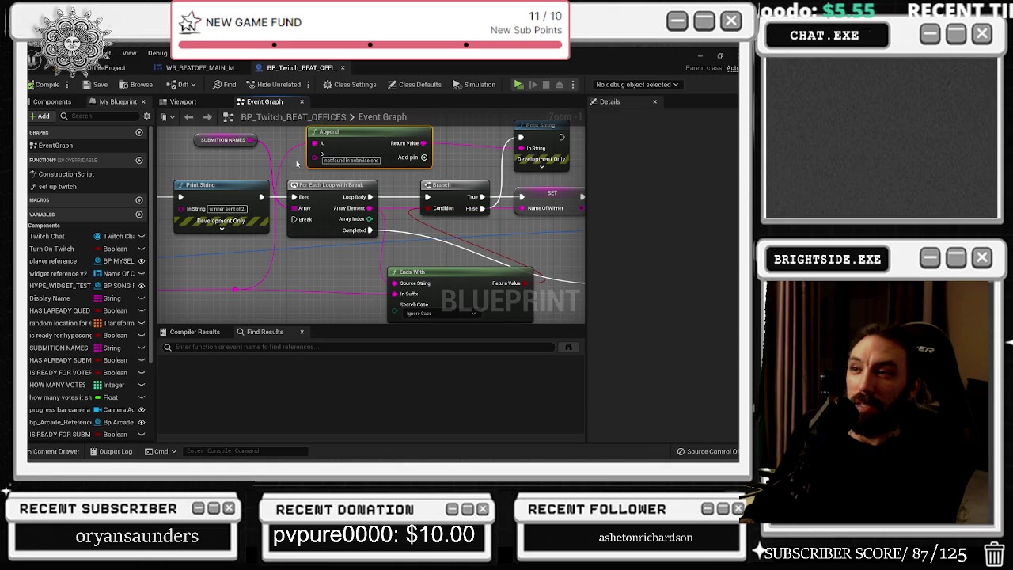
pyautogui.moveTo(237, 278)
pyautogui.mouseDown()
pyautogui.moveTo(182, 103)
pyautogui.moveTo(245, 103)
pyautogui.mouseUp()
pyautogui.moveTo(257, 187); pyautogui.dragTo(201, 241)
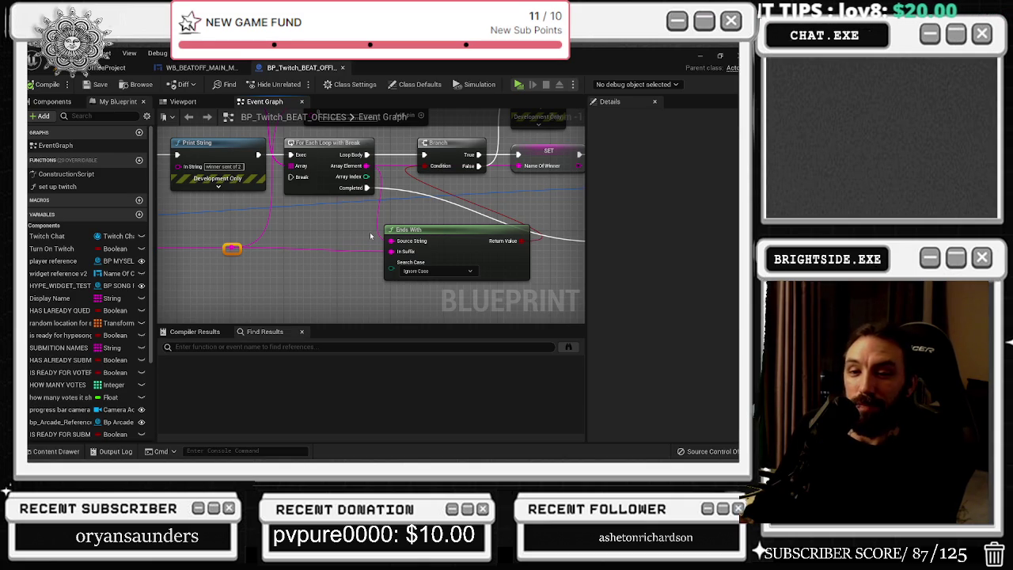
pyautogui.click(391, 264)
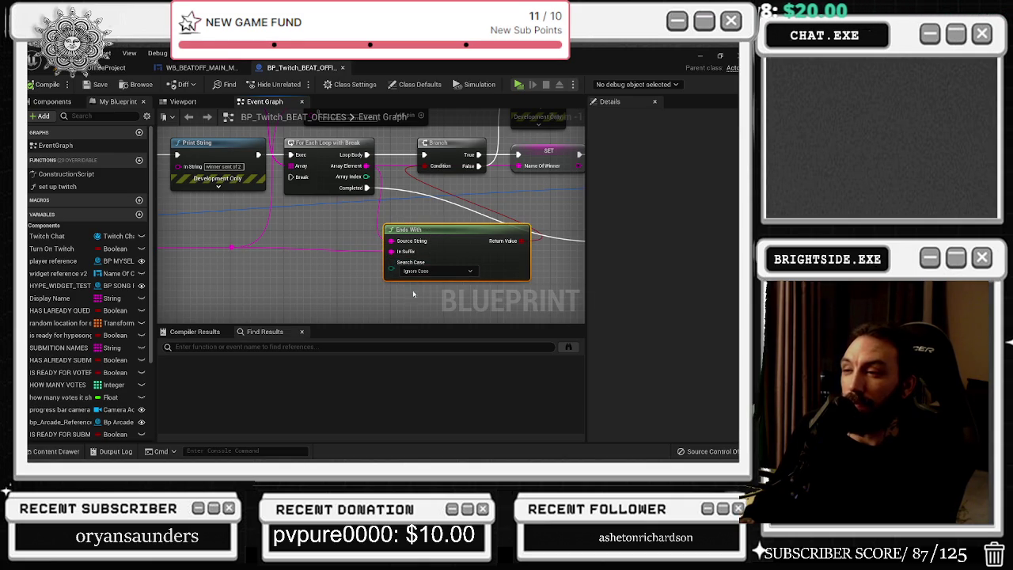
pyautogui.moveTo(327, 247)
pyautogui.mouseDown()
pyautogui.moveTo(325, 280)
pyautogui.moveTo(286, 264)
pyautogui.moveTo(285, 234)
pyautogui.mouseUp()
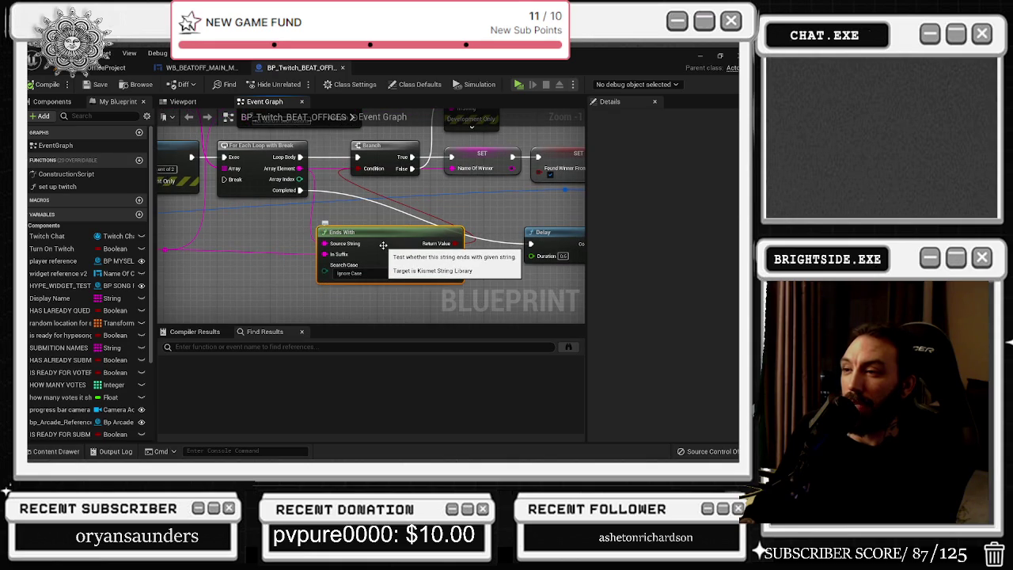
pyautogui.moveTo(378, 241)
pyautogui.mouseDown()
pyautogui.moveTo(578, 249)
pyautogui.moveTo(509, 248)
pyautogui.moveTo(461, 232)
pyautogui.mouseUp()
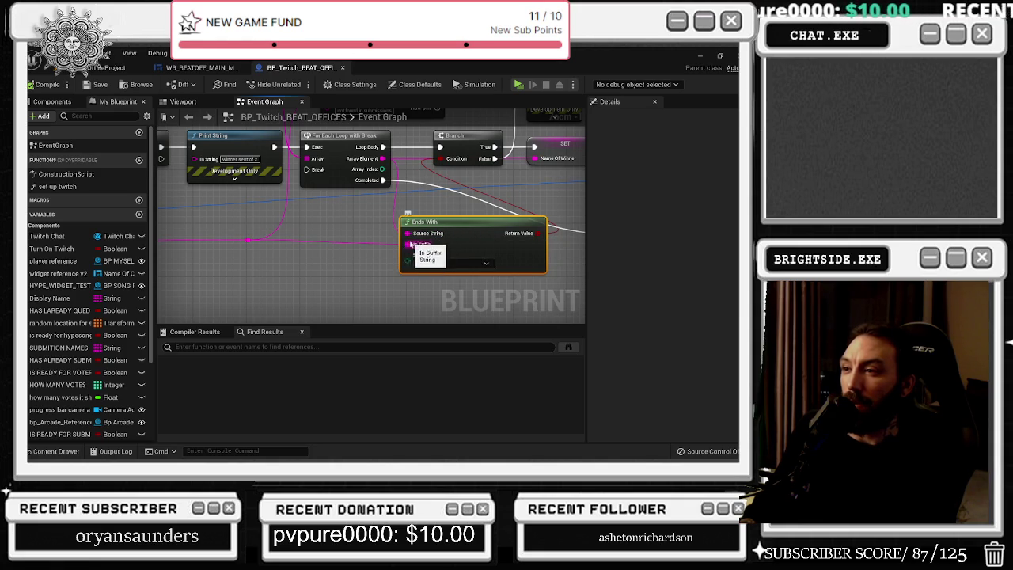
# - Wire the loop's Array Element into Ends With's Source String and save the blueprint
pyautogui.moveTo(410, 244); pyautogui.dragTo(406, 233)
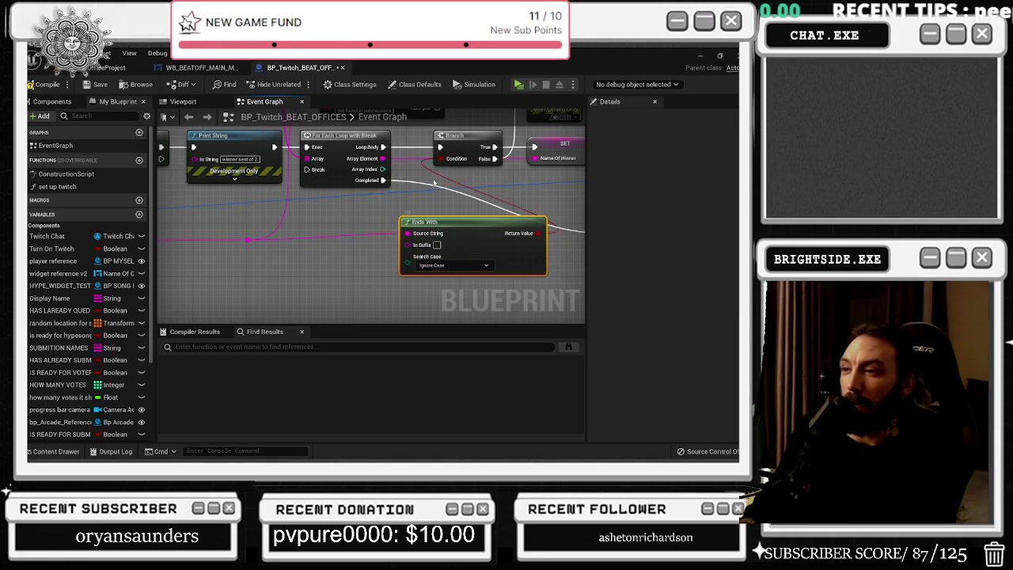
pyautogui.moveTo(382, 161); pyautogui.dragTo(407, 232)
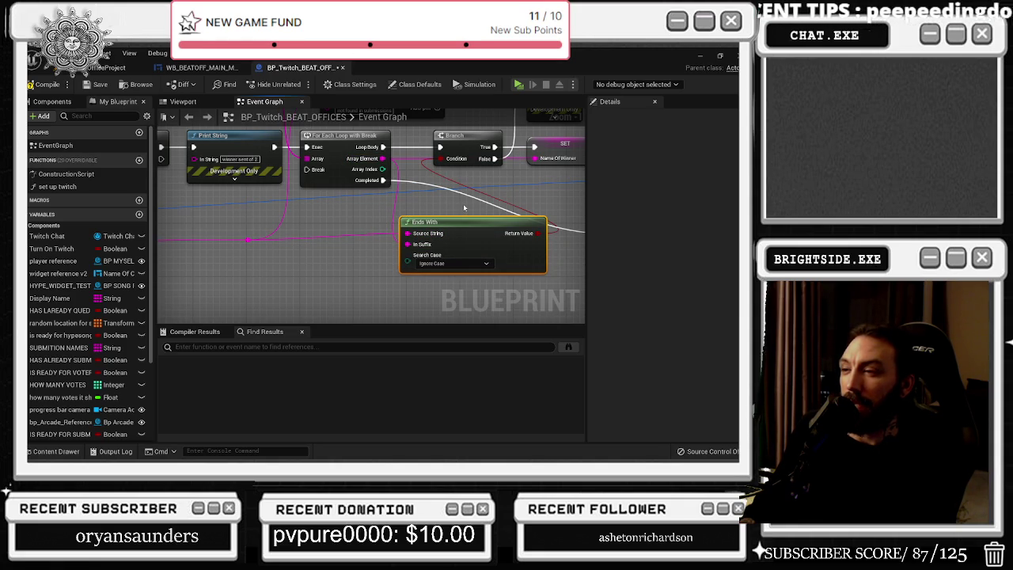
pyautogui.moveTo(463, 216)
pyautogui.mouseDown()
pyautogui.moveTo(468, 224)
pyautogui.moveTo(420, 224)
pyautogui.mouseUp()
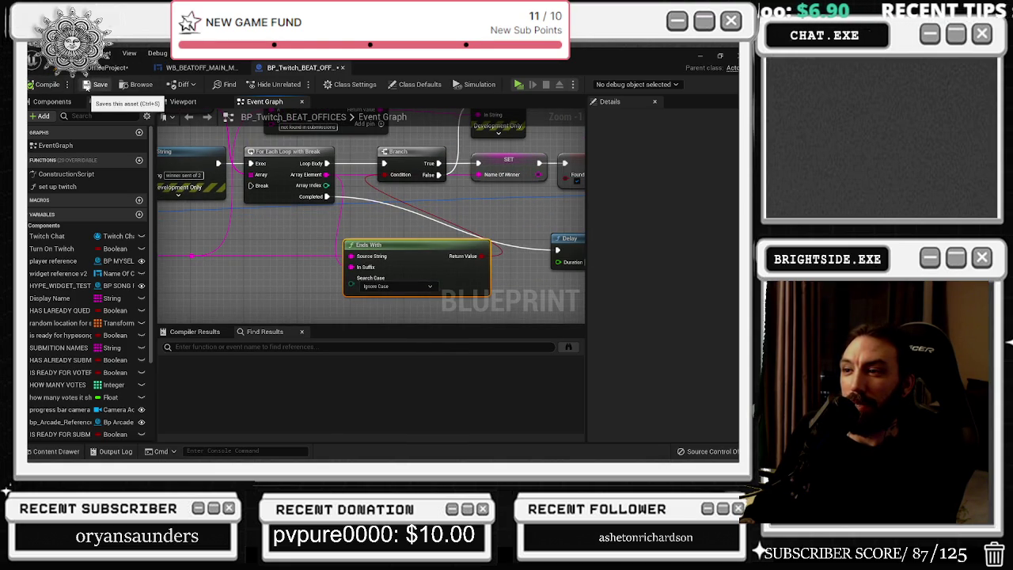
pyautogui.click(86, 85)
pyautogui.click(111, 67)
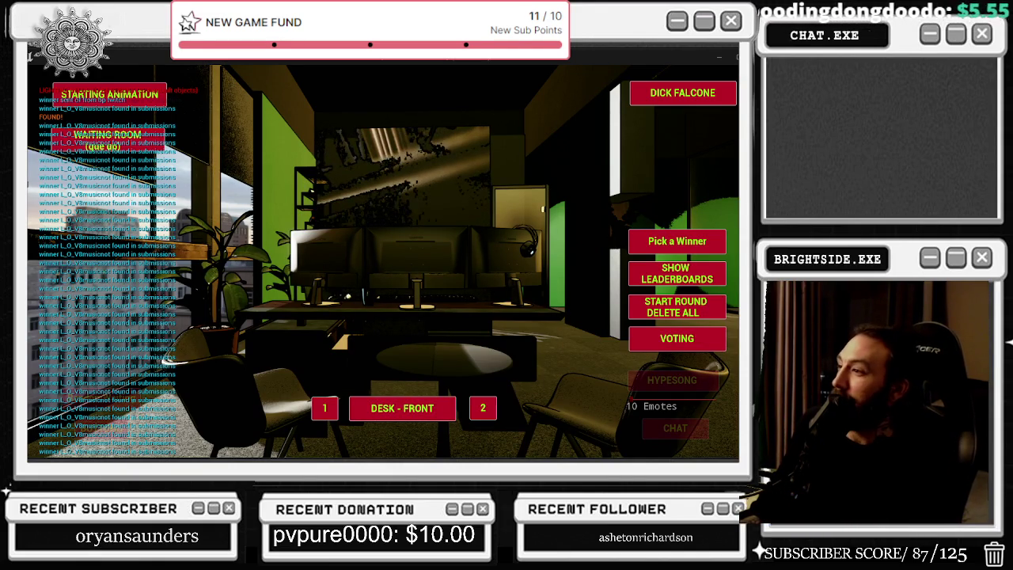
# - Show the Top 10 leaderboard in two play sessions, exiting each with Esc
pyautogui.click(691, 276)
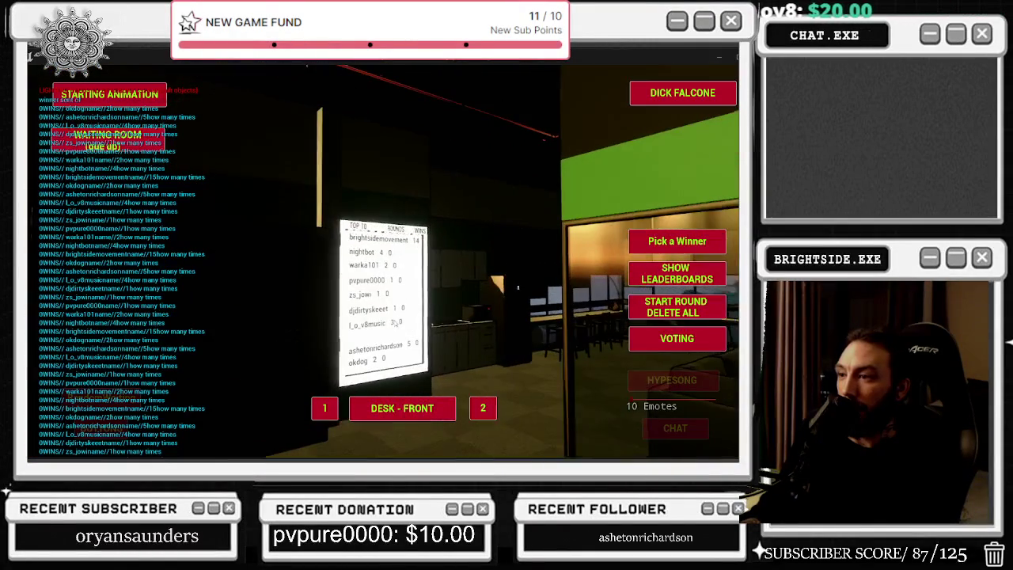
pyautogui.press('Escape')
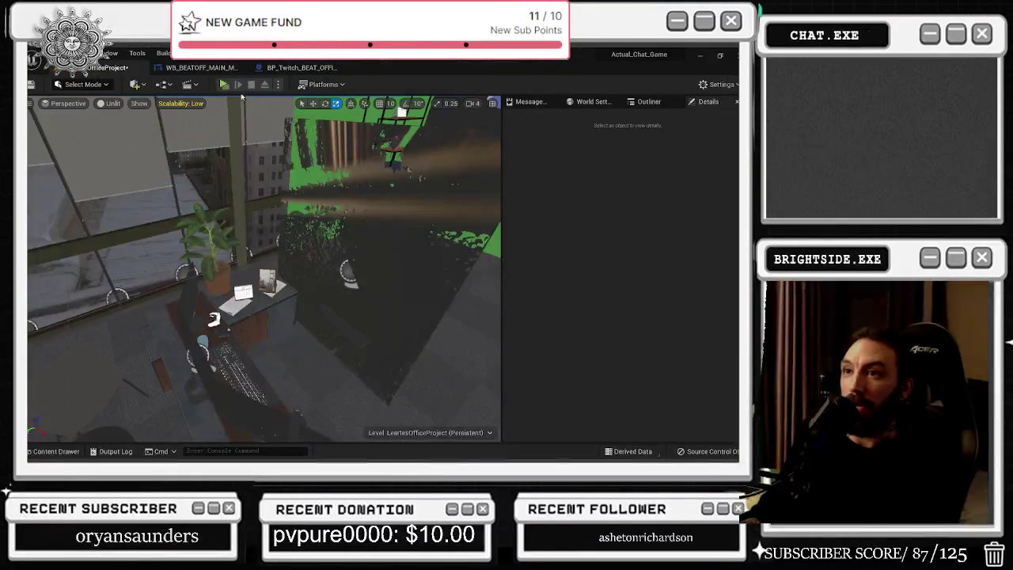
pyautogui.hotkey('alt', 'p')
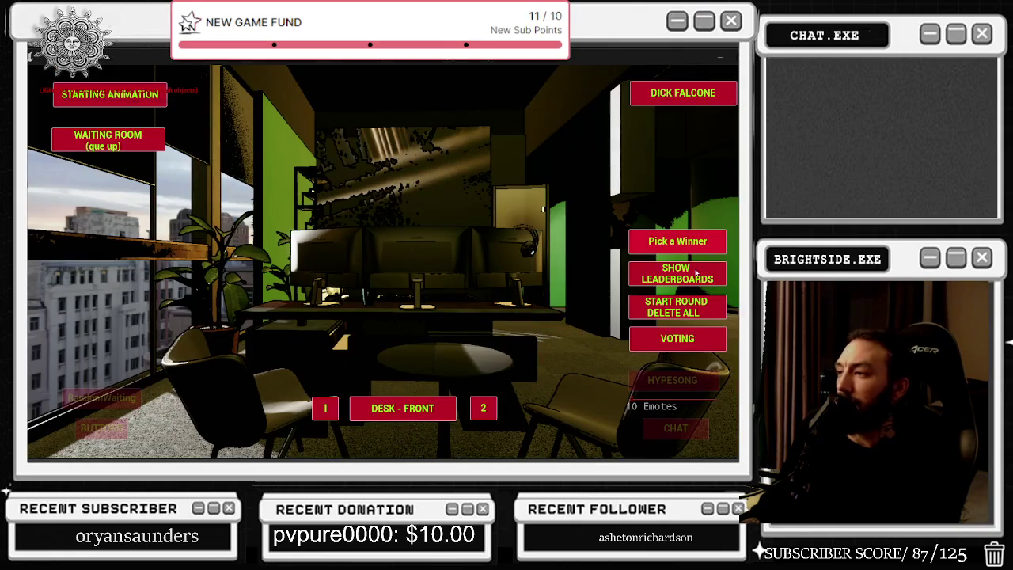
pyautogui.click(690, 277)
pyautogui.click(672, 242)
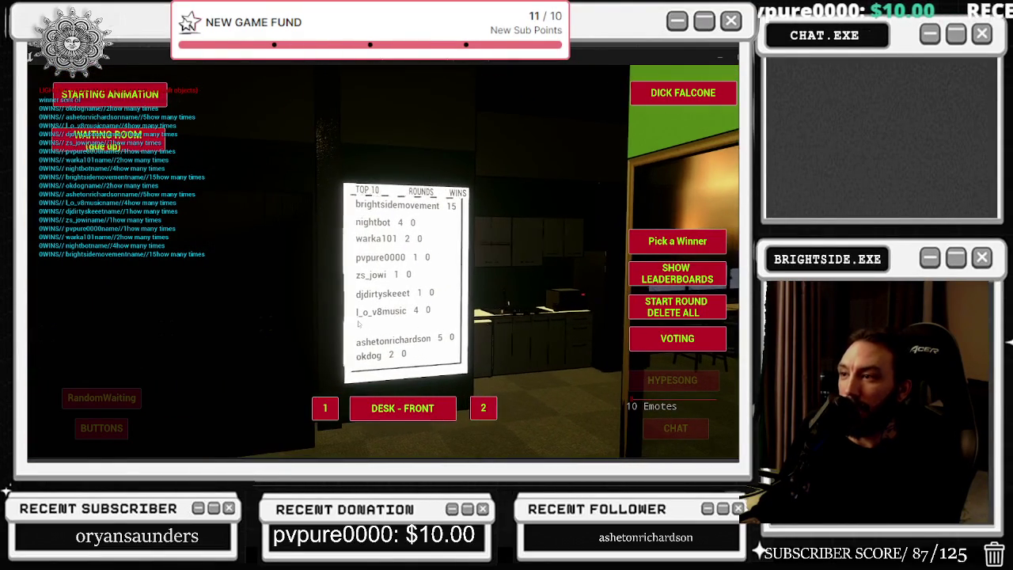
pyautogui.press('Escape')
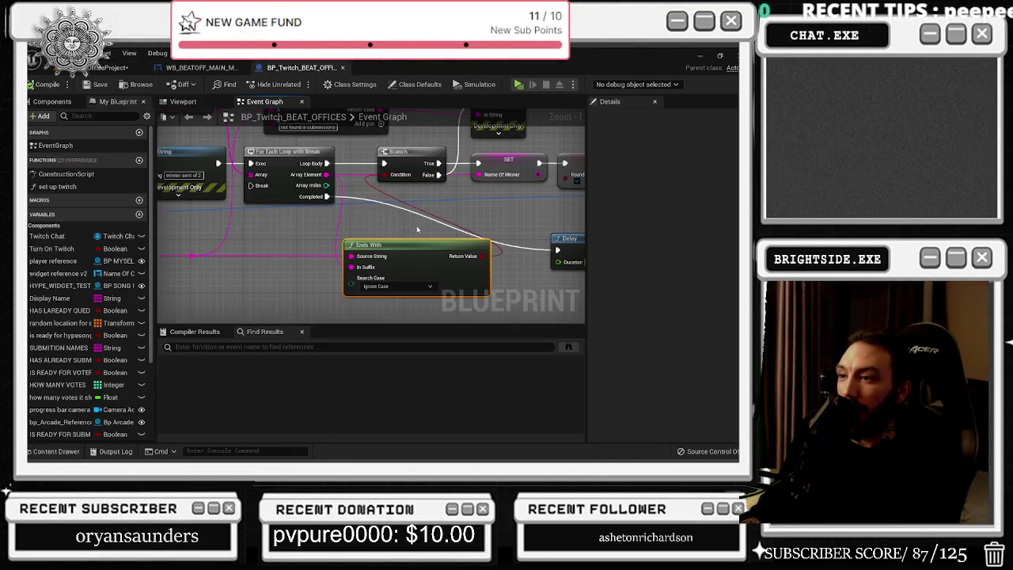
# - Review the Print String, Found Winner From Array and Make Array nodes near Pick A Winner
pyautogui.moveTo(404, 150)
pyautogui.mouseDown()
pyautogui.moveTo(348, 182)
pyautogui.moveTo(290, 287)
pyautogui.moveTo(330, 244)
pyautogui.moveTo(205, 232)
pyautogui.moveTo(341, 316)
pyautogui.moveTo(292, 270)
pyautogui.mouseUp()
pyautogui.click(425, 171)
pyautogui.moveTo(448, 258); pyautogui.dragTo(388, 205)
pyautogui.moveTo(239, 286); pyautogui.dragTo(222, 276)
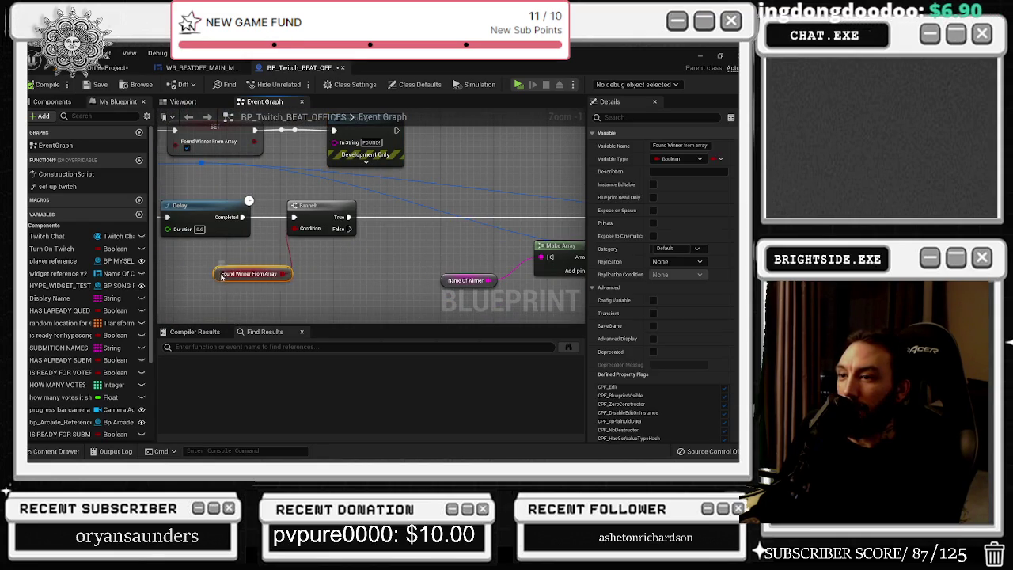
pyautogui.moveTo(271, 210); pyautogui.dragTo(85, 184)
pyautogui.moveTo(236, 211); pyautogui.dragTo(297, 245)
pyautogui.moveTo(347, 274); pyautogui.dragTo(349, 275)
pyautogui.moveTo(398, 284); pyautogui.dragTo(270, 294)
pyautogui.moveTo(460, 252)
pyautogui.mouseDown()
pyautogui.moveTo(407, 252)
pyautogui.moveTo(282, 288)
pyautogui.moveTo(169, 291)
pyautogui.moveTo(412, 293)
pyautogui.moveTo(205, 293)
pyautogui.mouseUp()
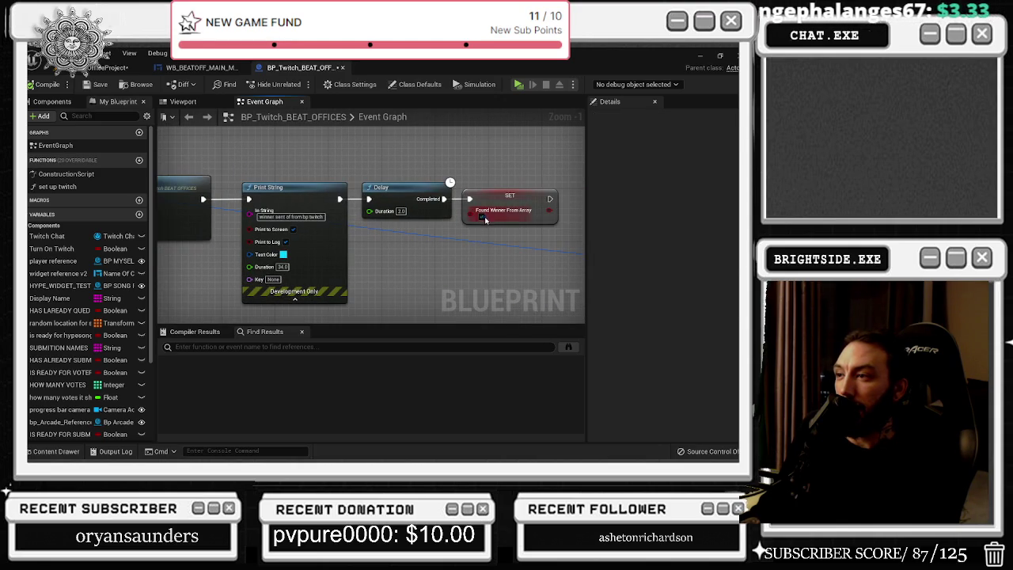
# - Place a Ready to Add Winner setter after the Found Winner From Array SET node
pyautogui.moveTo(311, 255); pyautogui.dragTo(446, 274)
pyautogui.moveTo(343, 281); pyautogui.dragTo(302, 229)
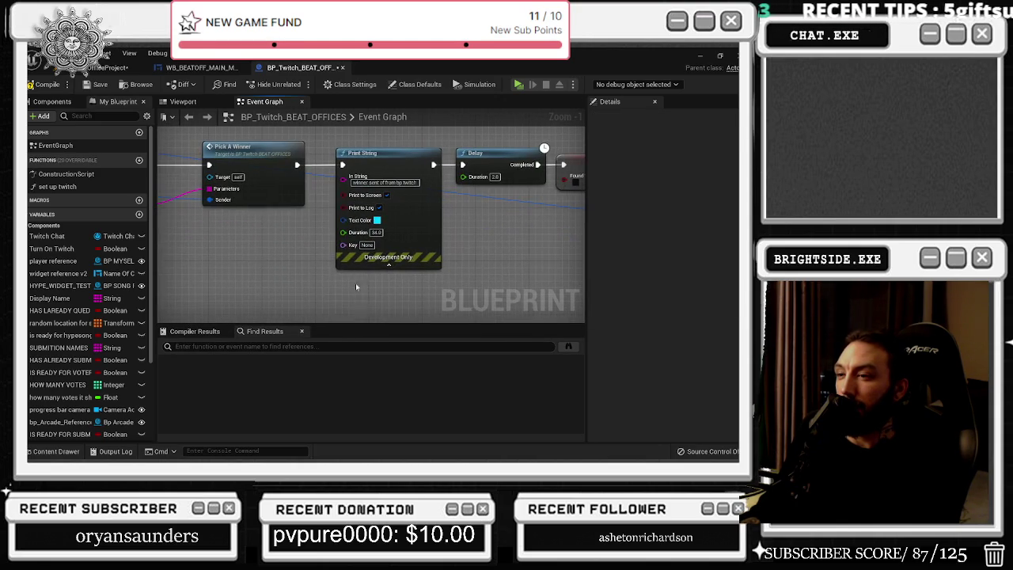
pyautogui.moveTo(350, 326); pyautogui.dragTo(350, 349)
pyautogui.moveTo(396, 315)
pyautogui.mouseDown()
pyautogui.moveTo(151, 312)
pyautogui.moveTo(171, 349)
pyautogui.mouseUp()
pyautogui.scroll(-3, 91, 398)
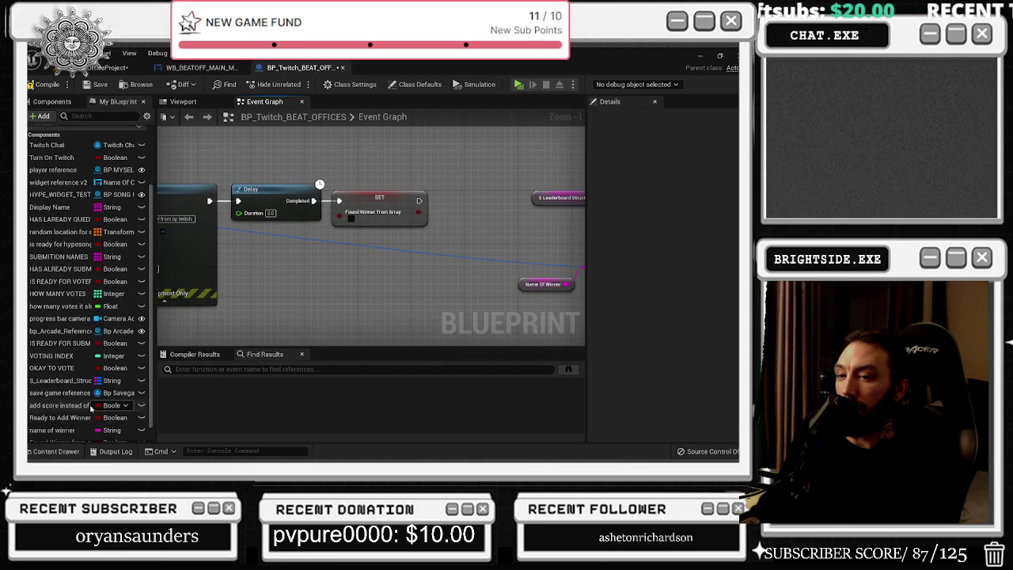
pyautogui.click(68, 406)
pyautogui.moveTo(69, 406)
pyautogui.mouseDown()
pyautogui.moveTo(434, 200)
pyautogui.moveTo(439, 208)
pyautogui.mouseUp()
pyautogui.scroll(-4, 379, 230)
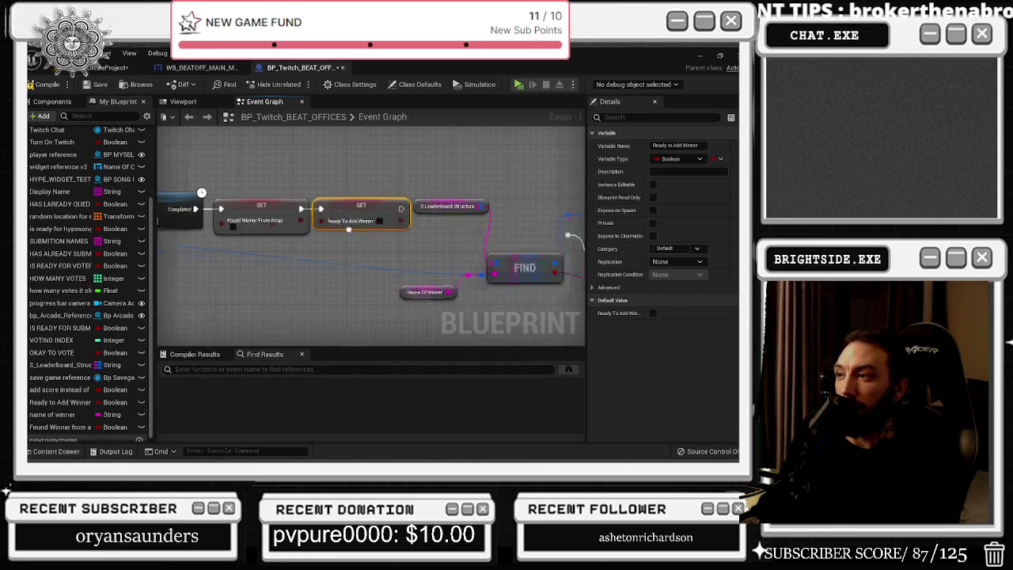
pyautogui.scroll(2, 345, 245)
# - Delete the block of downstream nodes and jump to the pick a winner event definition
pyautogui.moveTo(332, 162); pyautogui.dragTo(565, 316)
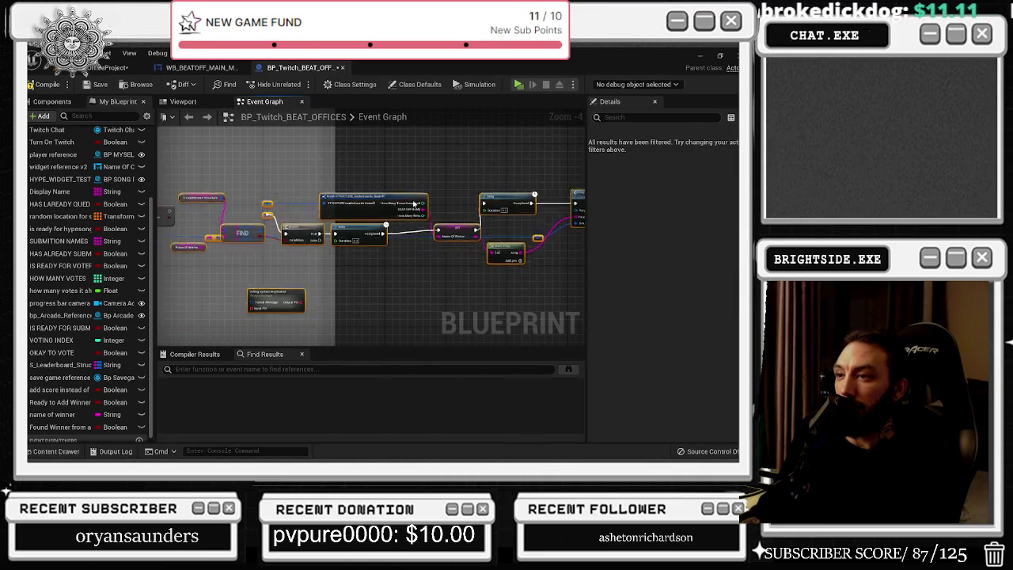
pyautogui.moveTo(340, 201); pyautogui.dragTo(341, 297)
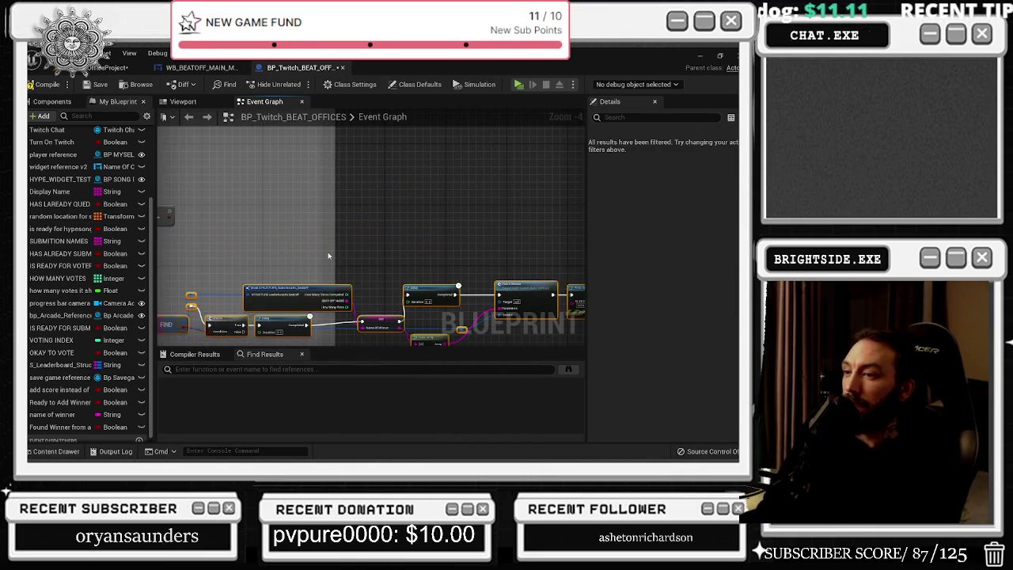
pyautogui.press('Delete')
pyautogui.scroll(-1, 321, 252)
pyautogui.scroll(4, 320, 261)
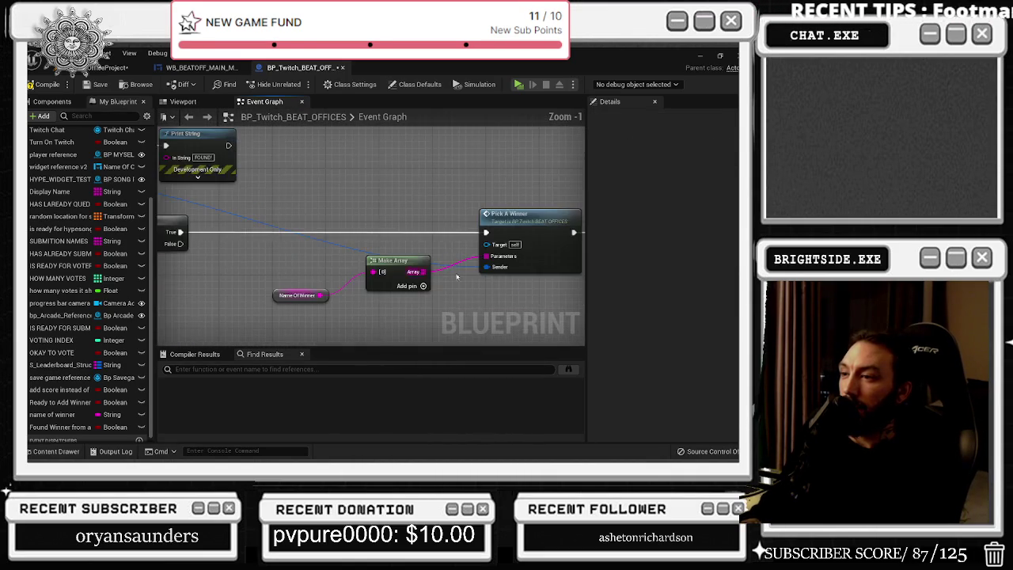
pyautogui.click(368, 220)
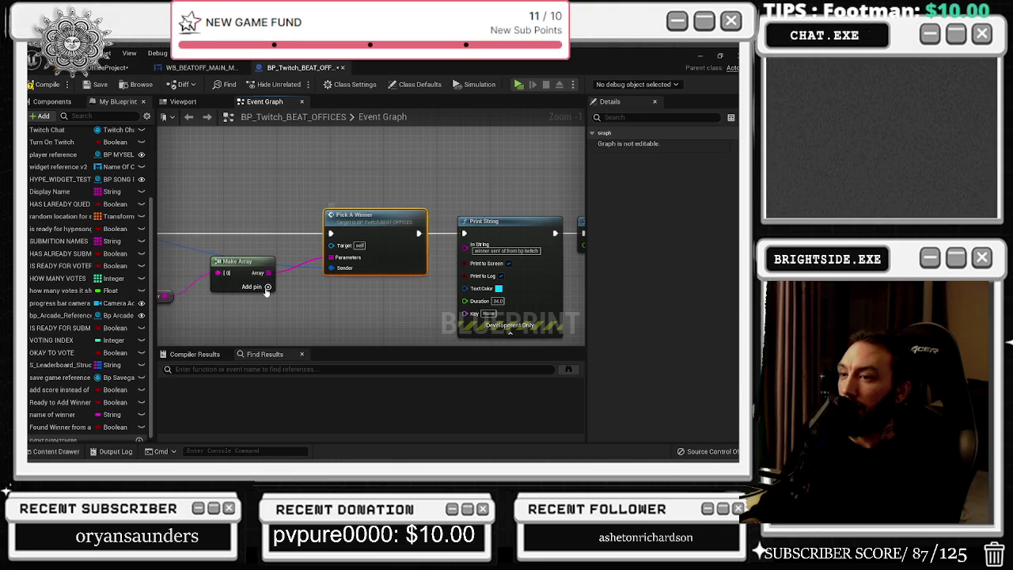
pyautogui.moveTo(265, 292); pyautogui.dragTo(377, 255)
pyautogui.doubleClick(475, 194)
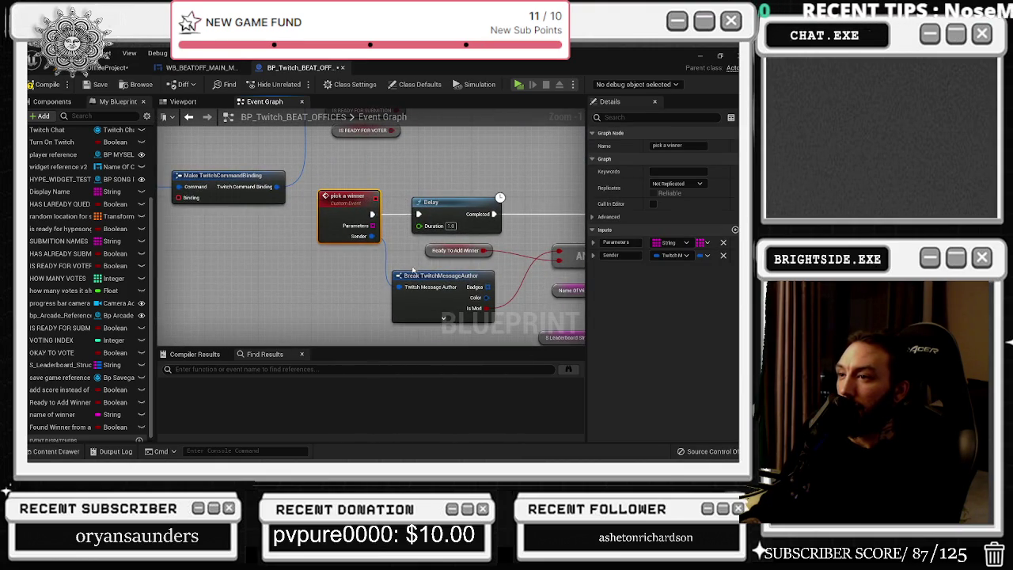
# - Nudge the Ready To Add Winner getter beside the AND, Branch and Break TwitchMessageAuthor nodes
pyautogui.moveTo(413, 269); pyautogui.dragTo(320, 248)
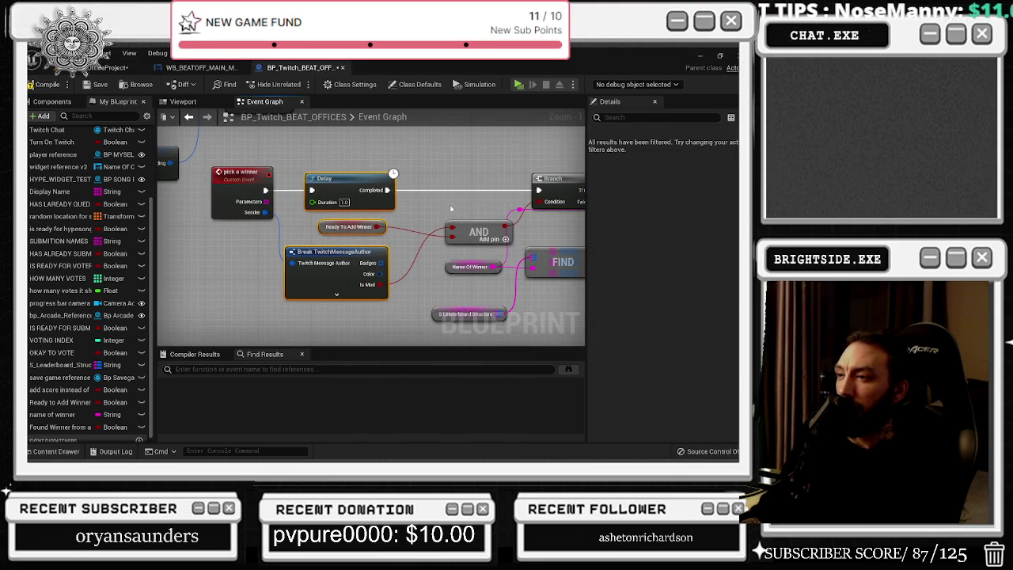
pyautogui.click(284, 222)
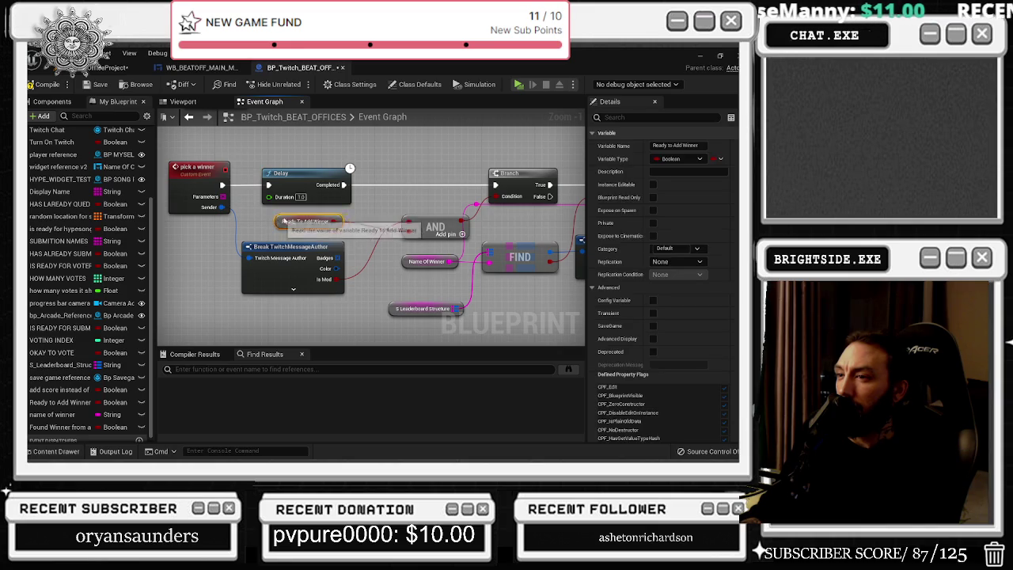
pyautogui.moveTo(285, 221); pyautogui.dragTo(291, 215)
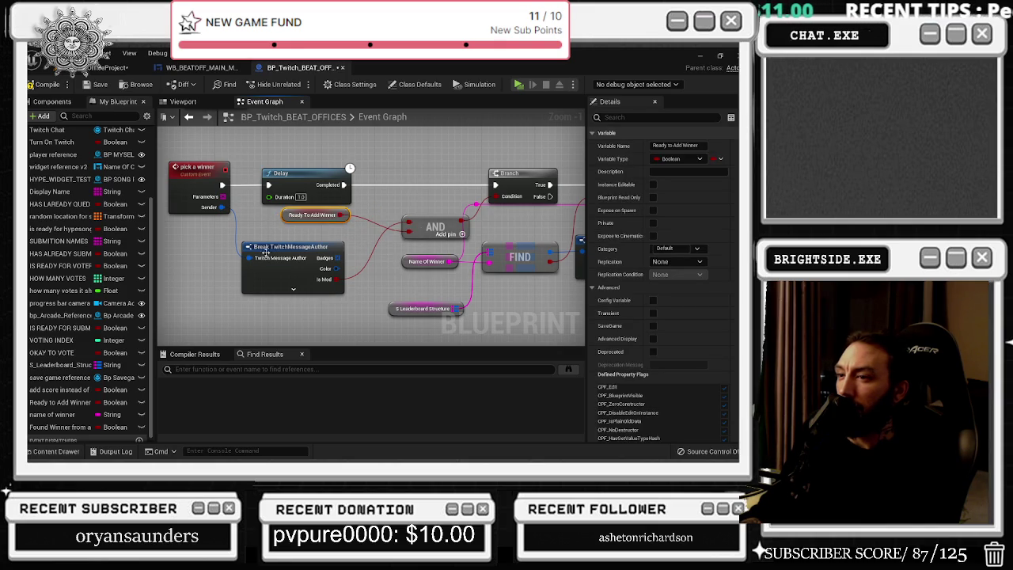
pyautogui.click(266, 252)
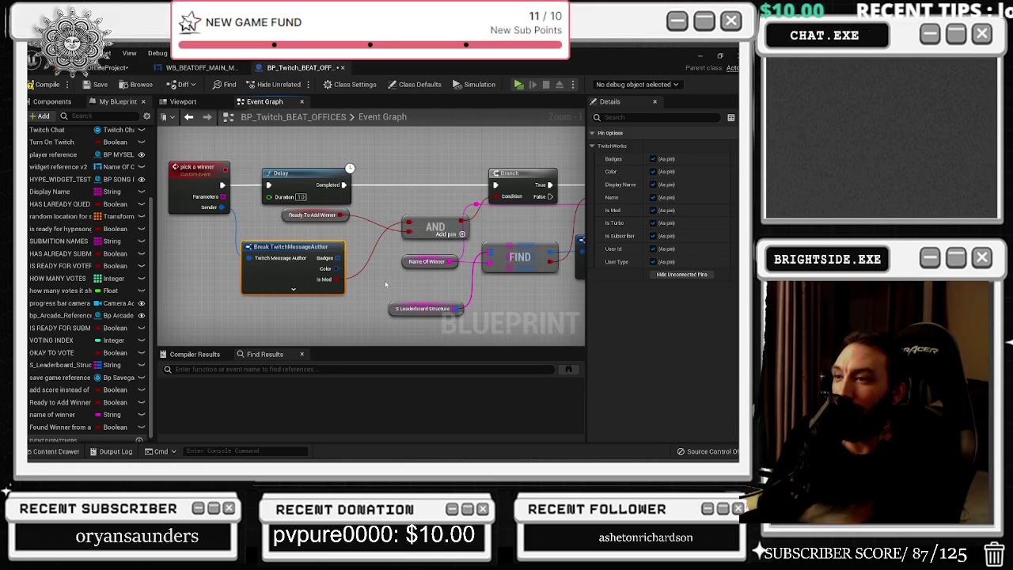
pyautogui.click(315, 215)
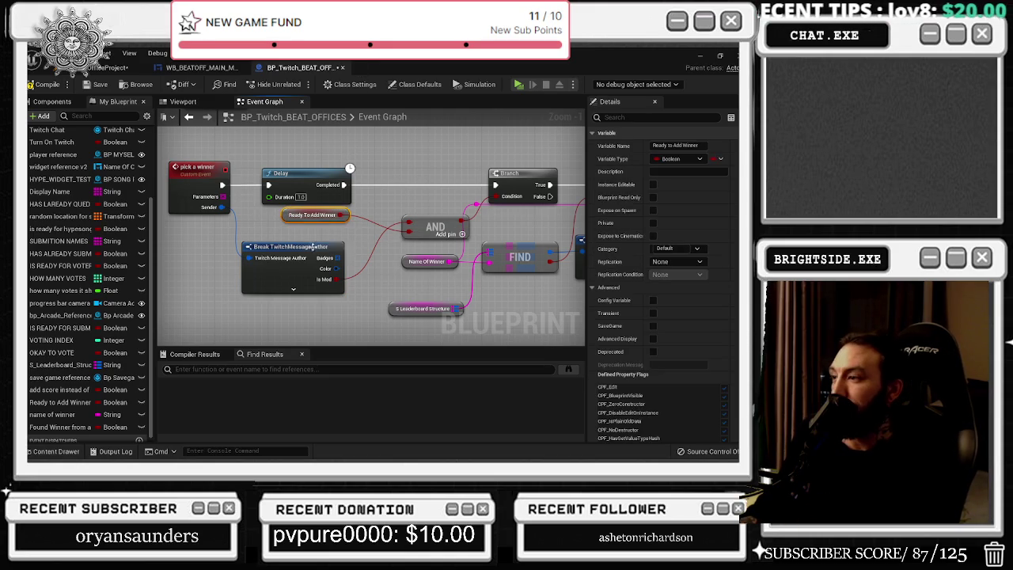
pyautogui.scroll(-1, 707, 333)
pyautogui.hotkey('ctrl', 'a')
pyautogui.moveTo(451, 307); pyautogui.dragTo(310, 322)
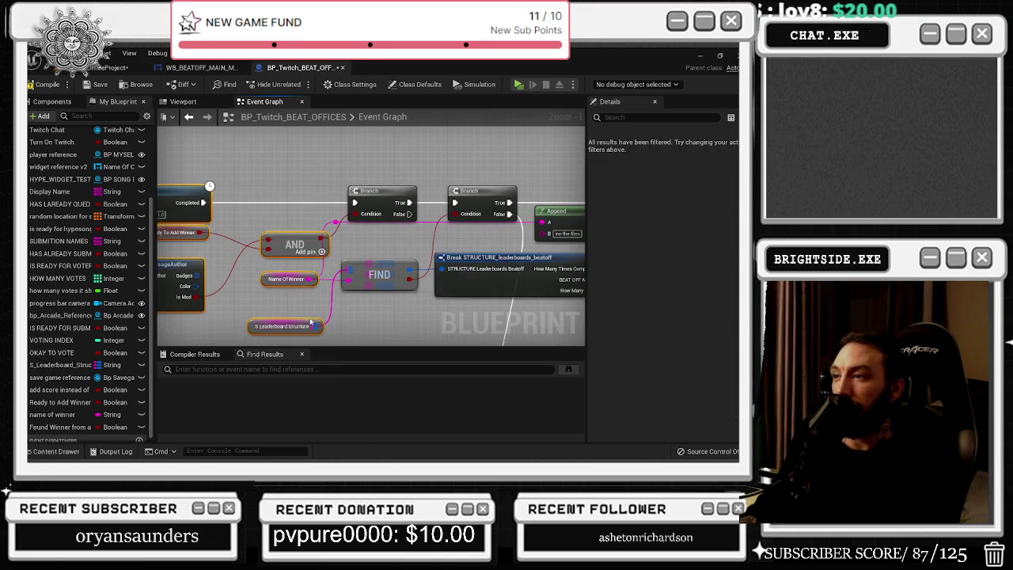
# - Step back through visited graph areas to review the Delay and SET chain
pyautogui.click(189, 116)
pyautogui.click(188, 116)
pyautogui.click(189, 116)
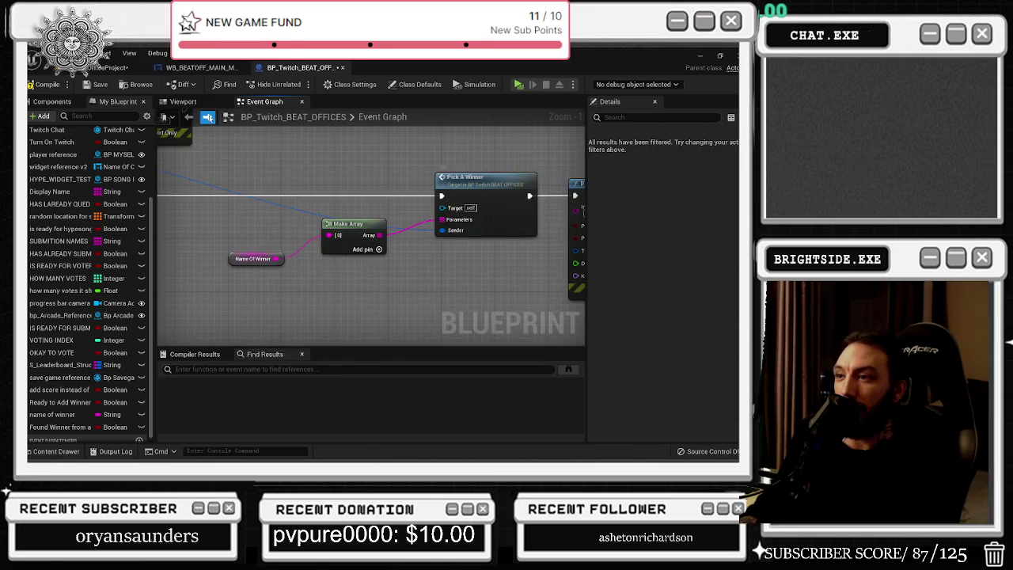
pyautogui.moveTo(506, 238); pyautogui.dragTo(465, 228)
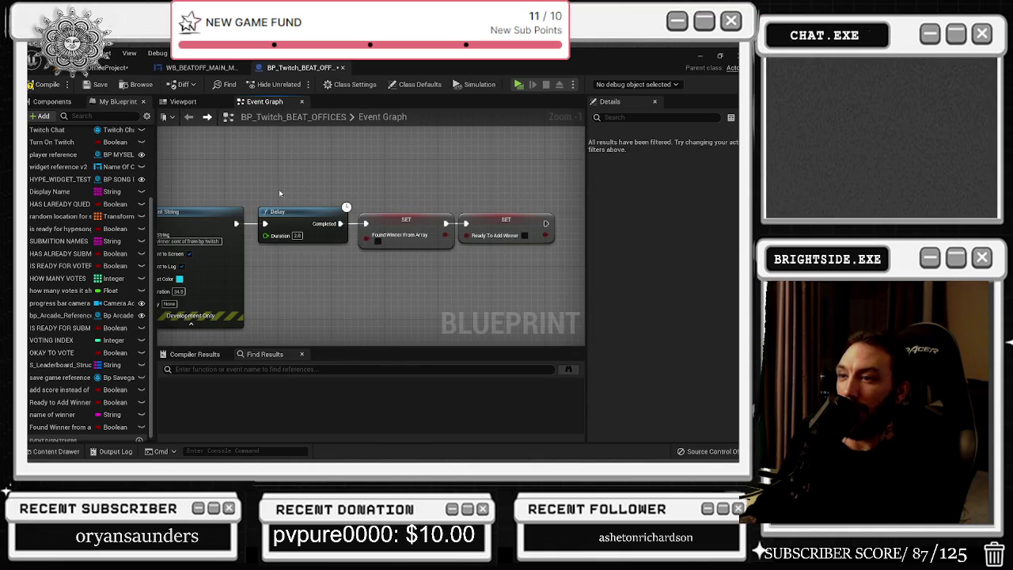
pyautogui.click(278, 212)
pyautogui.click(208, 117)
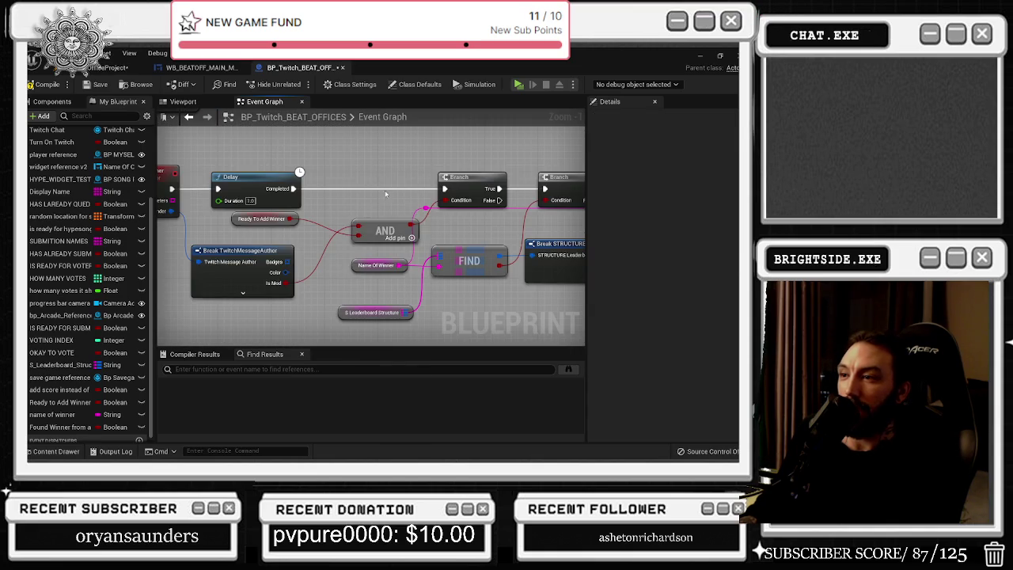
# - Move the AND node up-left and inspect the Branch, Name Of Winner and FIND nodes
pyautogui.moveTo(242, 159); pyautogui.dragTo(261, 298)
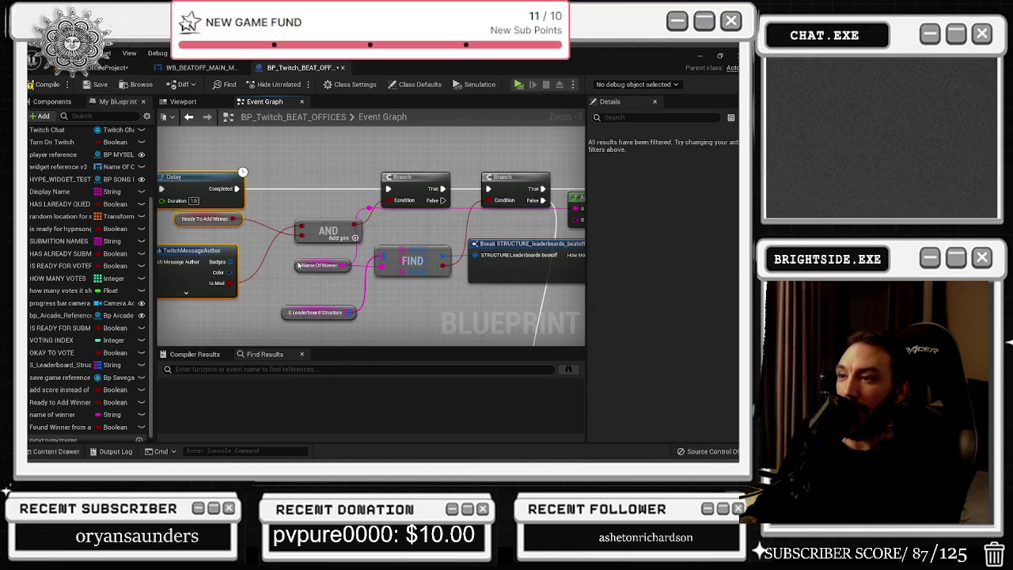
pyautogui.moveTo(327, 230)
pyautogui.mouseDown()
pyautogui.moveTo(309, 227)
pyautogui.moveTo(312, 204)
pyautogui.mouseUp()
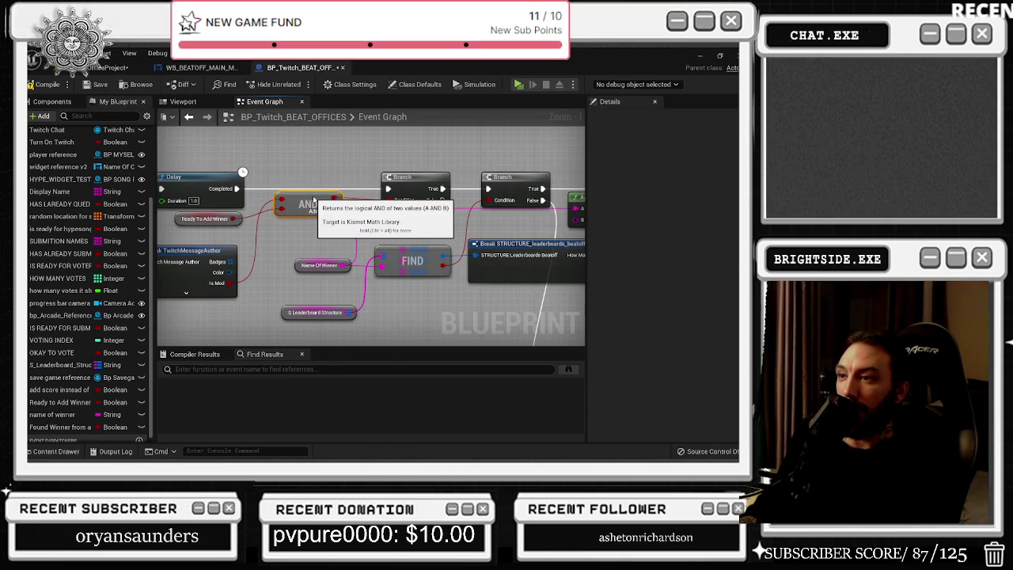
pyautogui.moveTo(341, 258); pyautogui.dragTo(260, 258)
pyautogui.click(331, 179)
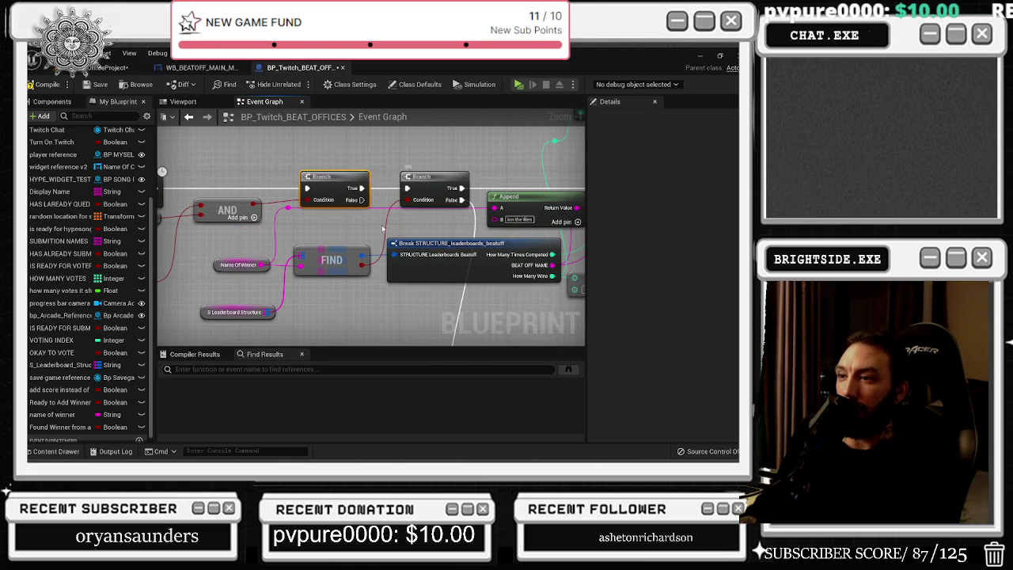
pyautogui.click(223, 266)
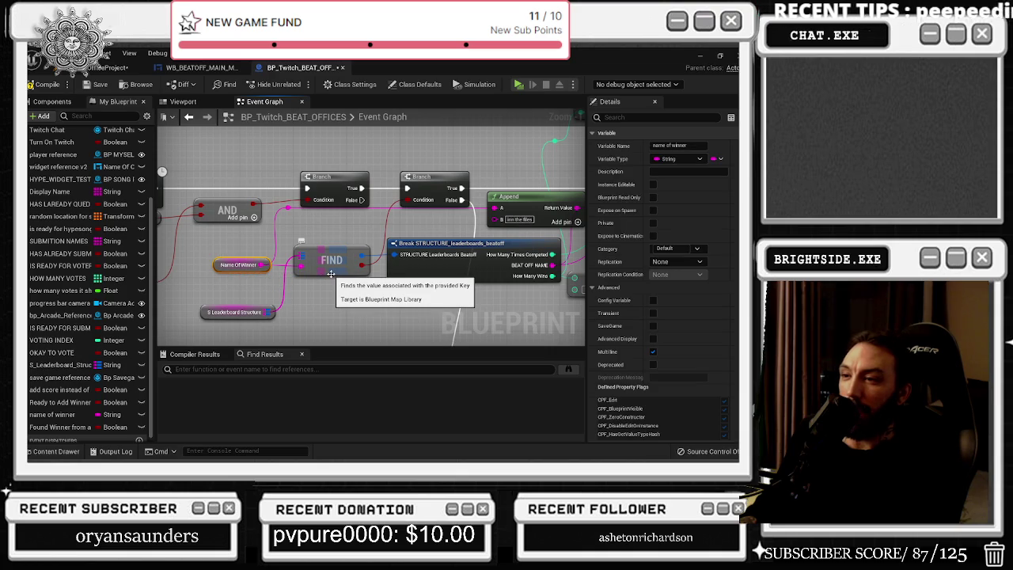
pyautogui.moveTo(188, 237)
pyautogui.mouseDown()
pyautogui.moveTo(368, 321)
pyautogui.moveTo(261, 261)
pyautogui.moveTo(207, 245)
pyautogui.moveTo(251, 254)
pyautogui.mouseUp()
# - Nudge the add-pin and ADD nodes beside the Append node and centre them with send twitch msg 3
pyautogui.click(298, 229)
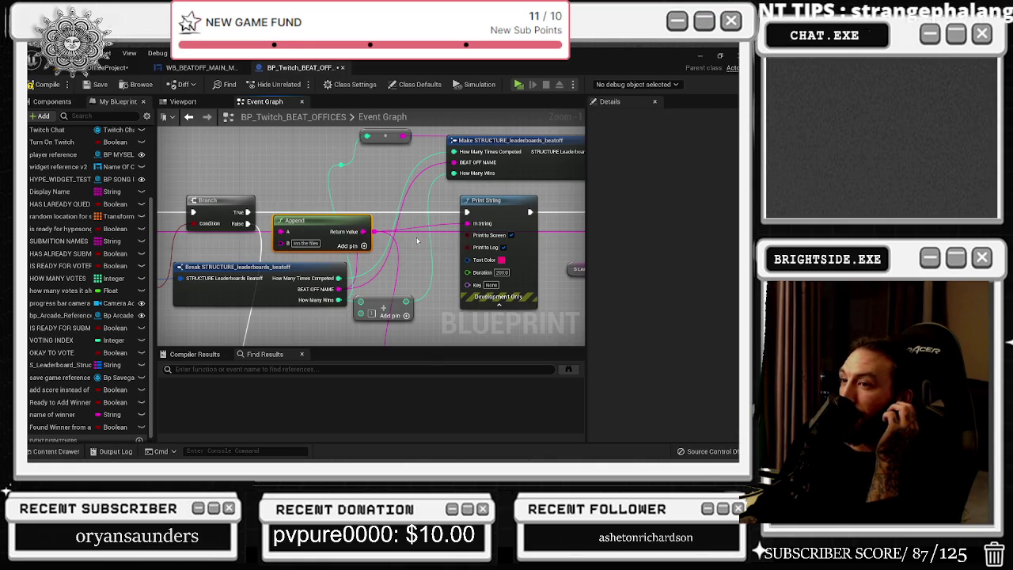
pyautogui.scroll(-1, 418, 245)
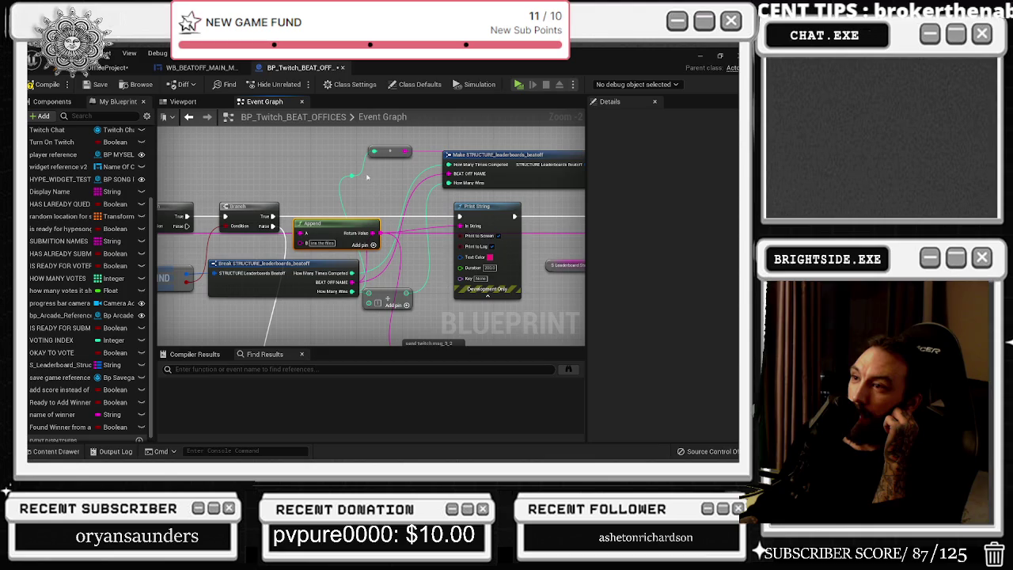
pyautogui.moveTo(388, 289)
pyautogui.mouseDown()
pyautogui.moveTo(294, 209)
pyautogui.moveTo(417, 204)
pyautogui.moveTo(238, 229)
pyautogui.moveTo(218, 223)
pyautogui.moveTo(325, 217)
pyautogui.mouseUp()
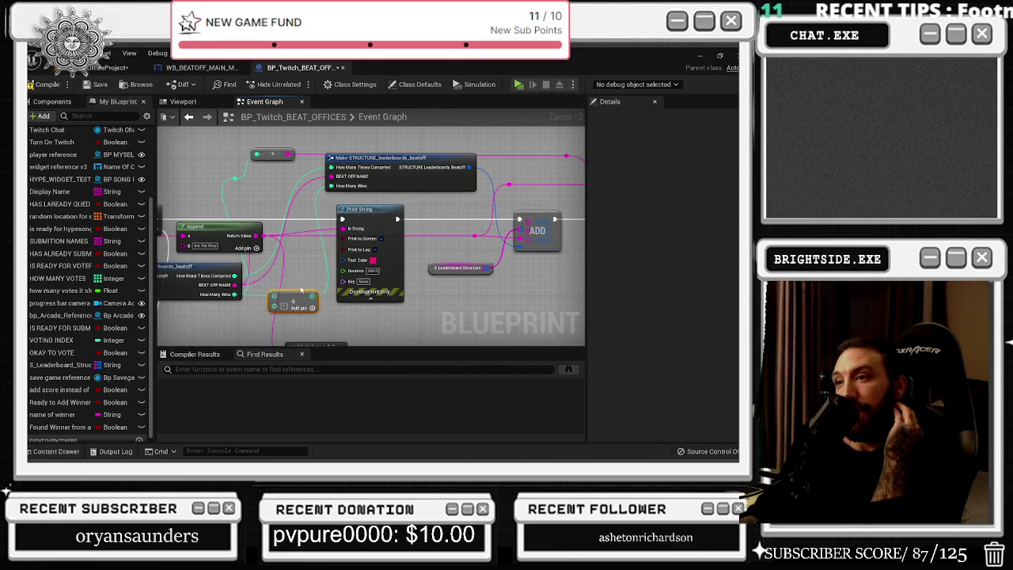
pyautogui.moveTo(300, 290); pyautogui.dragTo(300, 298)
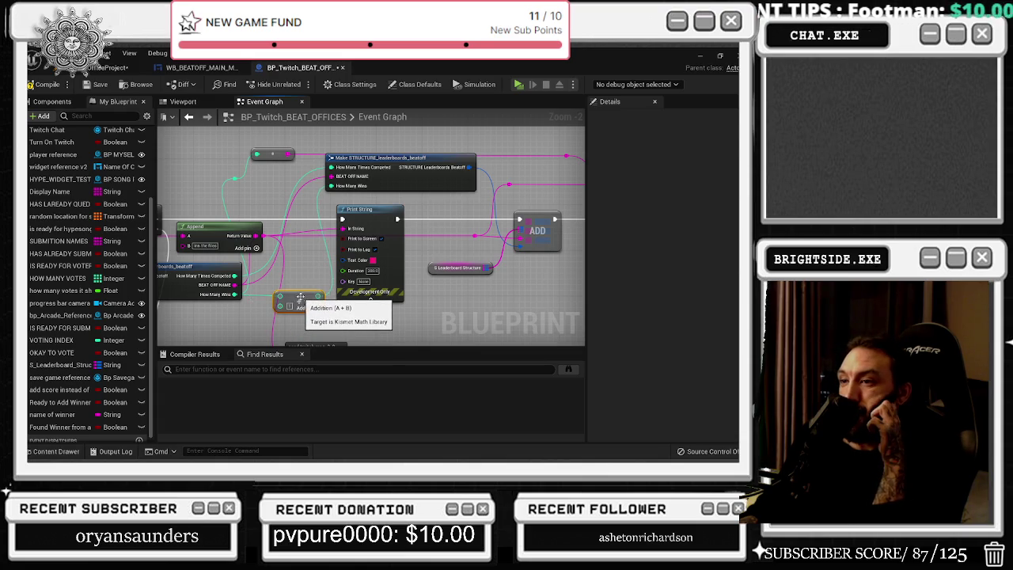
pyautogui.moveTo(301, 297)
pyautogui.mouseDown()
pyautogui.moveTo(309, 273)
pyautogui.moveTo(446, 210)
pyautogui.mouseUp()
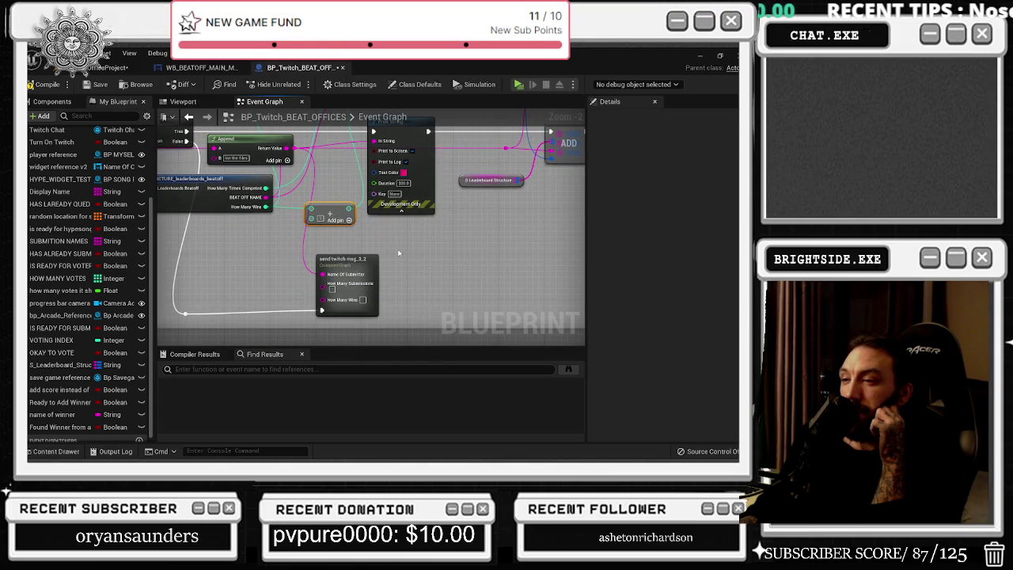
pyautogui.moveTo(398, 253); pyautogui.dragTo(355, 267)
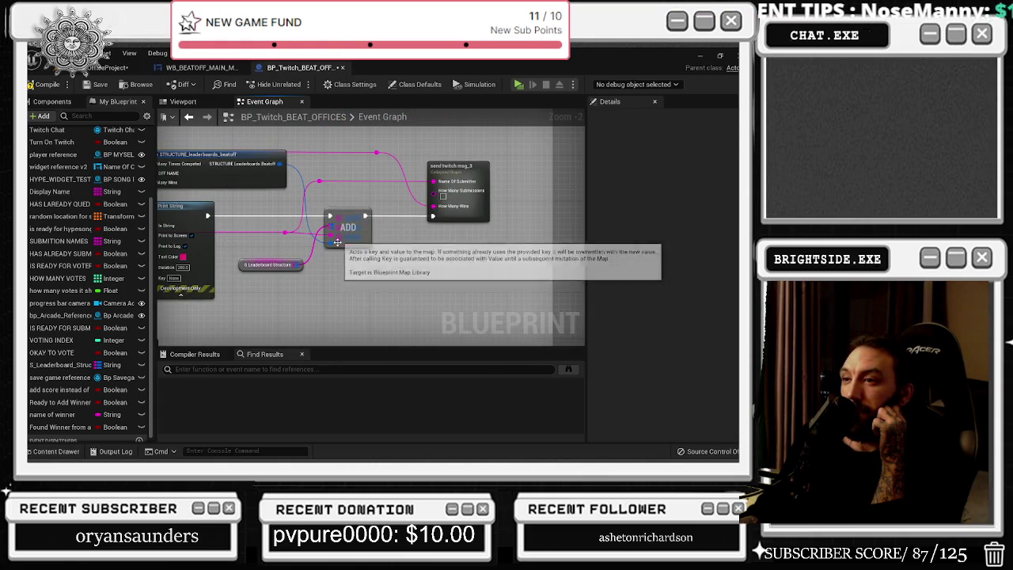
pyautogui.moveTo(285, 233)
pyautogui.mouseDown()
pyautogui.moveTo(262, 206)
pyautogui.moveTo(316, 238)
pyautogui.moveTo(452, 276)
pyautogui.mouseUp()
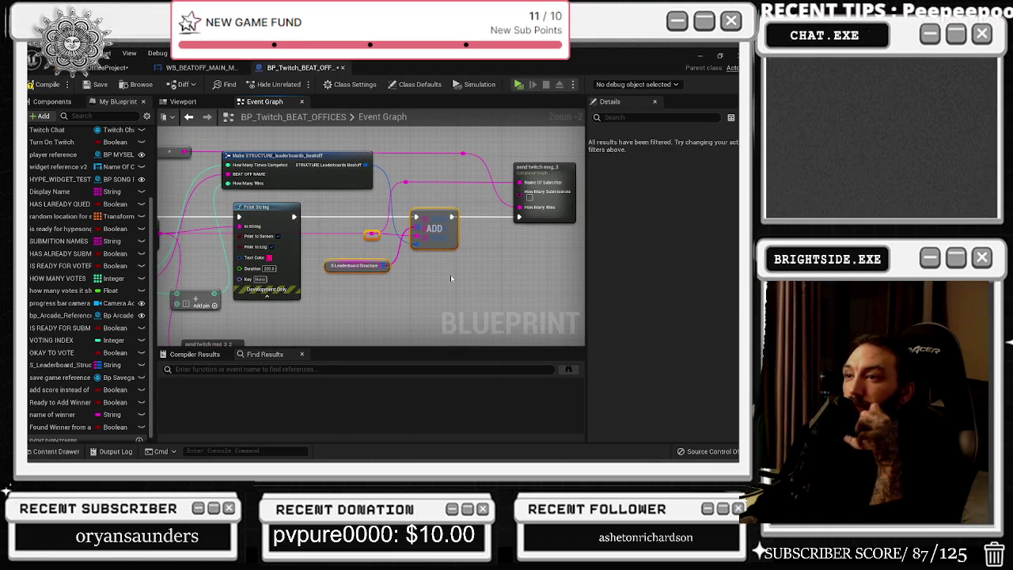
# - Open the collapsed send twitch msg 3 graph to view the Append's G–J pins
pyautogui.doubleClick(552, 187)
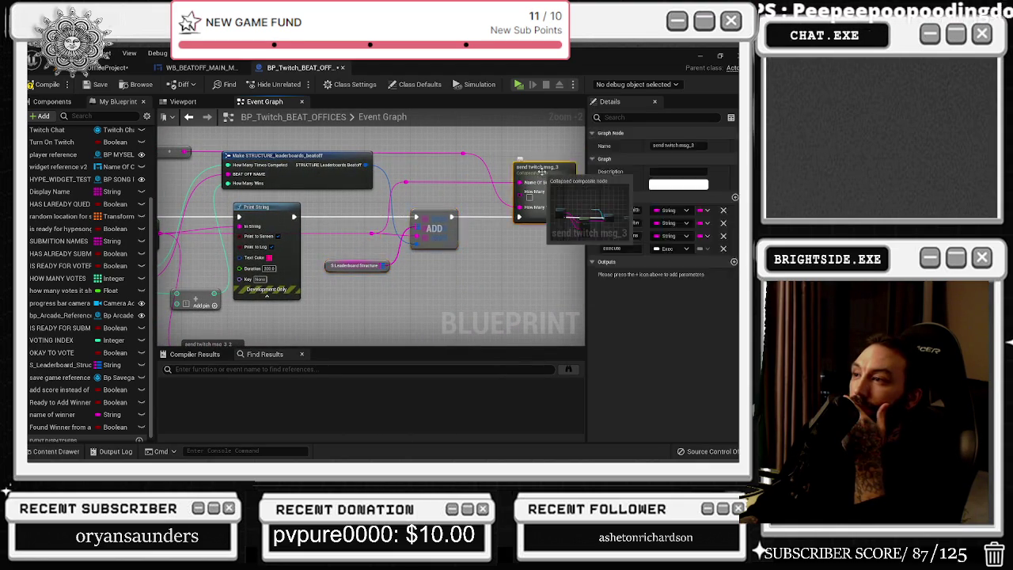
pyautogui.scroll(3, 323, 201)
pyautogui.moveTo(323, 201); pyautogui.dragTo(306, 145)
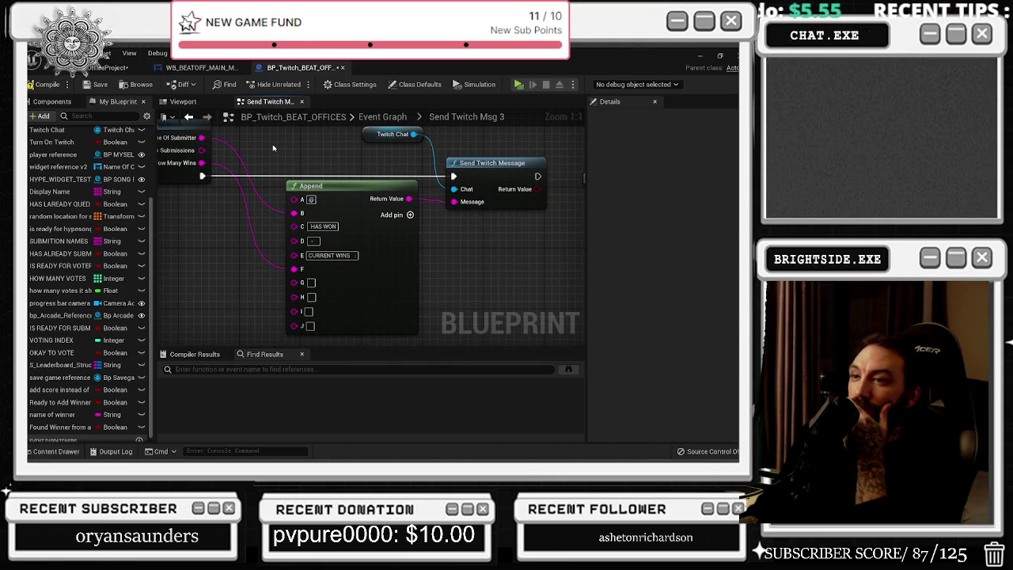
# - Go back to the pick a winner logic in the main BP_Twitch_BEAT_OFFICES Event Graph
pyautogui.click(190, 117)
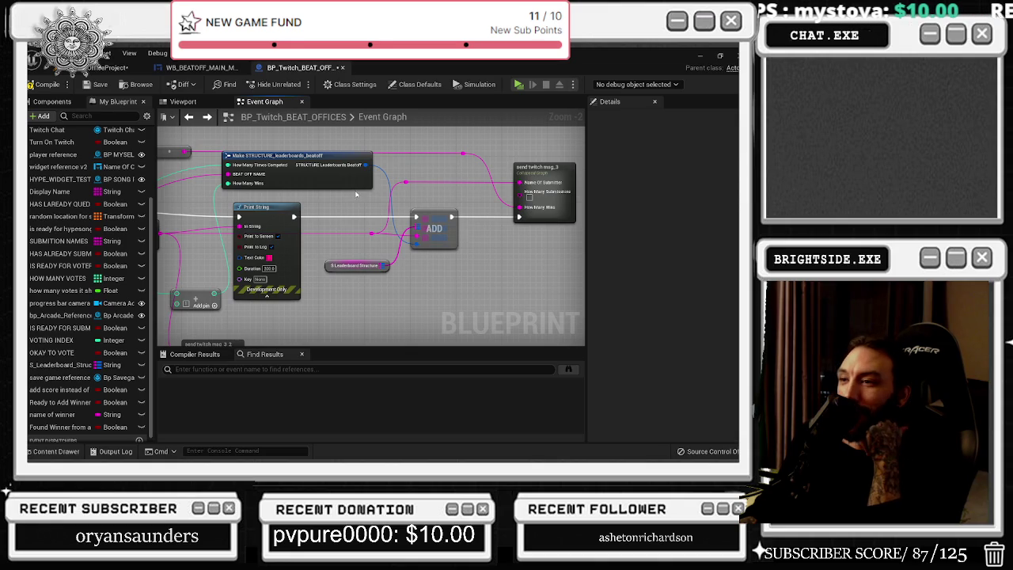
pyautogui.click(190, 117)
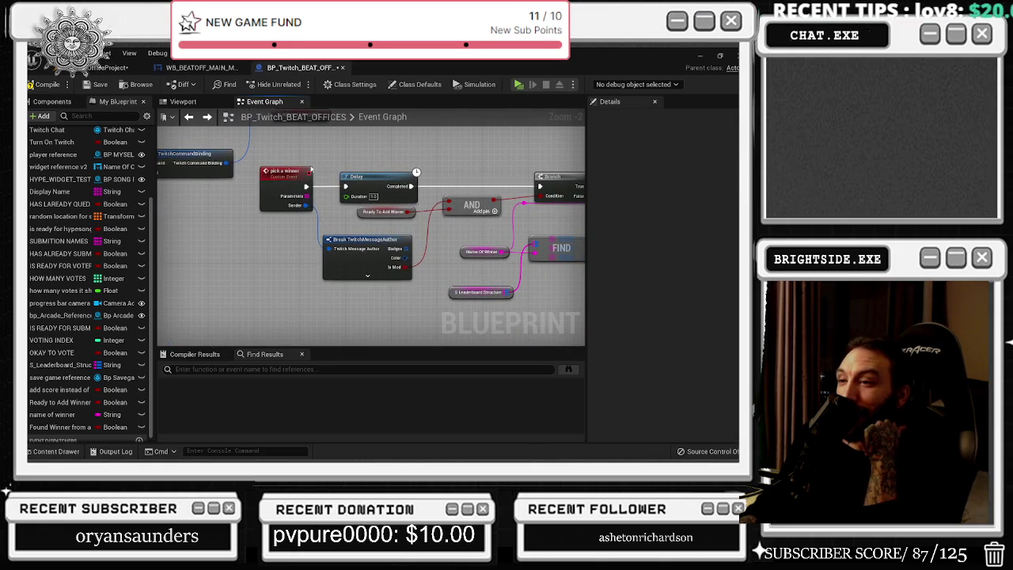
# - Move Ready To Add Winner up and place the AND node below it, ahead of the Branch
pyautogui.moveTo(345, 221); pyautogui.dragTo(348, 245)
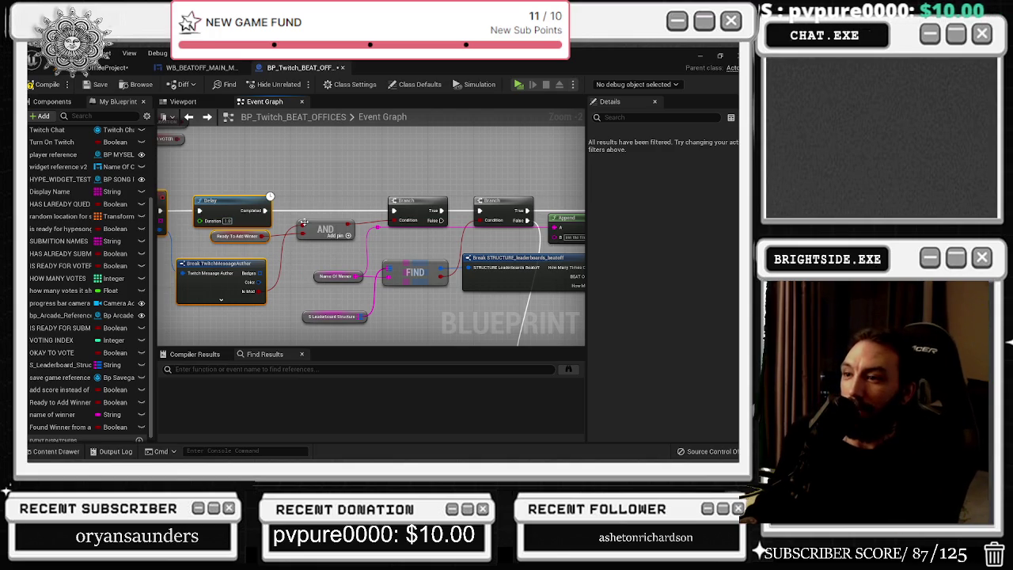
pyautogui.moveTo(266, 236)
pyautogui.mouseDown()
pyautogui.moveTo(403, 230)
pyautogui.moveTo(255, 242)
pyautogui.mouseUp()
pyautogui.hotkey('ctrl', 'z')
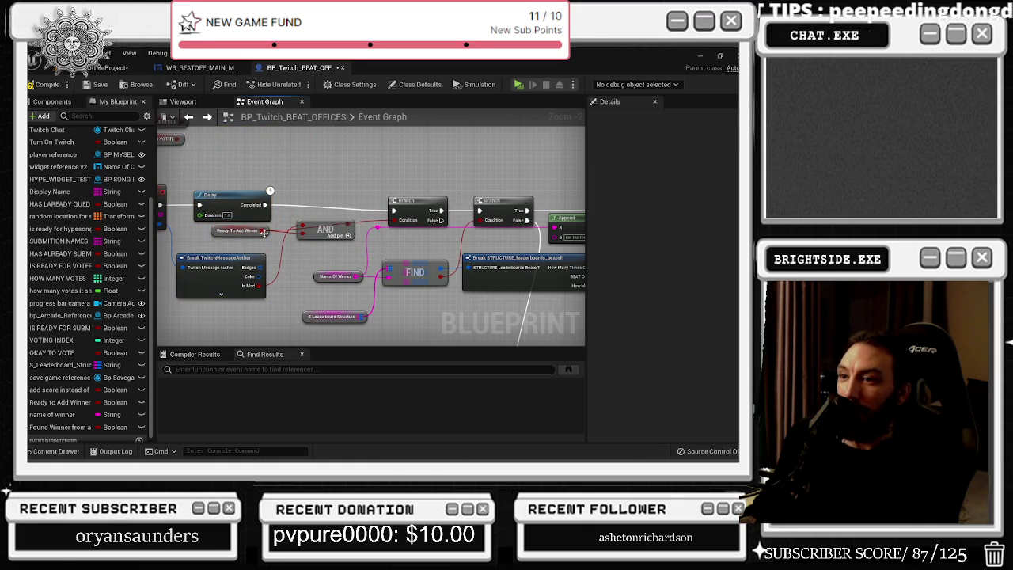
pyautogui.moveTo(257, 234)
pyautogui.mouseDown()
pyautogui.moveTo(283, 198)
pyautogui.moveTo(277, 192)
pyautogui.mouseUp()
pyautogui.press('Escape')
pyautogui.moveTo(247, 236)
pyautogui.mouseDown()
pyautogui.moveTo(276, 190)
pyautogui.moveTo(249, 178)
pyautogui.mouseUp()
pyautogui.moveTo(325, 229); pyautogui.dragTo(314, 241)
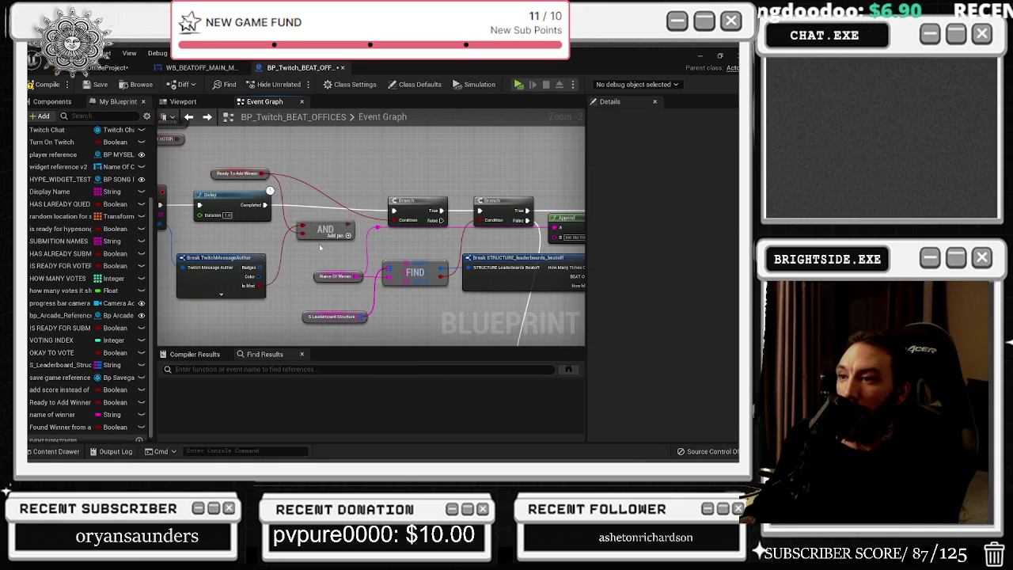
pyautogui.moveTo(392, 170); pyautogui.dragTo(326, 172)
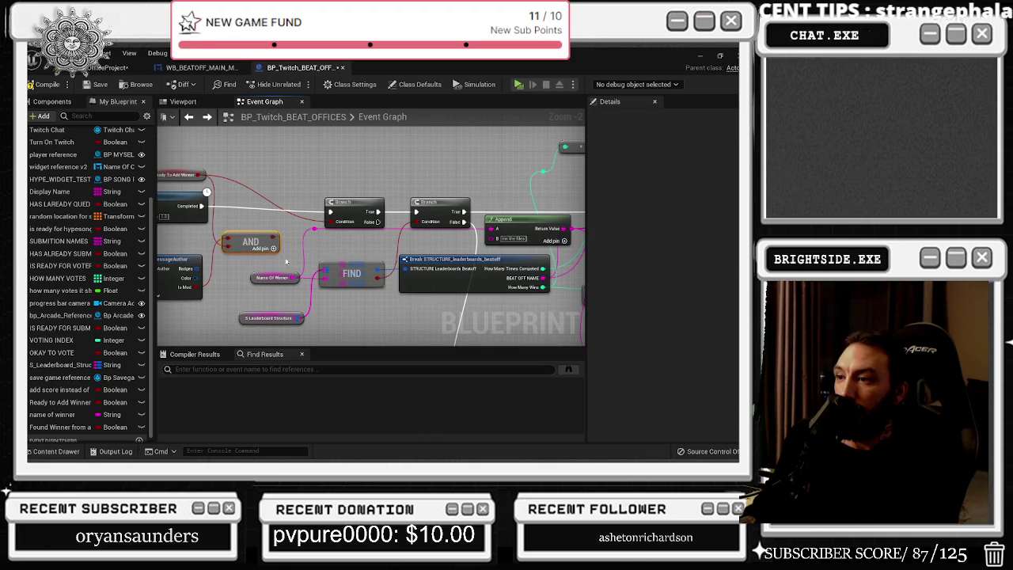
# - Check the Name Of Winner, FIND and S_Leaderboard Structure nodes through Make STRUCTURE and Print String
pyautogui.moveTo(280, 268); pyautogui.dragTo(356, 286)
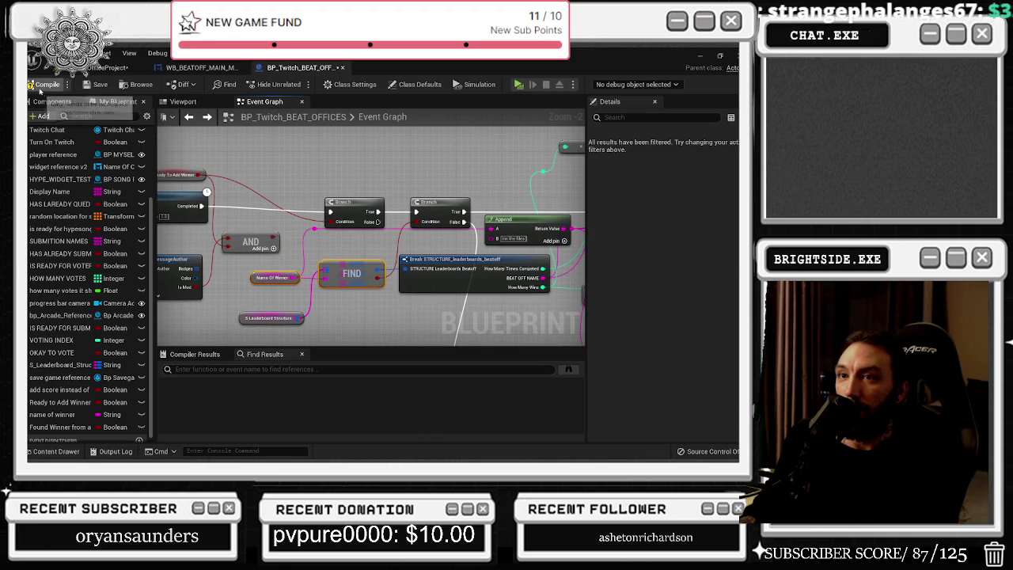
pyautogui.click(269, 316)
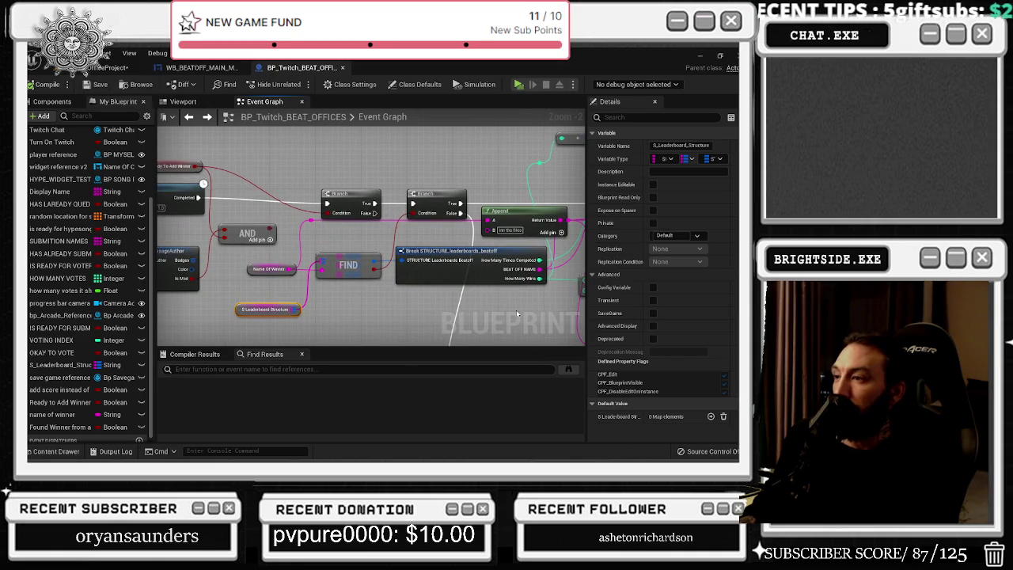
pyautogui.moveTo(531, 314); pyautogui.dragTo(347, 317)
pyautogui.moveTo(427, 307); pyautogui.dragTo(378, 306)
pyautogui.click(105, 67)
# - Save the map and blueprint, then play-test the office level in a new window
pyautogui.hotkey('ctrl', 's')
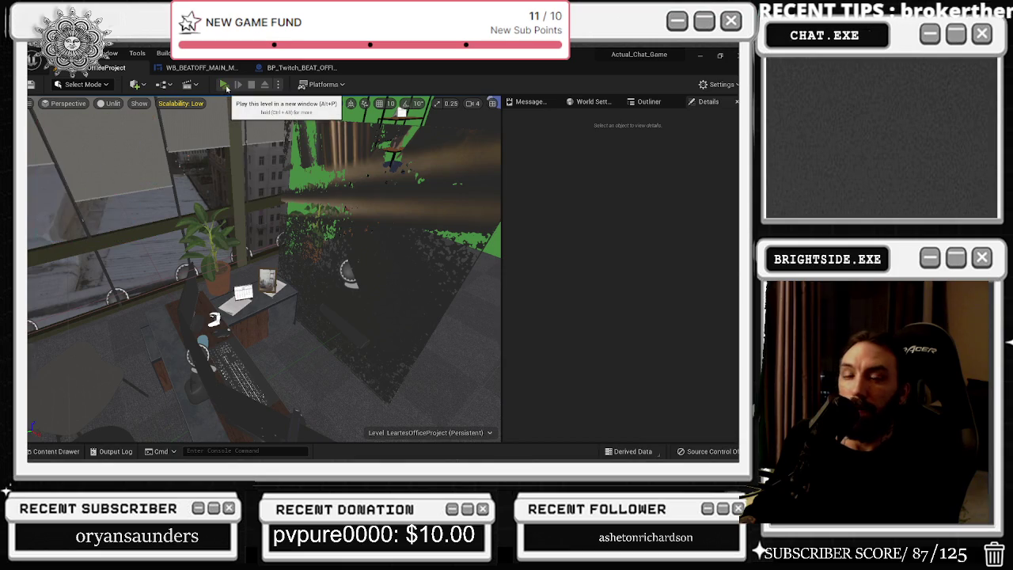
pyautogui.click(224, 85)
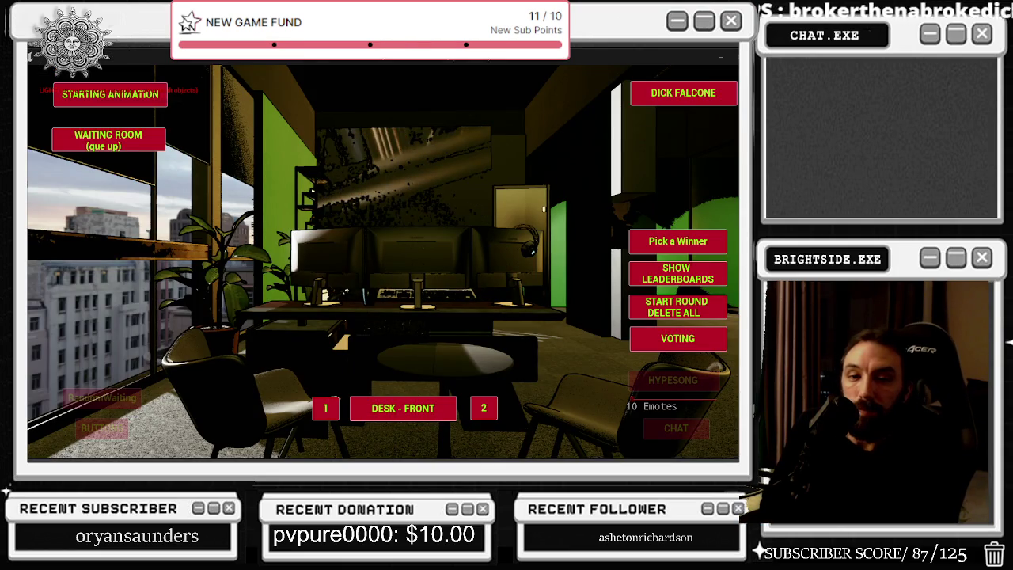